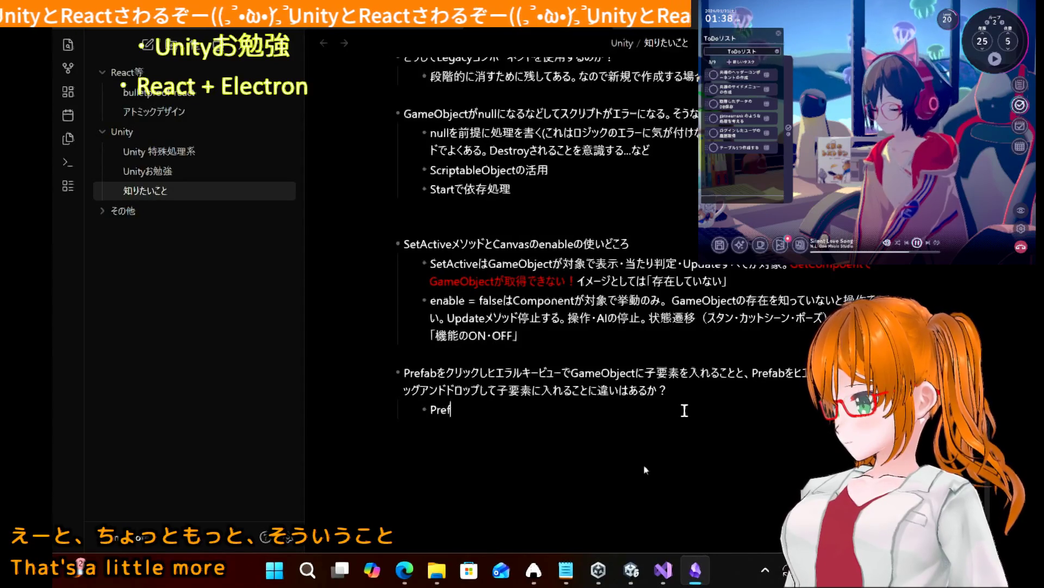
- Type 'のインスタンスをいじっているかどうか。Prefabの特性を考えると' into the Prefab answer bullet
text(abのいんす)
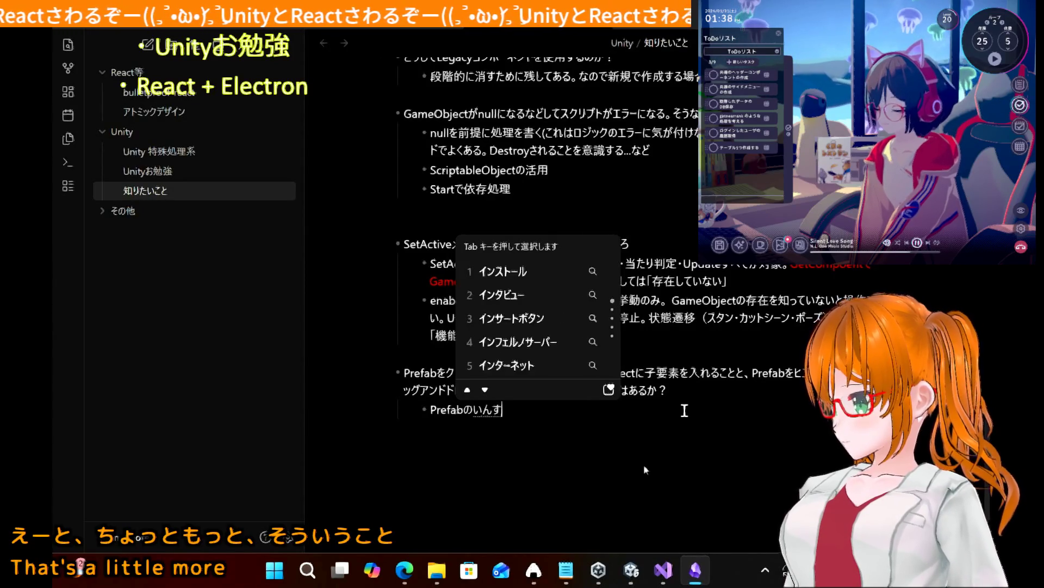
text(たんす)
key(space)
text(をいじって)
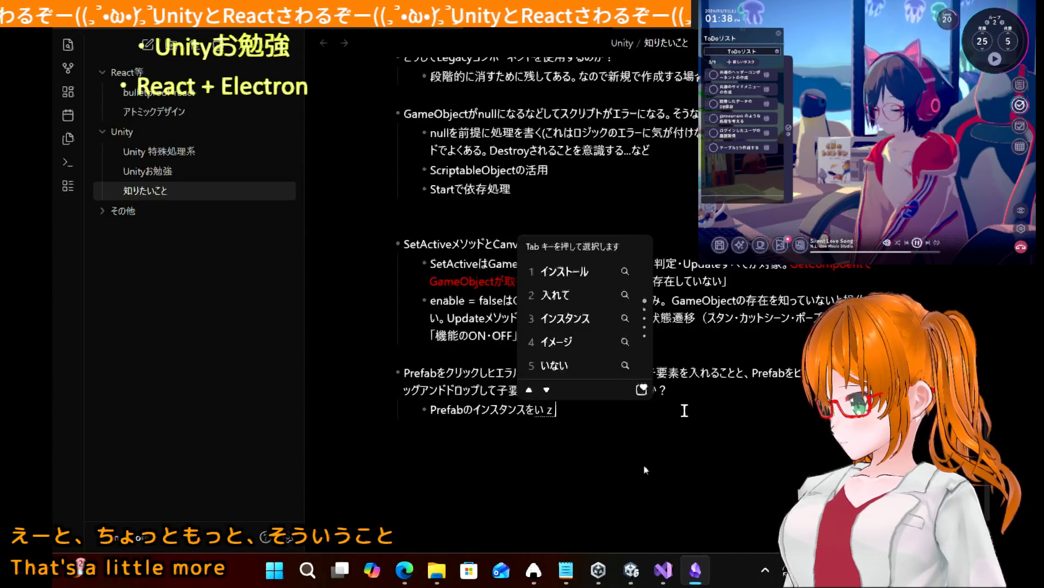
text(いるかどうか)
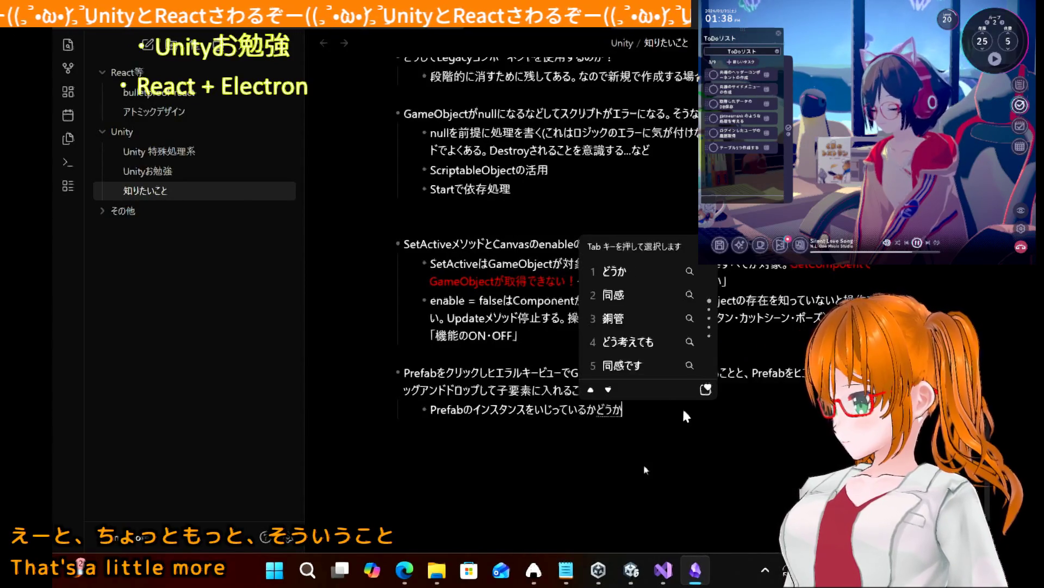
key(Return)
text(。P)
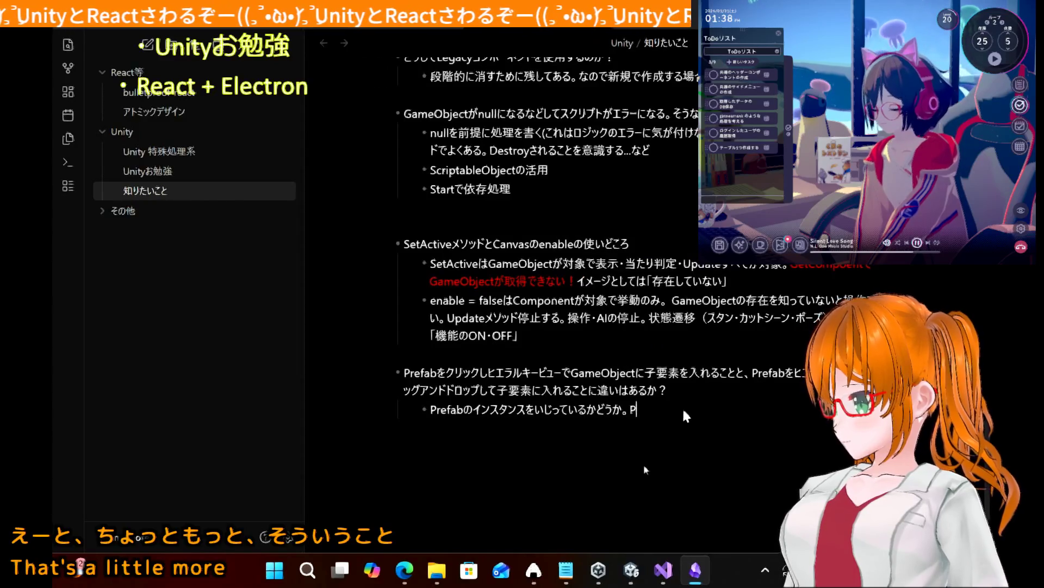
text(refabの)
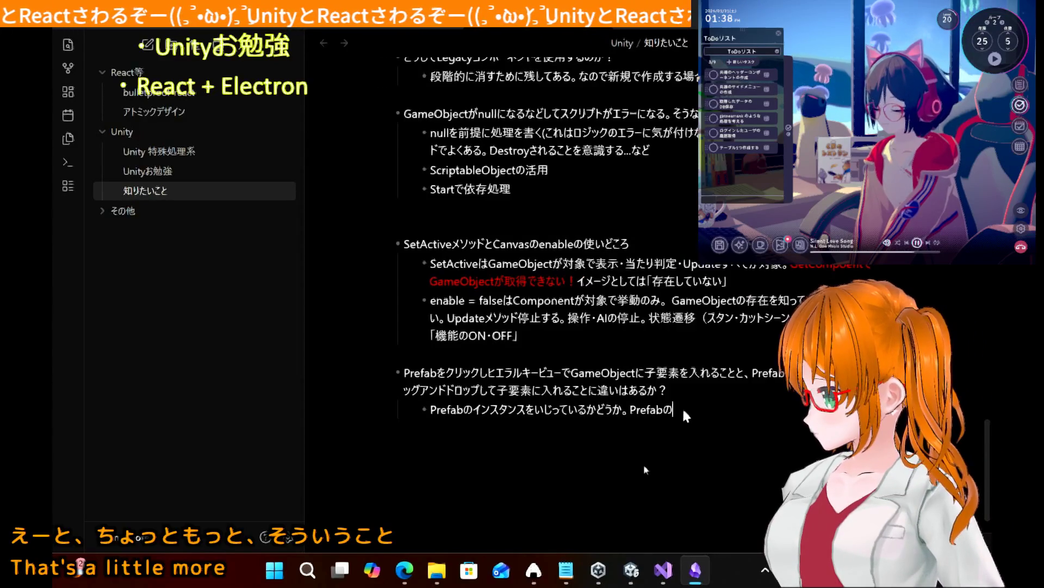
text(とk特性をかんが)
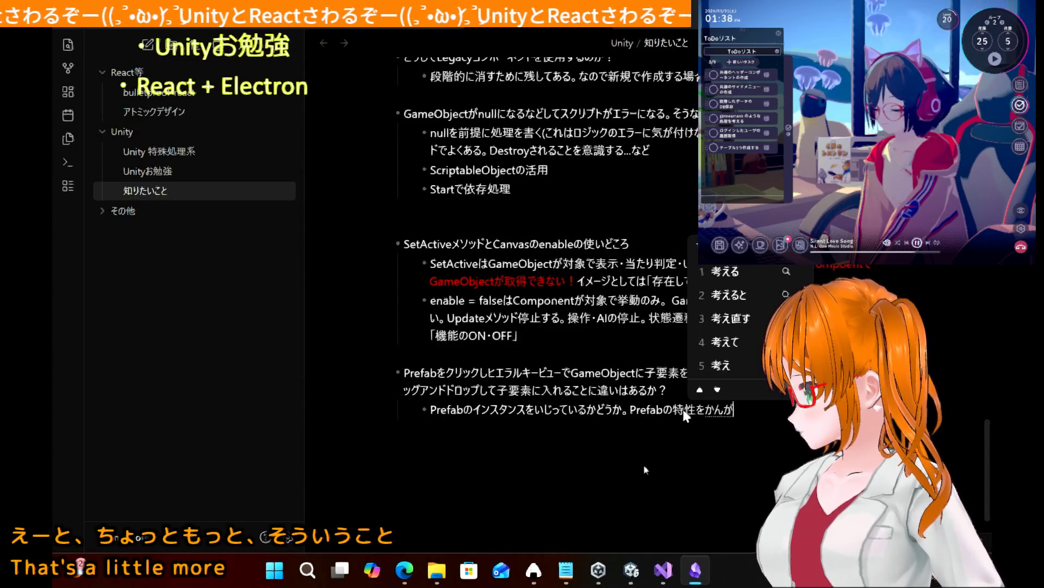
text(えると)
key(Return)
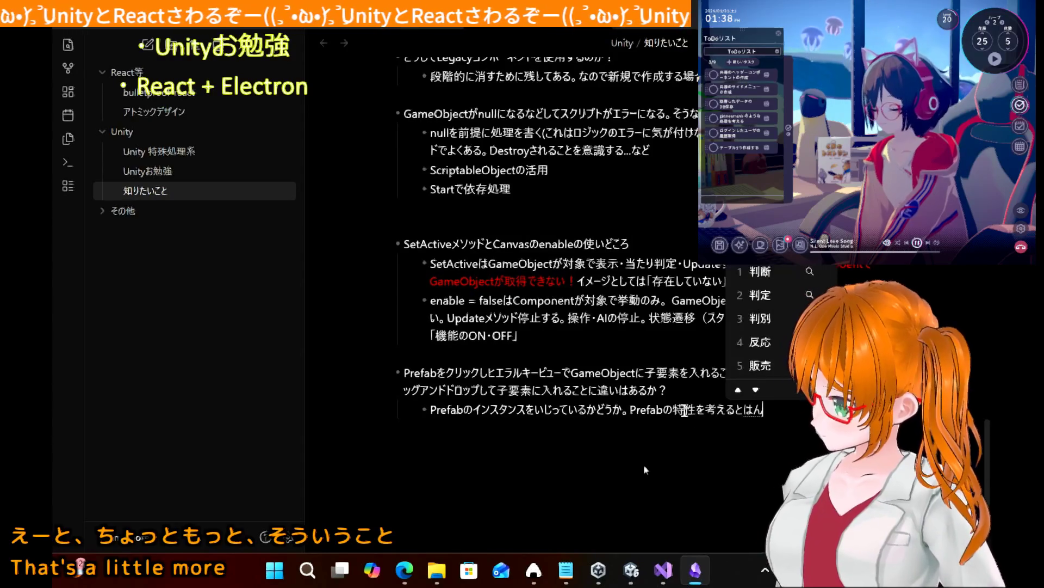
- Finish the answer with 'その…ので Applyボタンで適用するべき。', fixing typos along the way
text(そのインスタンス)
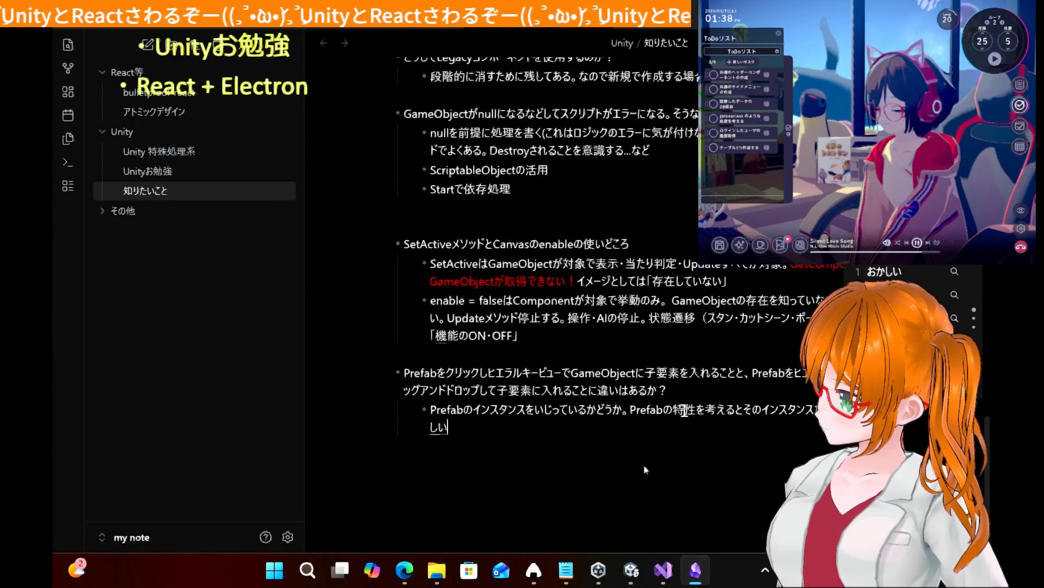
text(のでAppr)
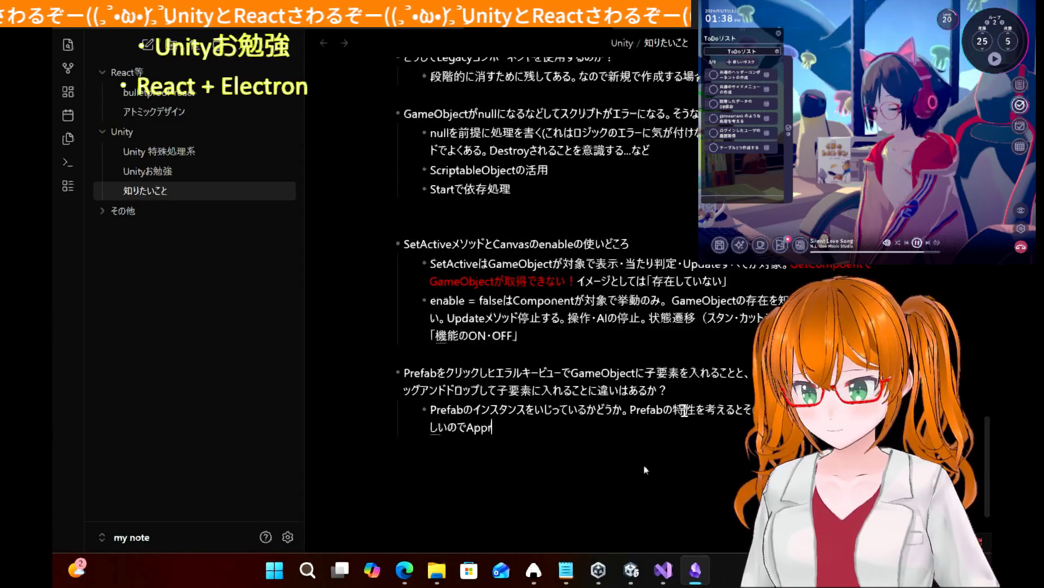
key(BackSpace)
text(ly)
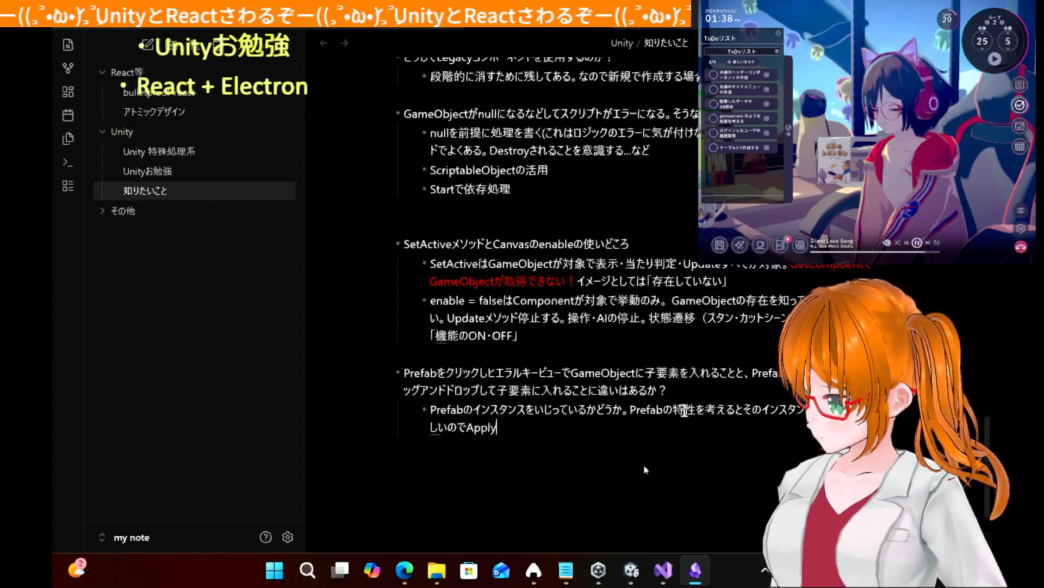
text(botannde)
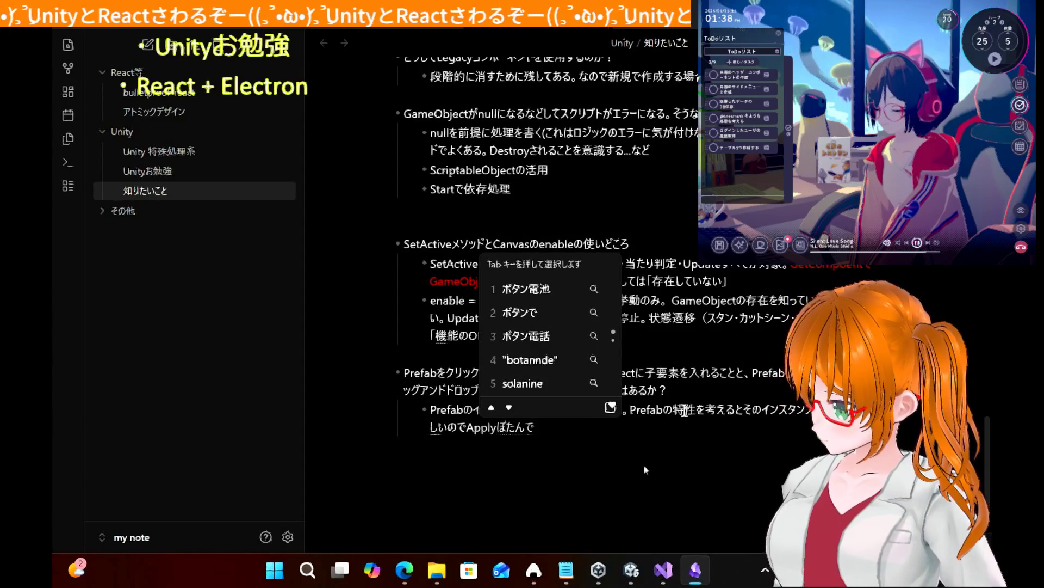
key(space)
key(Return)
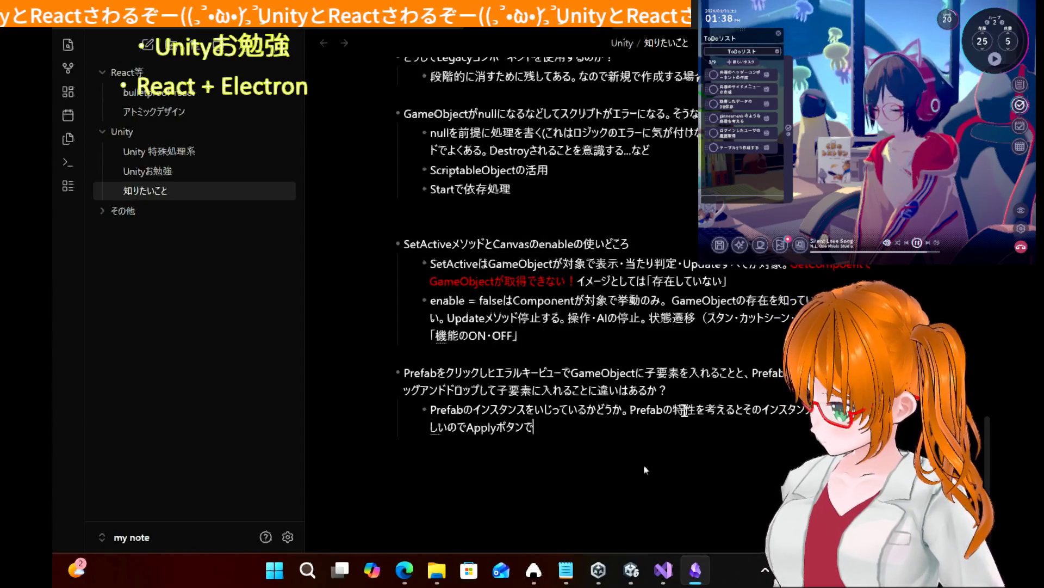
text(zennte)
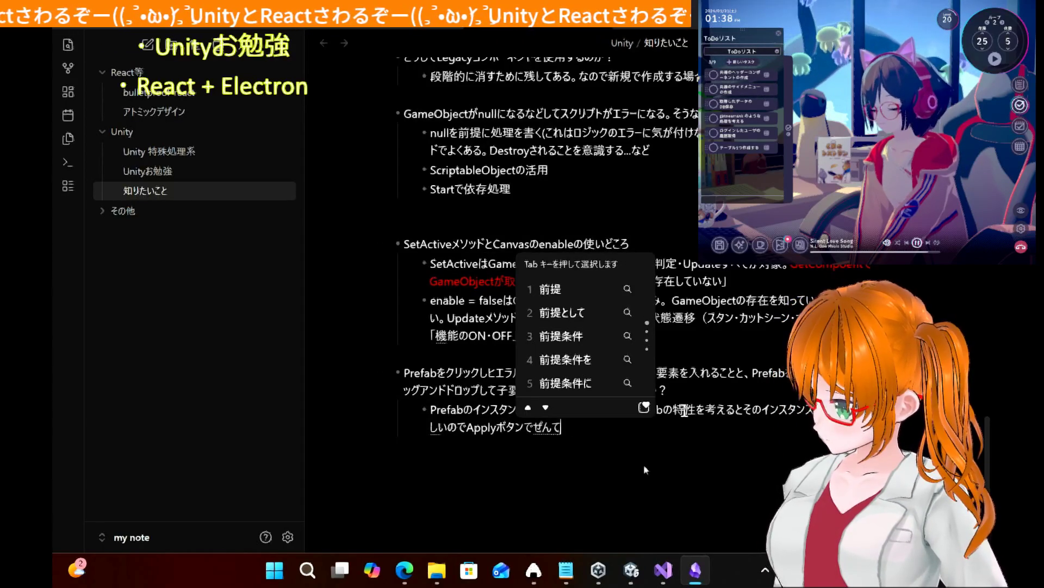
key(BackSpace)
key(BackSpace)
key(BackSpace)
text(tekiyousuru)
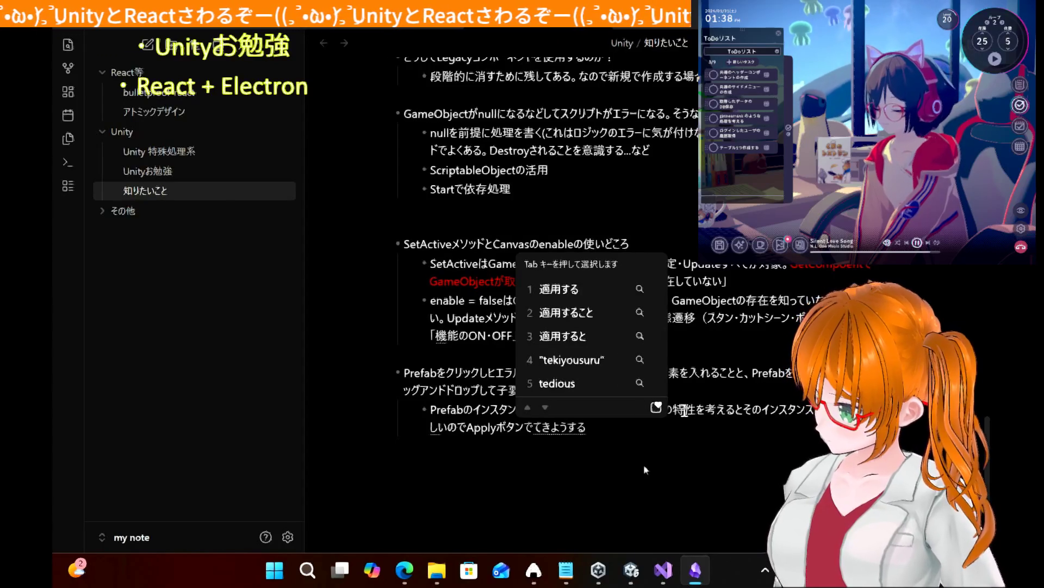
text(beki)
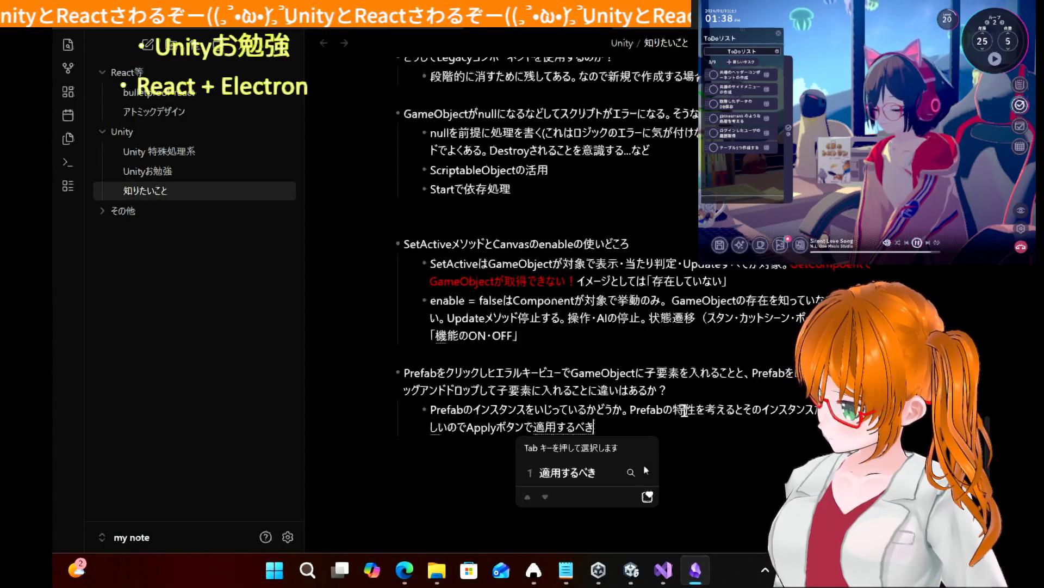
text(。)
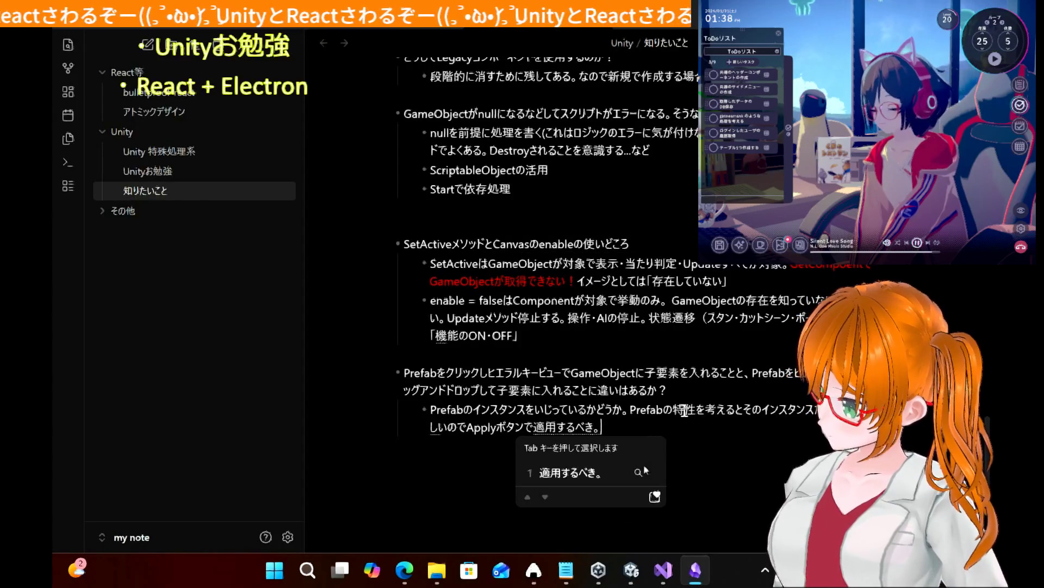
key(Return)
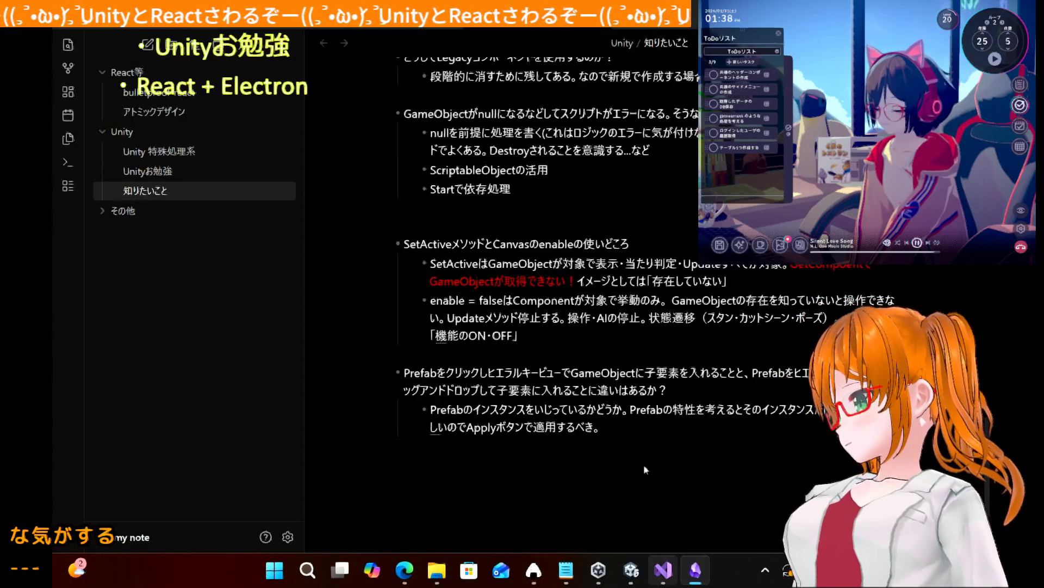
mouse_move(666, 575)
click(644, 479)
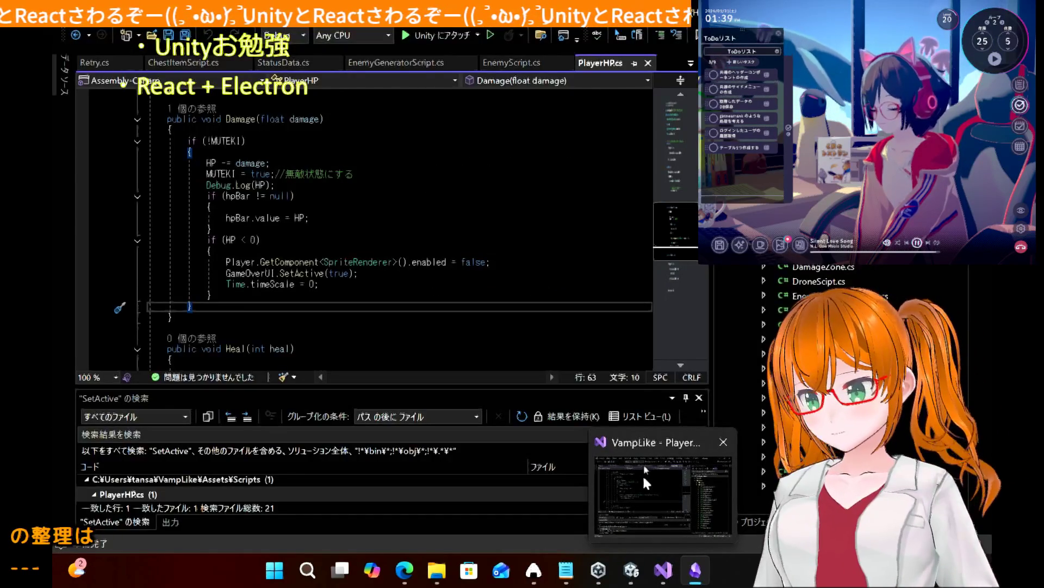
- Return to the note, then check the Damage method in PlayerHP.cs
click(645, 479)
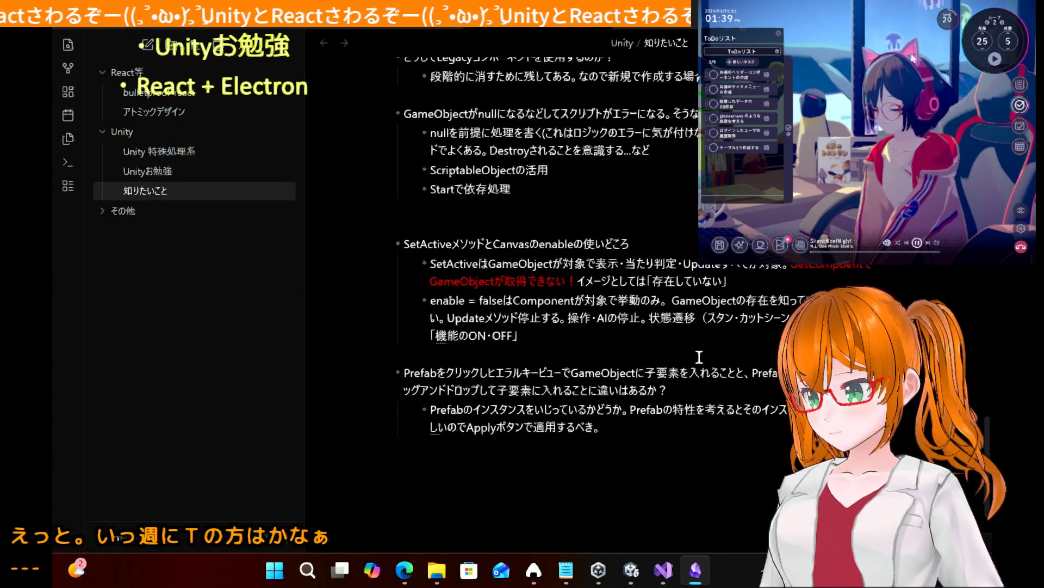
click(596, 356)
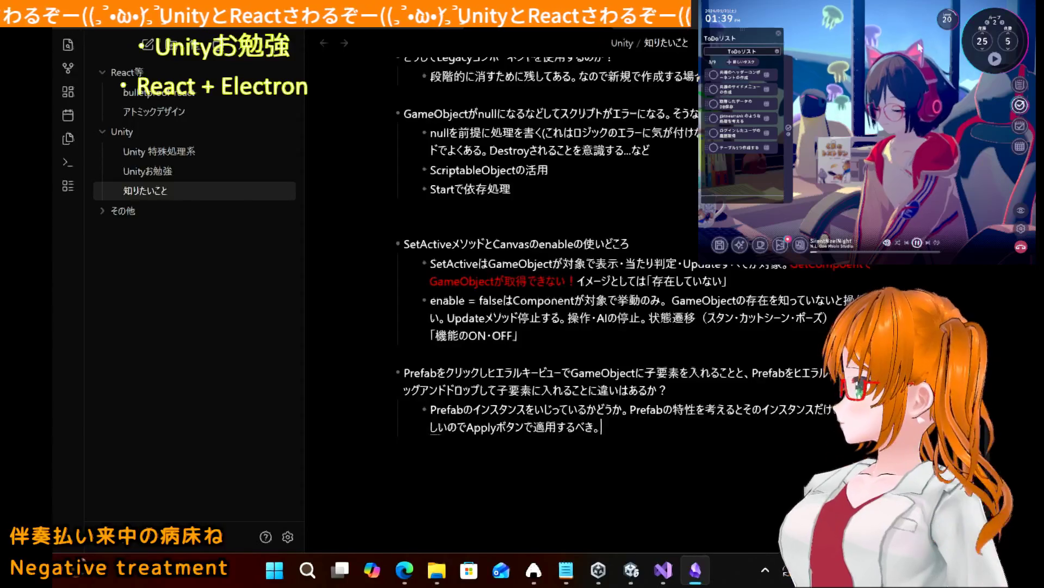
key(alt+Tab)
click(390, 247)
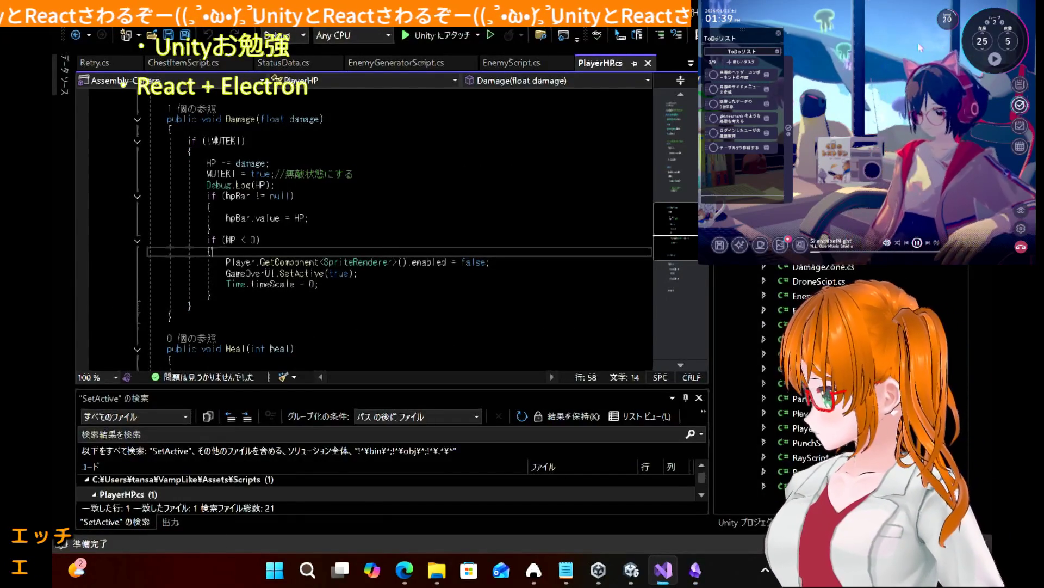
- Switch via Unity's Game view to the browser's player-damage tutorial page
key(alt+Tab)
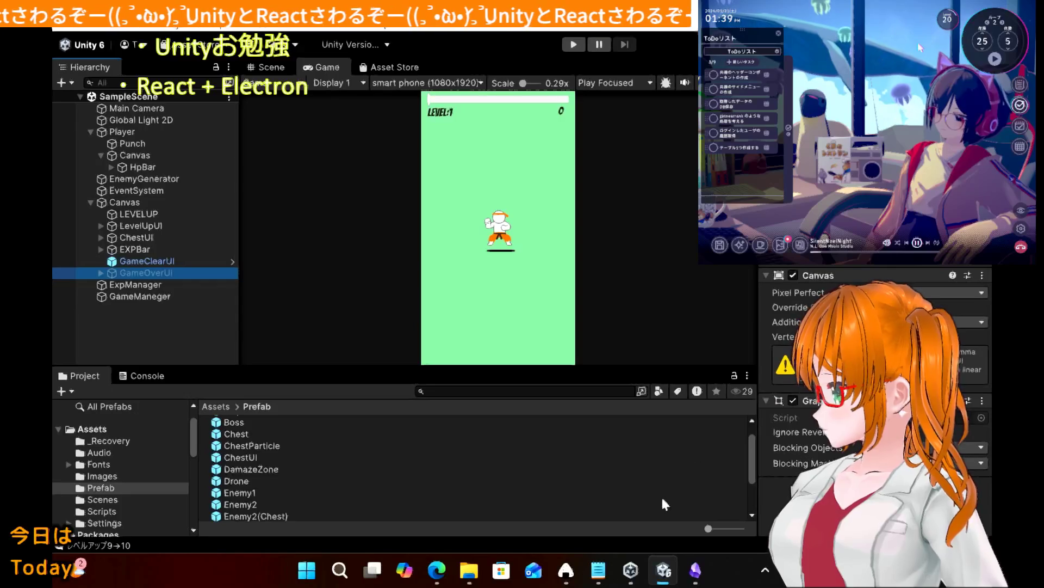
click(289, 129)
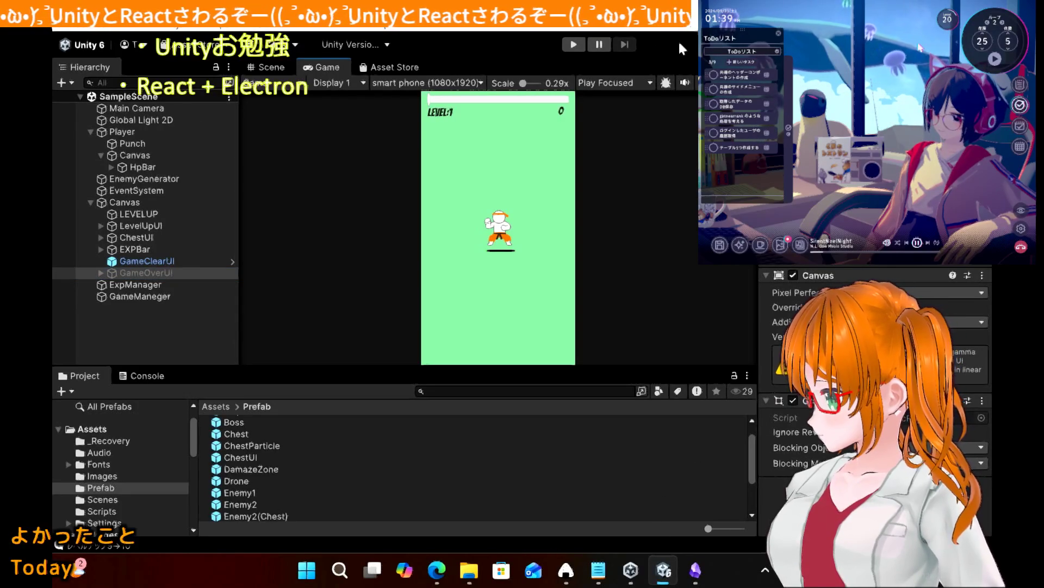
key(alt+Tab)
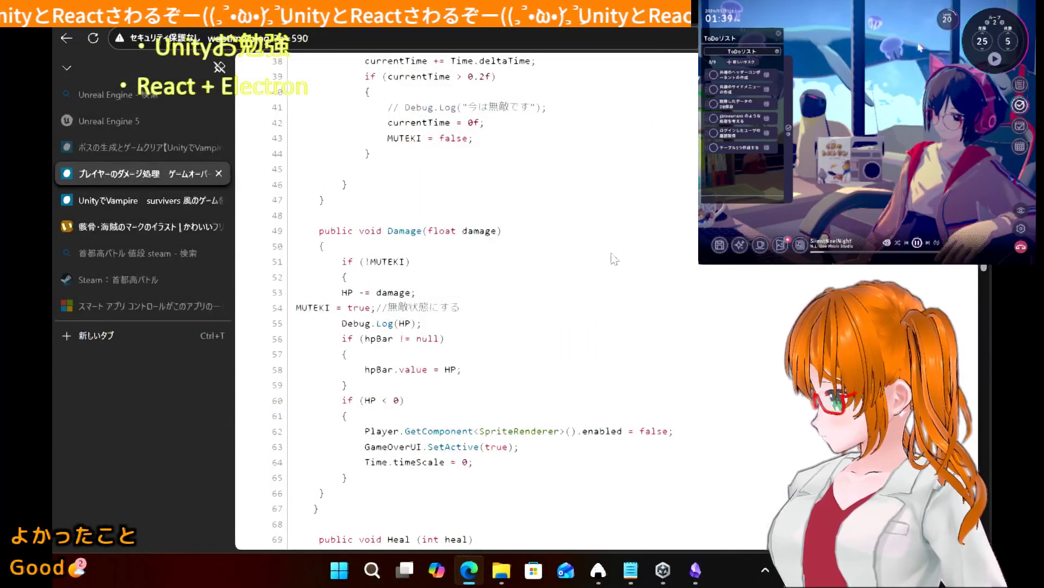
- Close the Smart App Control, Steam, 首都高バトル and skull illustration tabs, reaching the Vampire Survivors tutorial
click(218, 306)
click(225, 278)
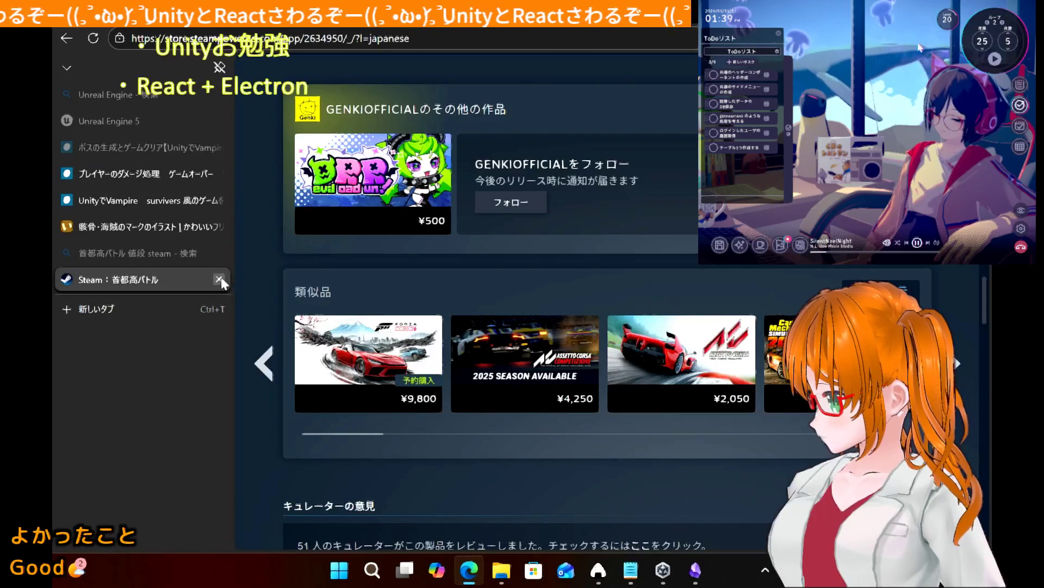
click(220, 279)
click(219, 252)
click(218, 226)
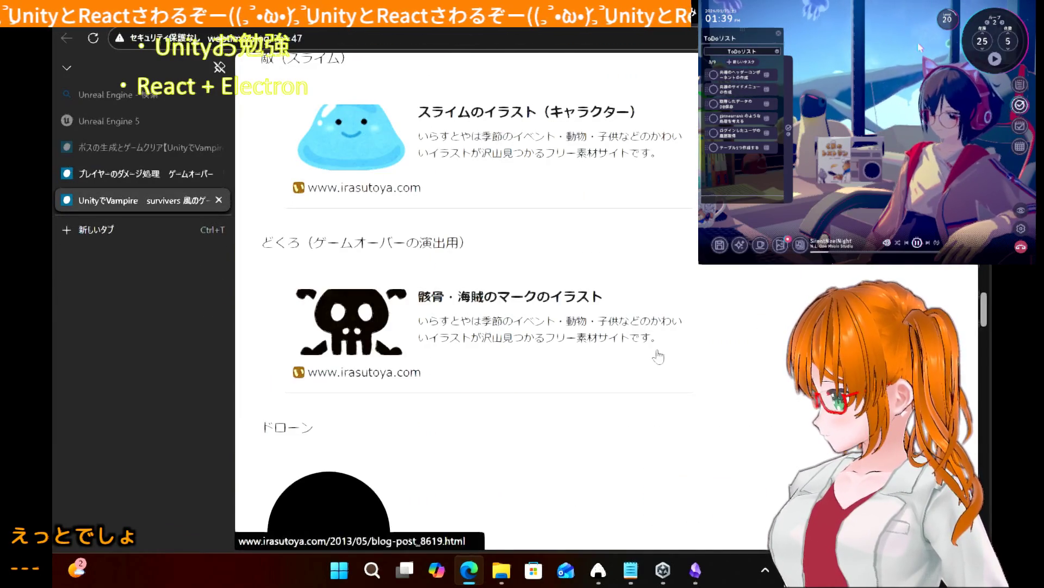
scroll(657, 370, down, 10)
scroll(660, 368, up, 12)
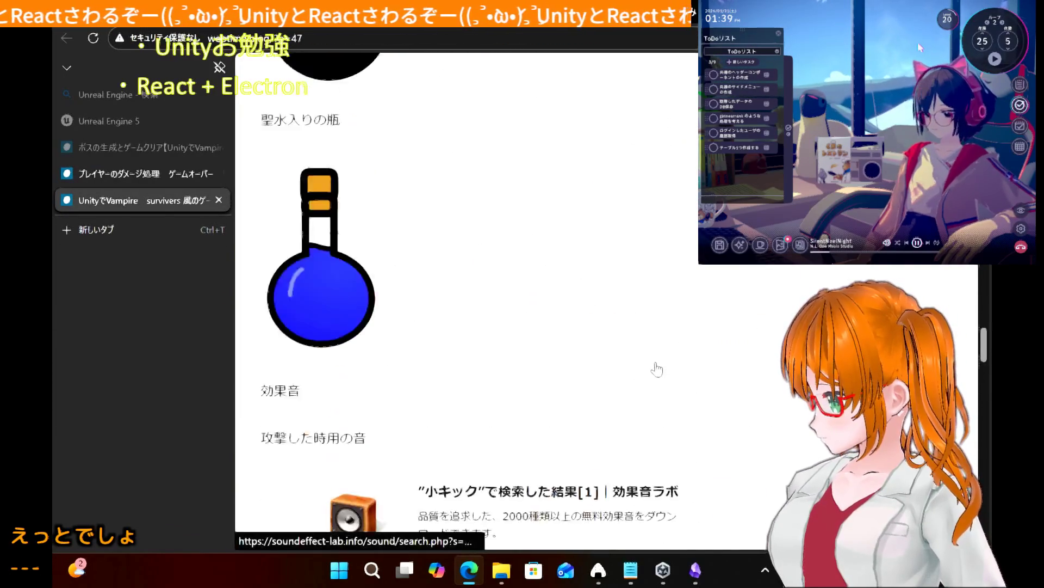
scroll(658, 368, up, 15)
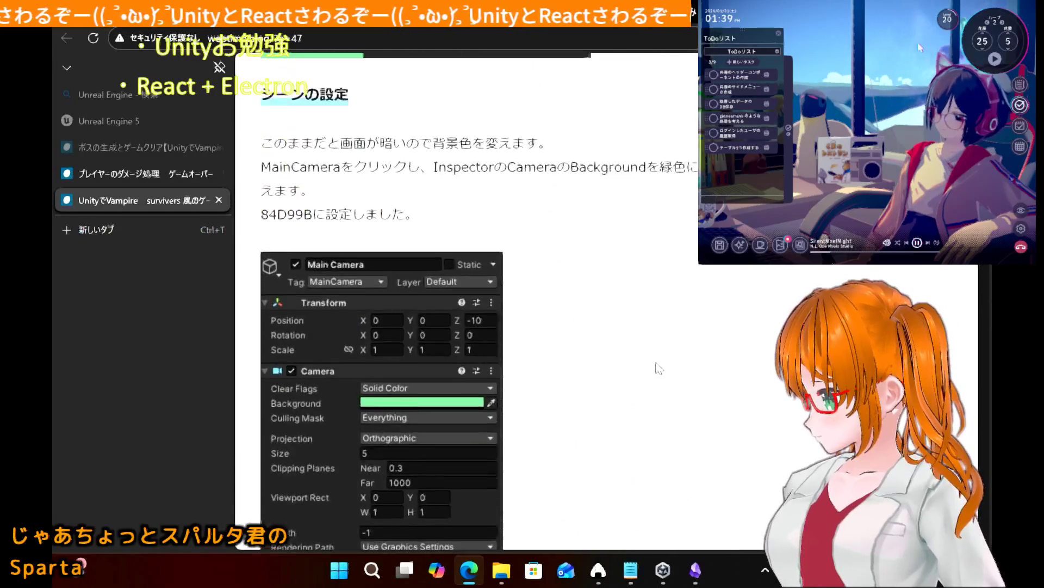
scroll(659, 368, up, 15)
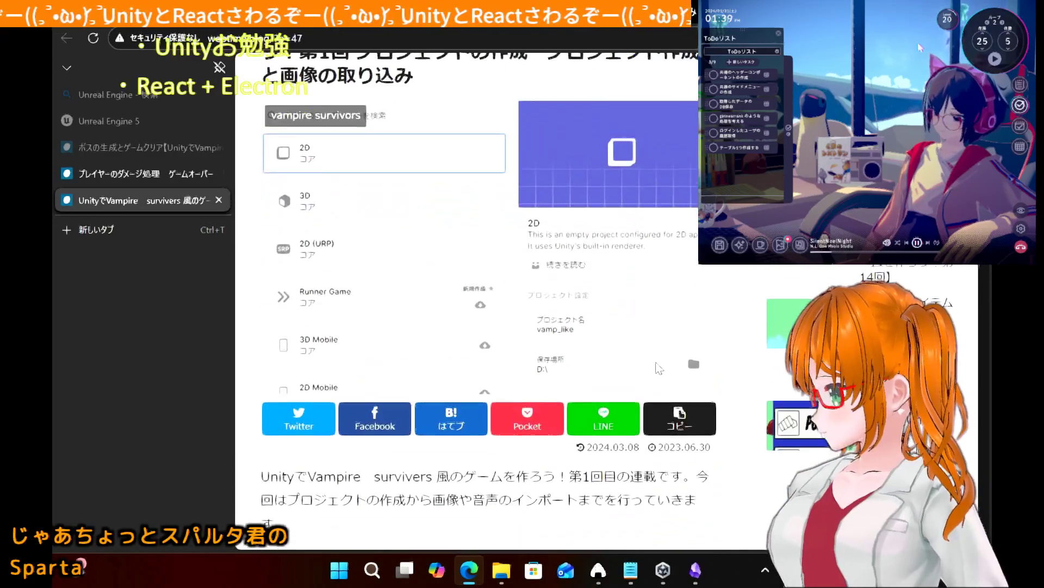
scroll(658, 368, down, 1)
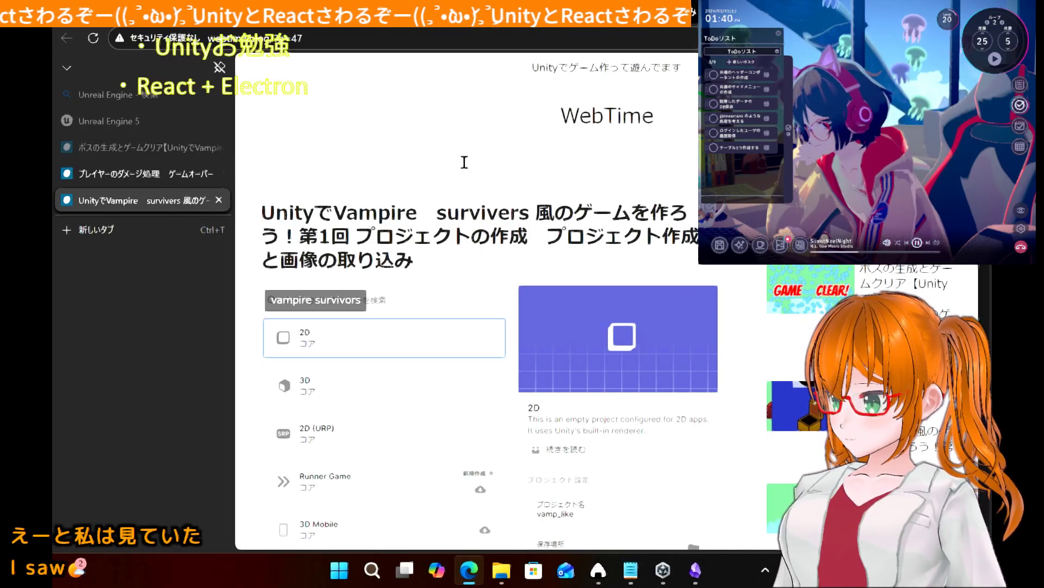
- Close the Vampire Survivors, Game Over and boss-generation tutorial tabs
click(219, 200)
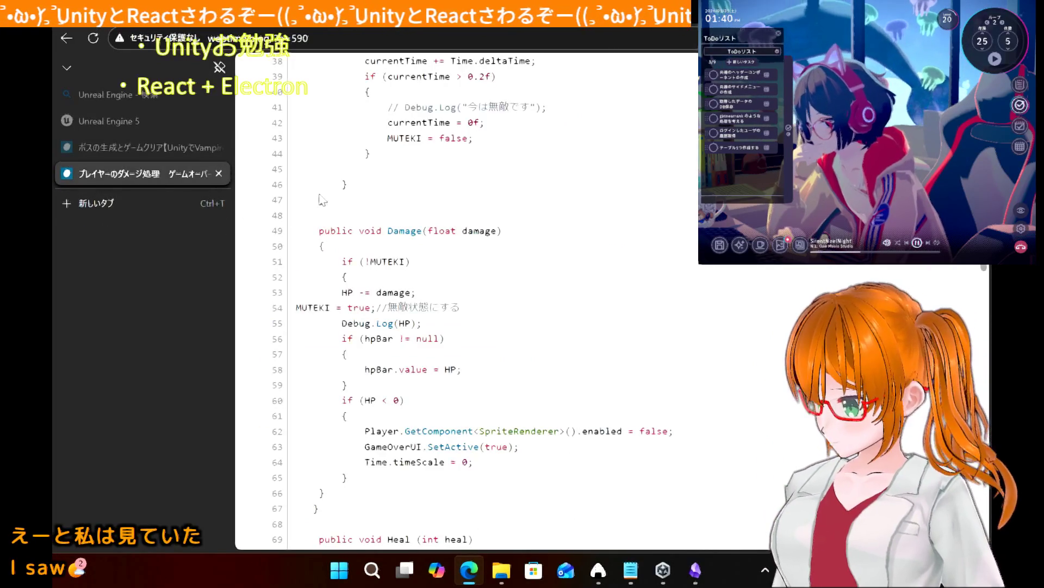
scroll(450, 166, up, 15)
scroll(449, 166, up, 10)
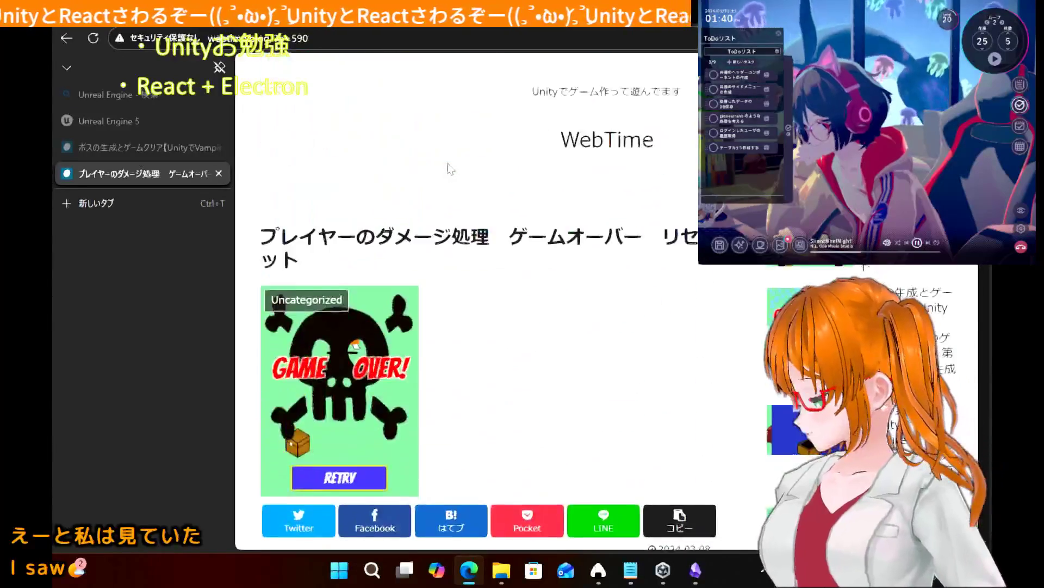
scroll(449, 167, down, 8)
scroll(450, 168, up, 8)
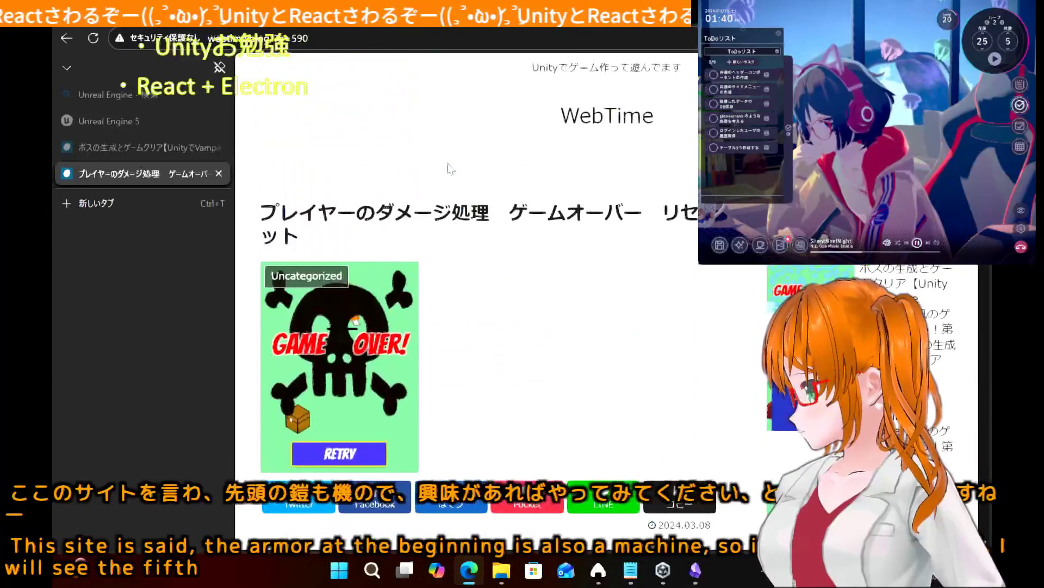
click(217, 173)
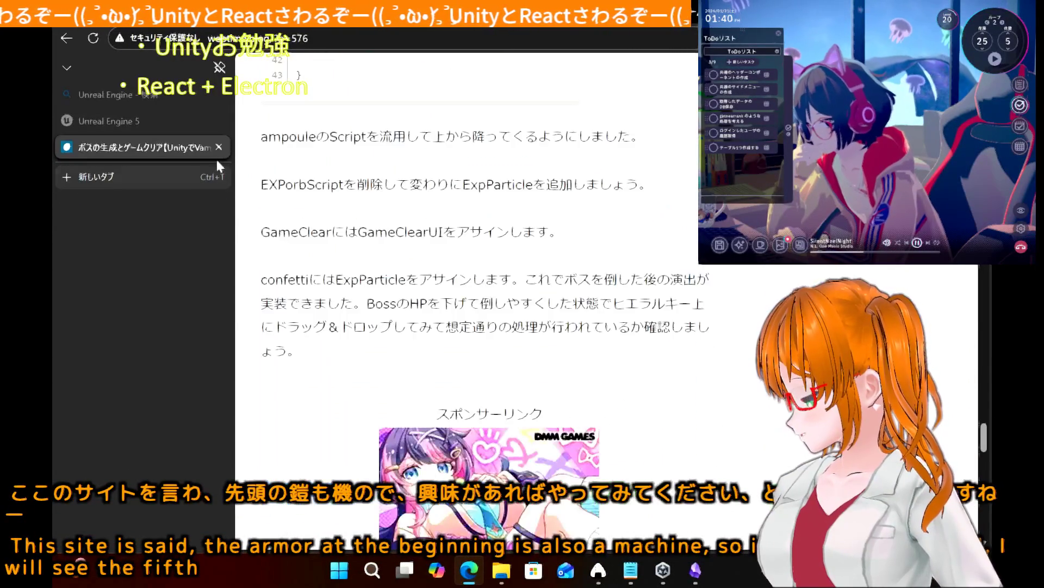
click(218, 147)
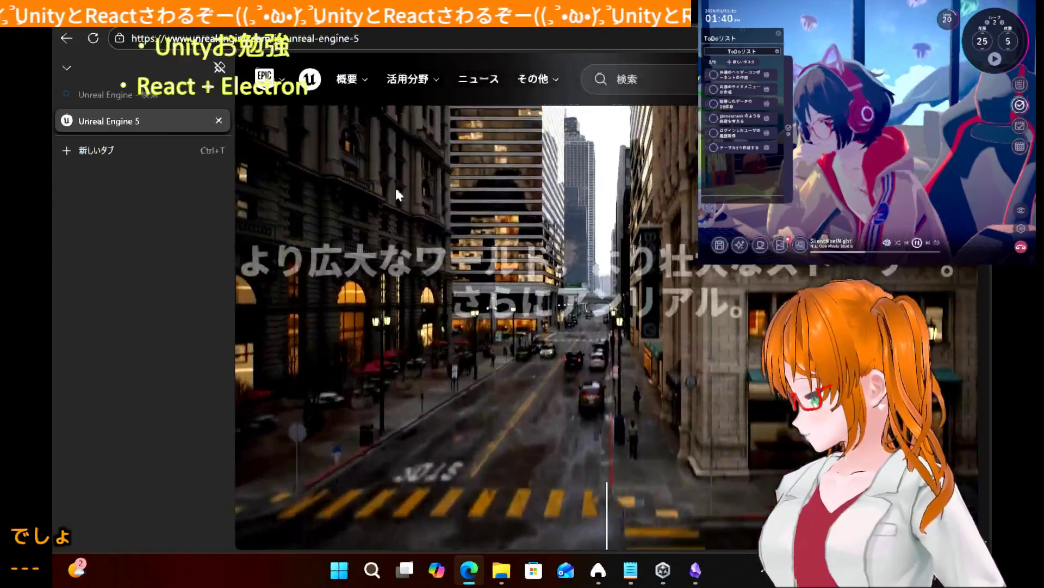
- Scroll the Unreal Engine 5 page down to its footer, then close that tab
scroll(397, 194, down, 5)
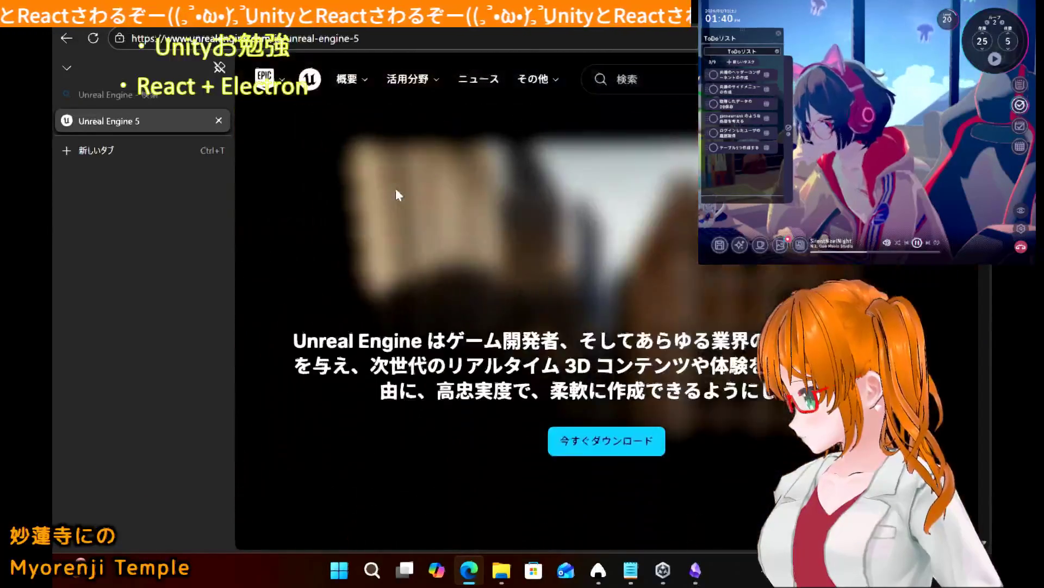
scroll(397, 192, down, 10)
scroll(396, 194, down, 10)
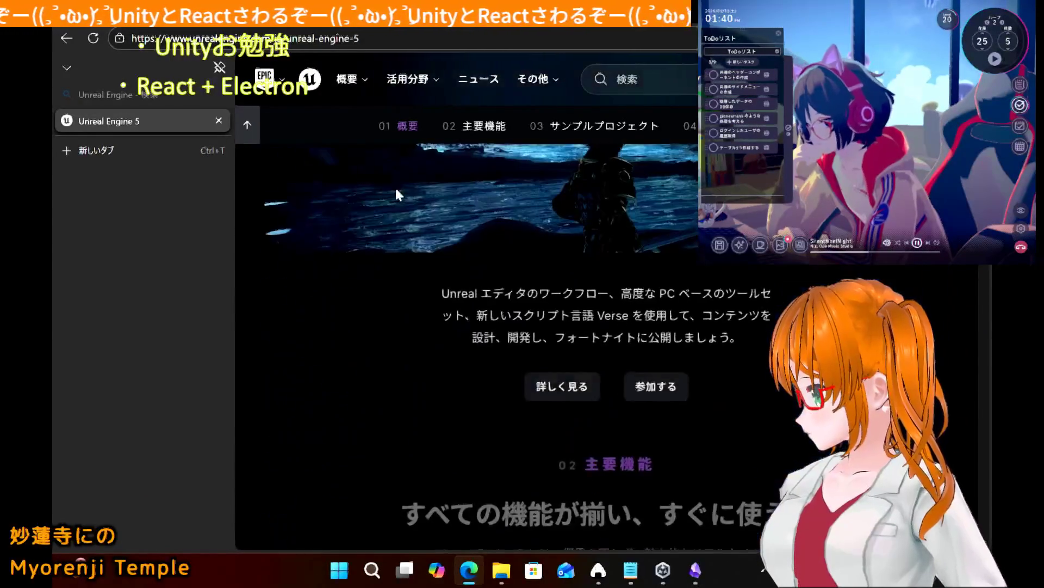
scroll(397, 194, down, 10)
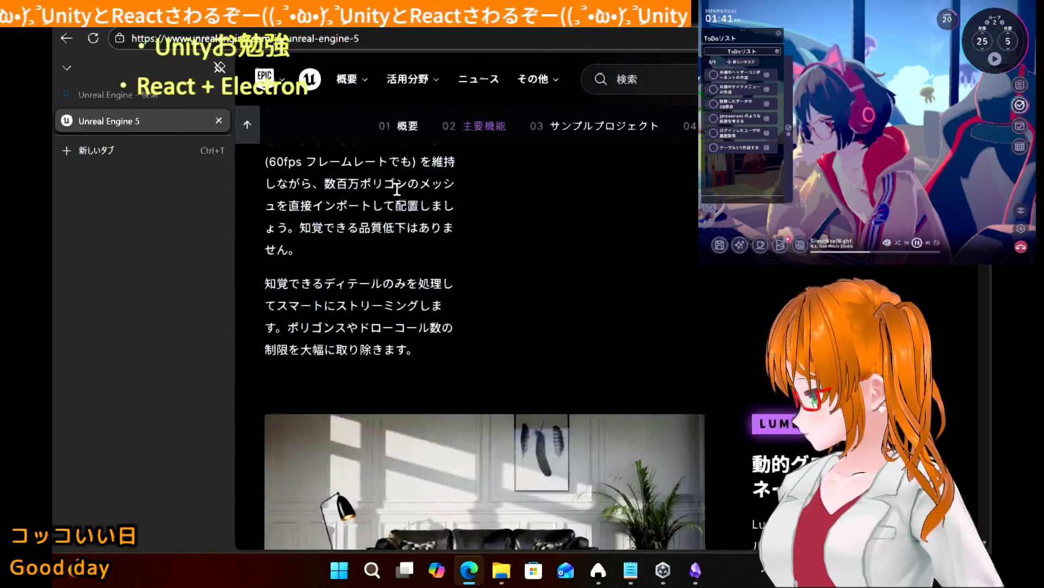
scroll(397, 187, down, 10)
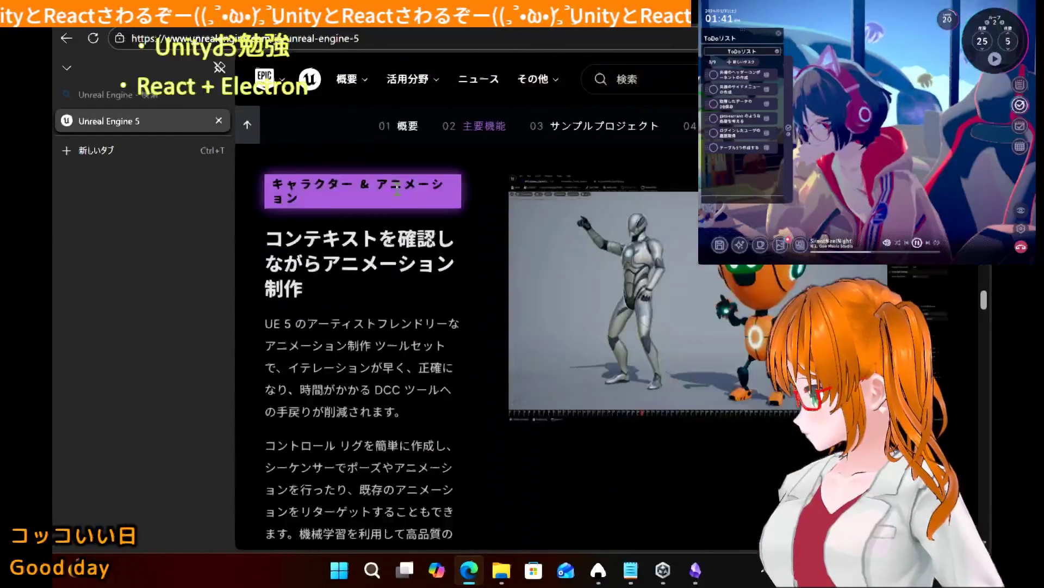
scroll(397, 191, down, 10)
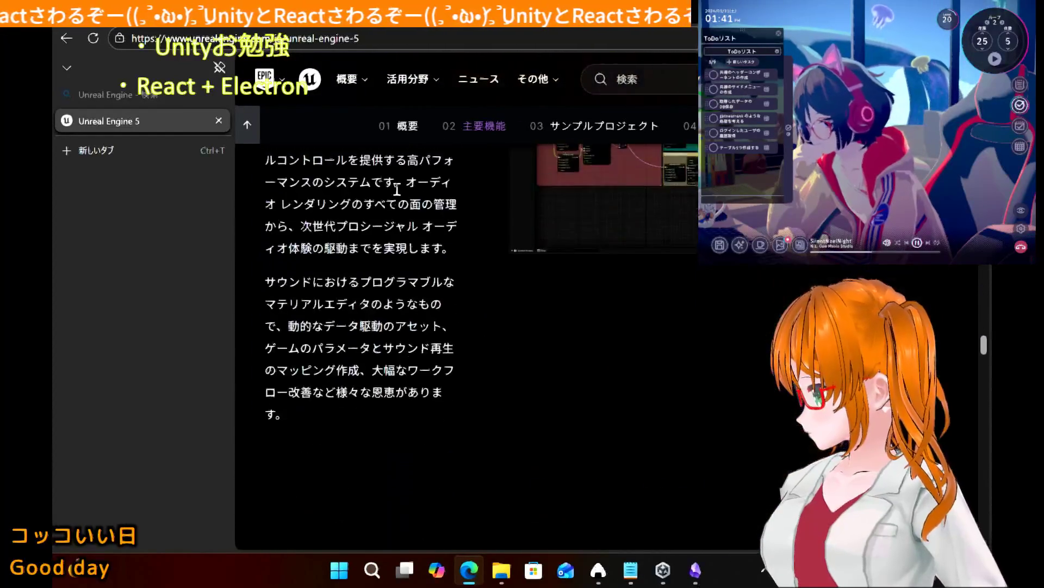
scroll(399, 195, down, 2)
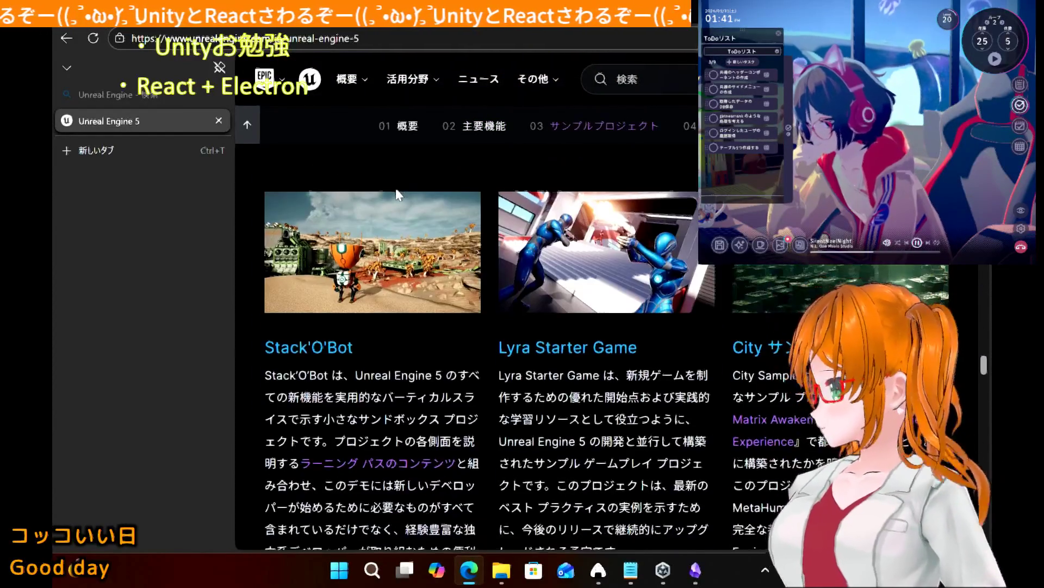
scroll(396, 195, down, 10)
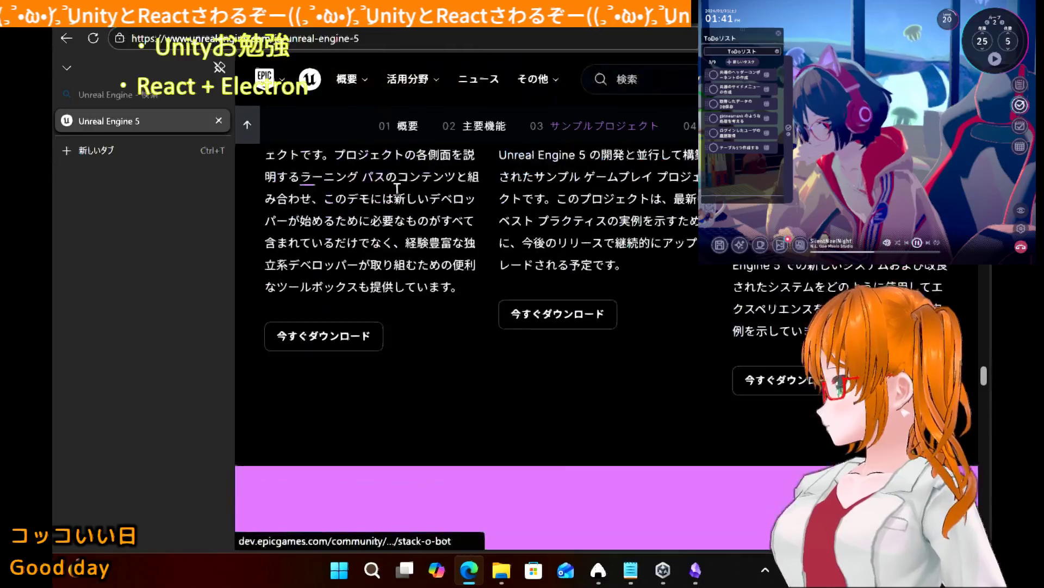
scroll(397, 195, down, 10)
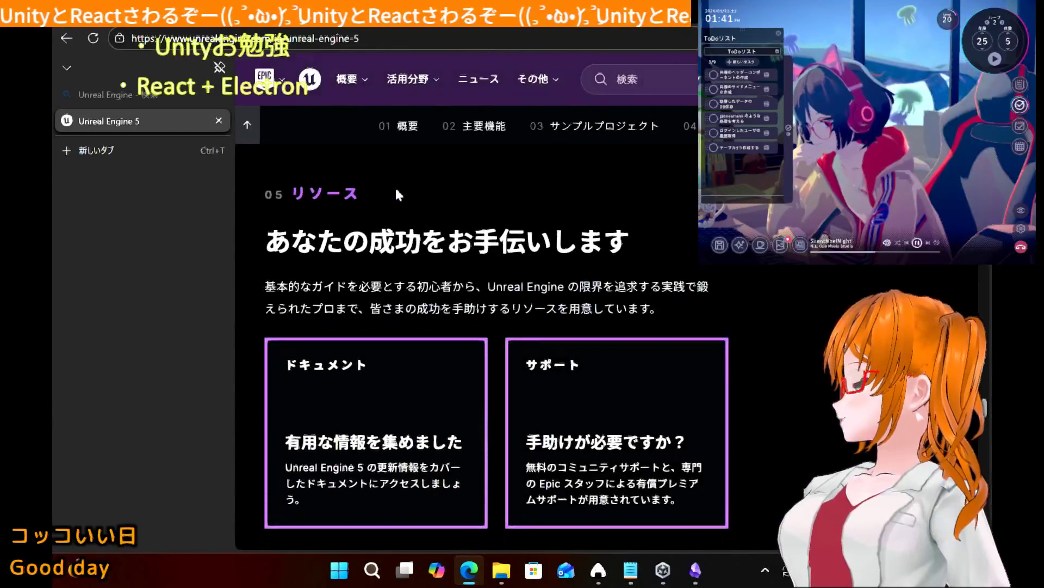
scroll(397, 193, down, 15)
scroll(397, 195, down, 5)
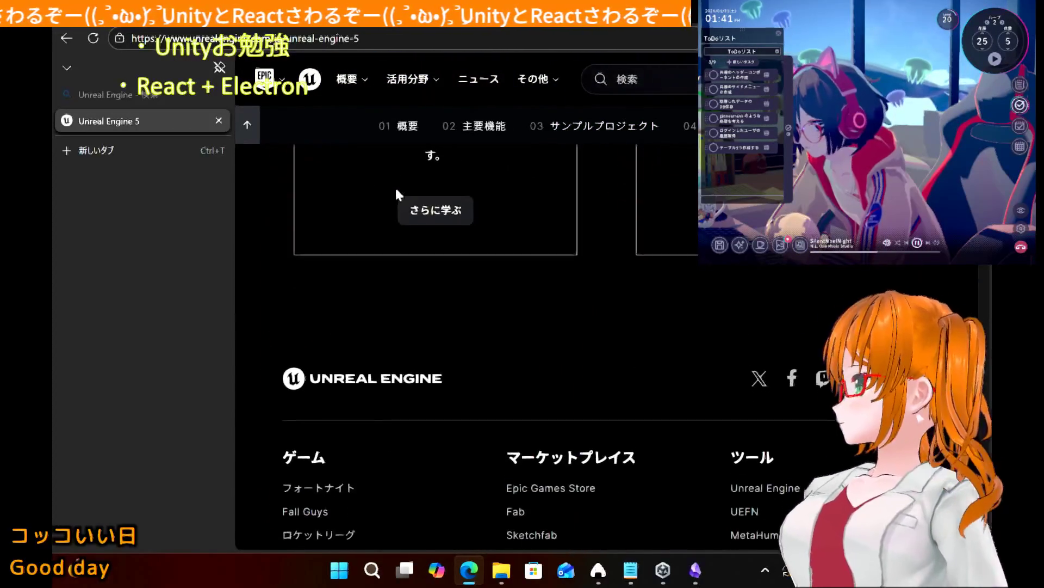
click(218, 120)
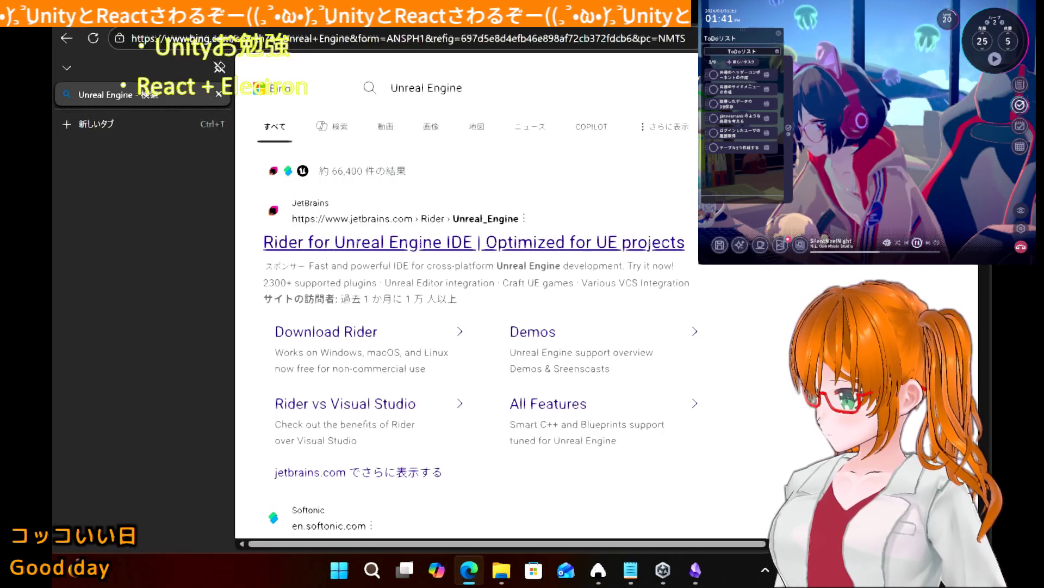
- Reveal the desktop, launch VRoid Studio from the launcher, and start a new model
key(super+d)
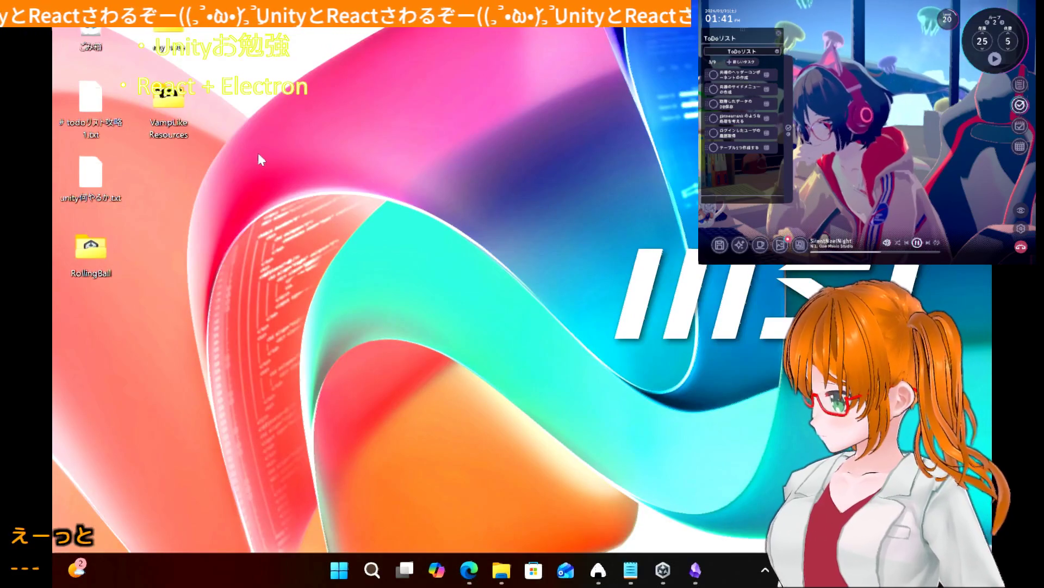
middle_click(238, 162)
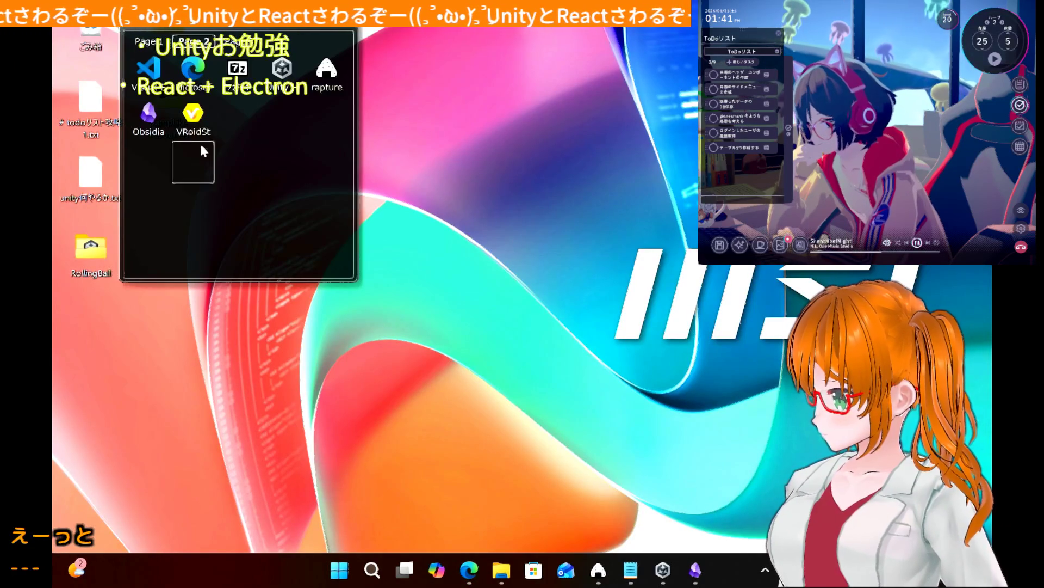
click(195, 122)
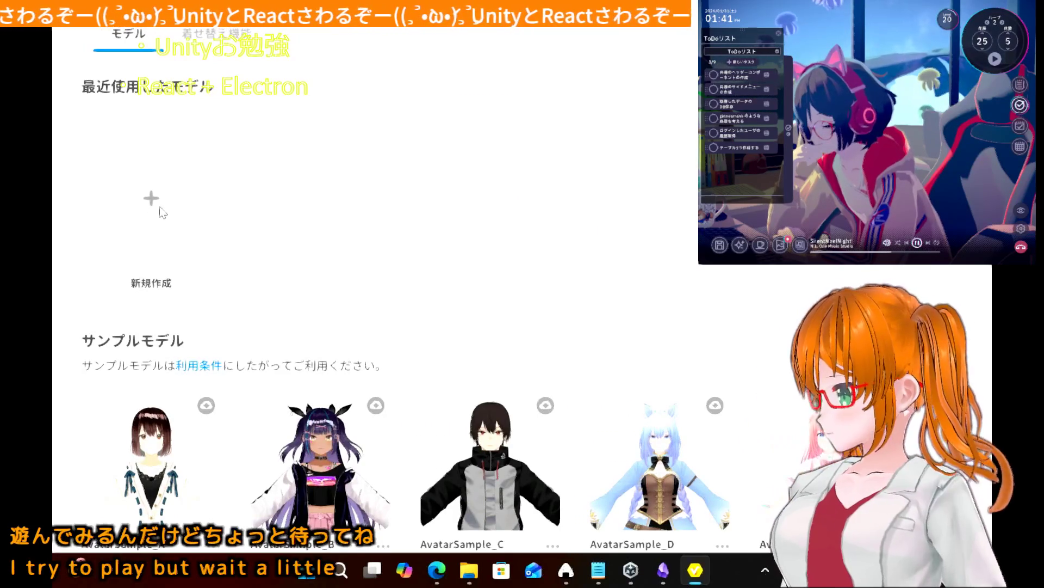
click(161, 212)
text([)
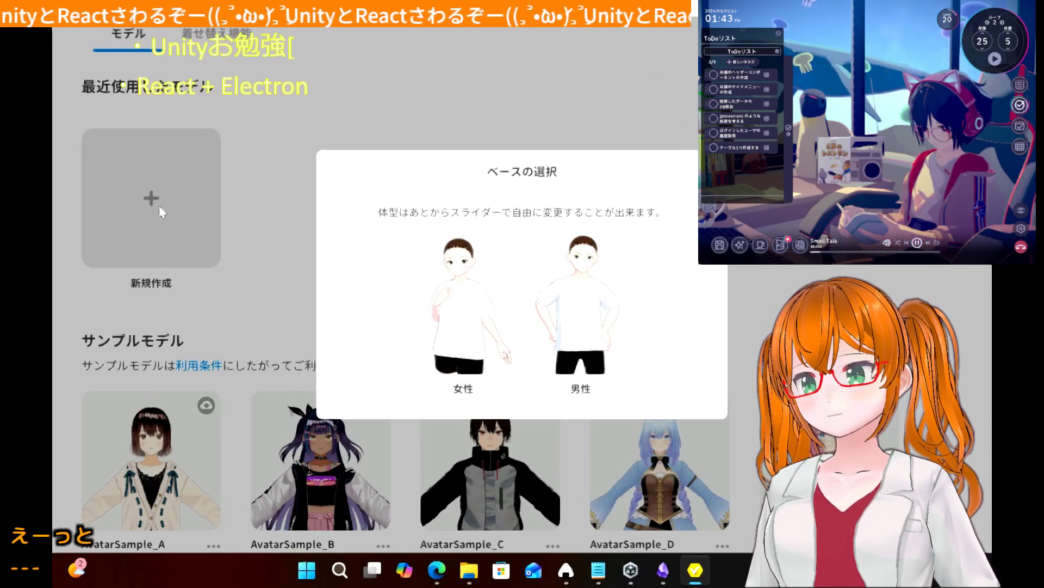
text(かんりょう)
key(space)
text(。 z)
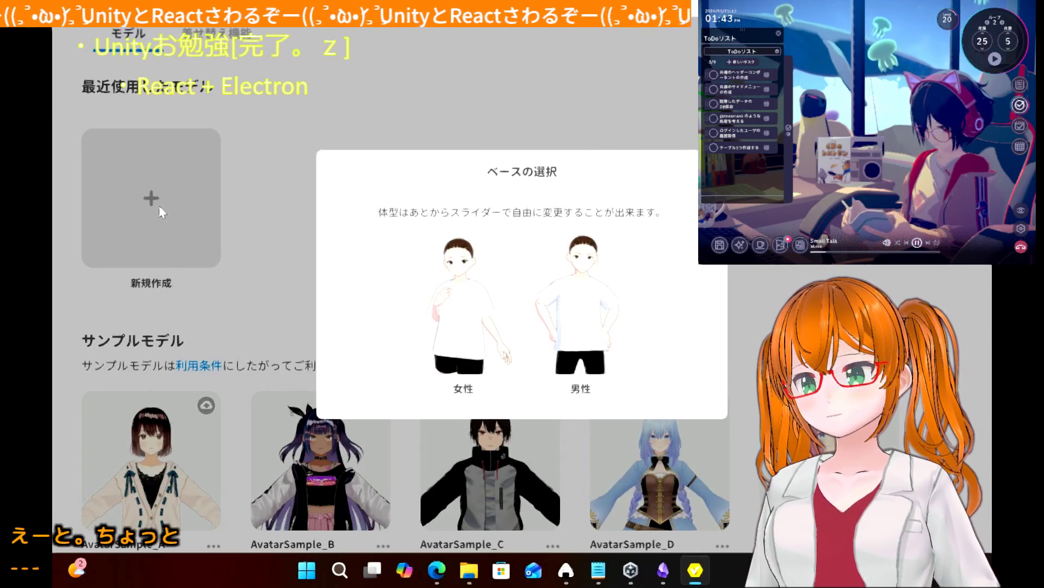
text(じかい)
key(space)
text(にかやる)
text(・VR)
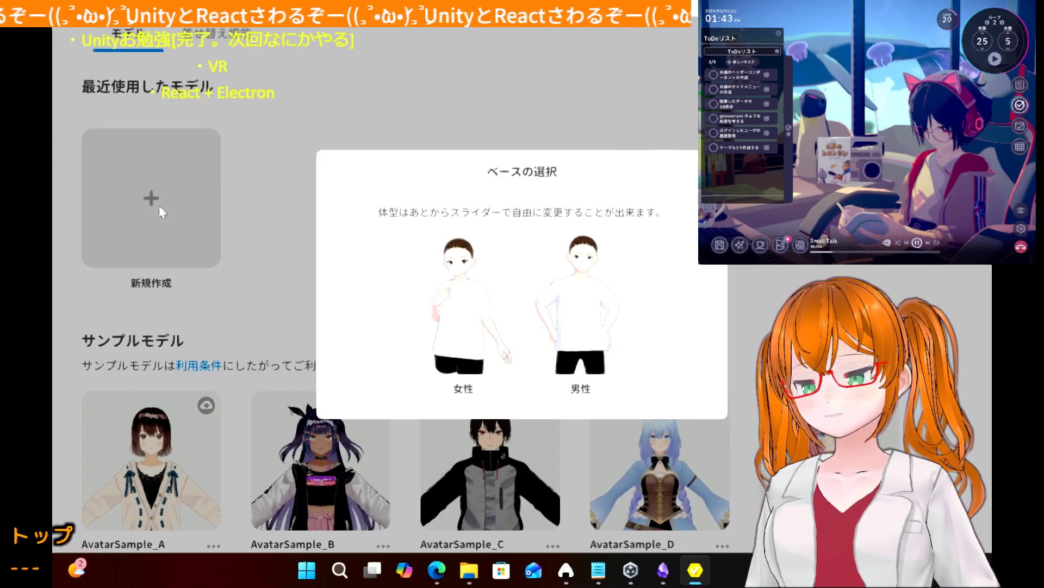
text(oir)
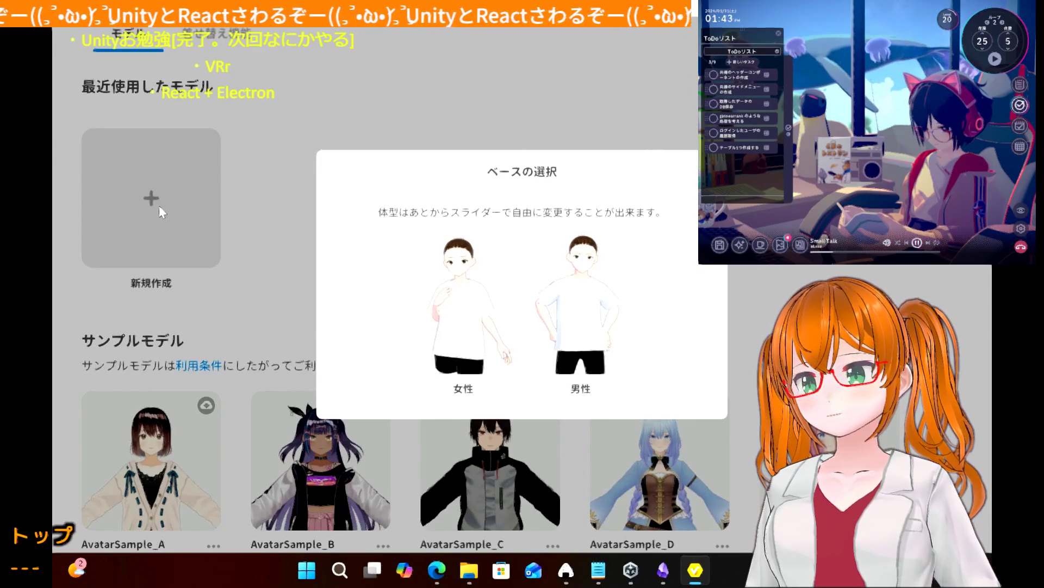
key(BackSpace)
text(d St)
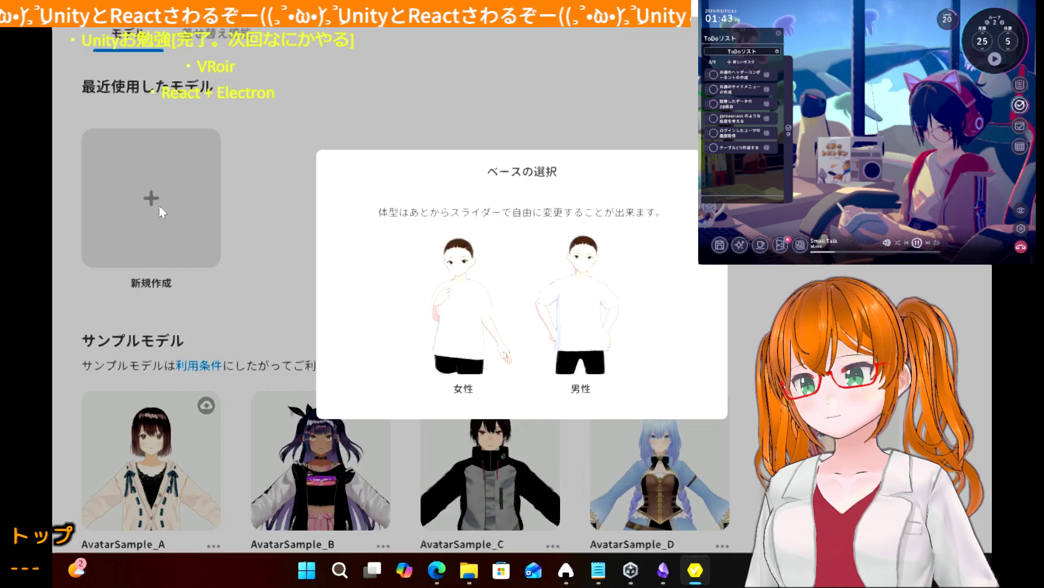
text(udi)
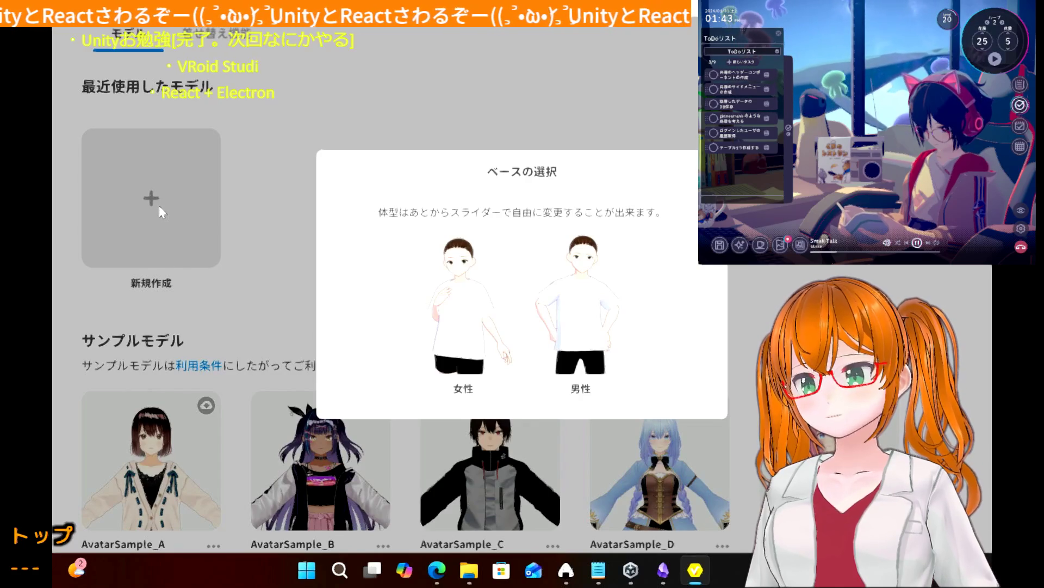
text(oであそぶ)
key(space)
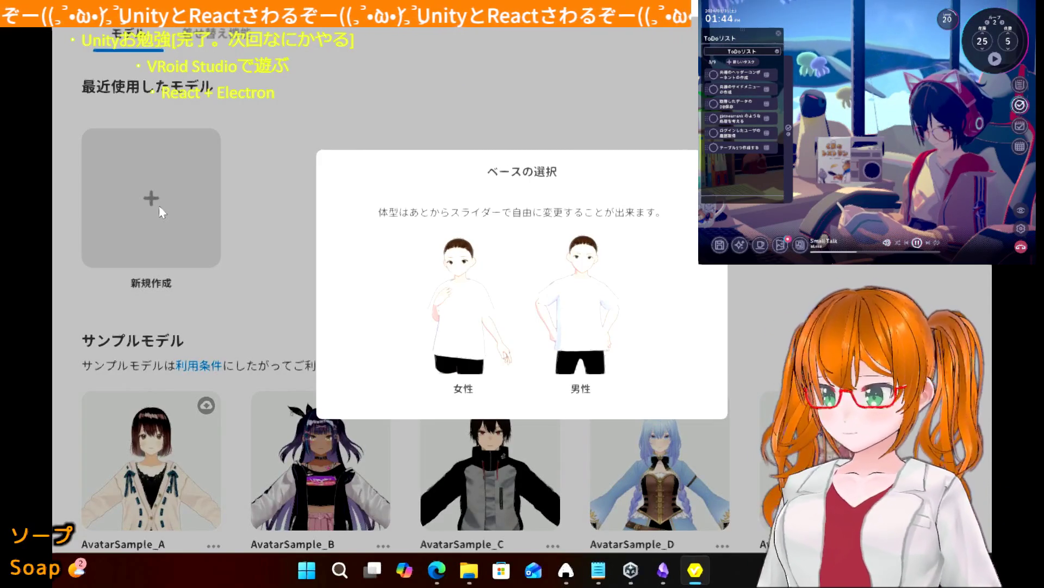
click(471, 294)
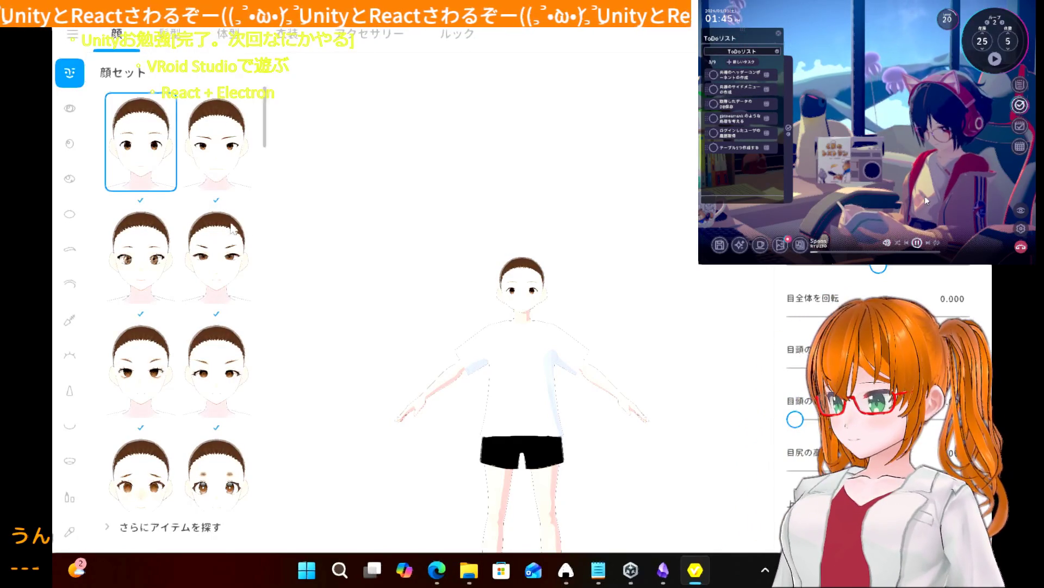
- Scroll to the bottom of the 顔セット list and apply the bottom-left face preset
scroll(180, 320, down, 2)
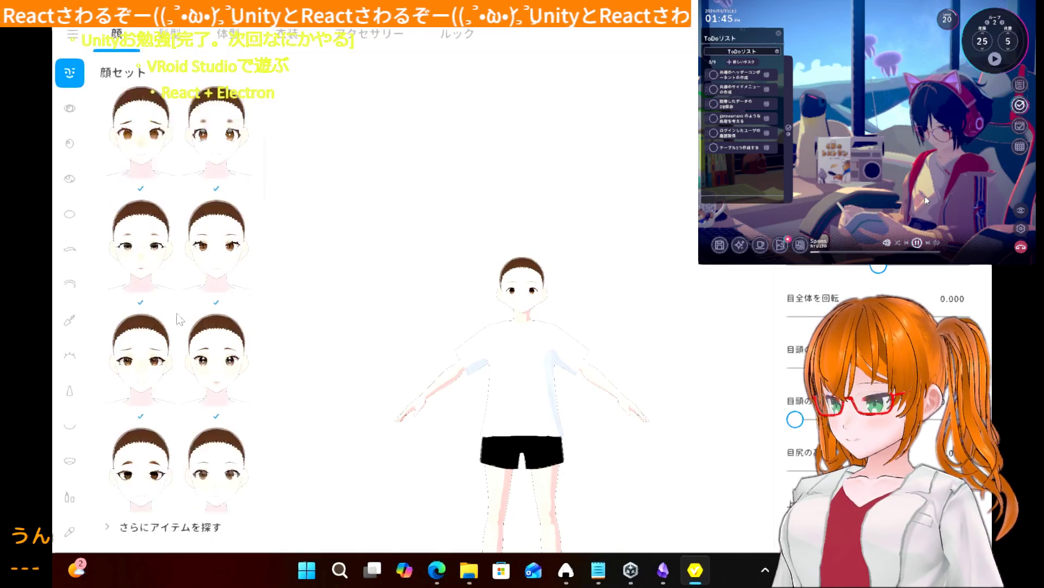
scroll(180, 320, down, 1)
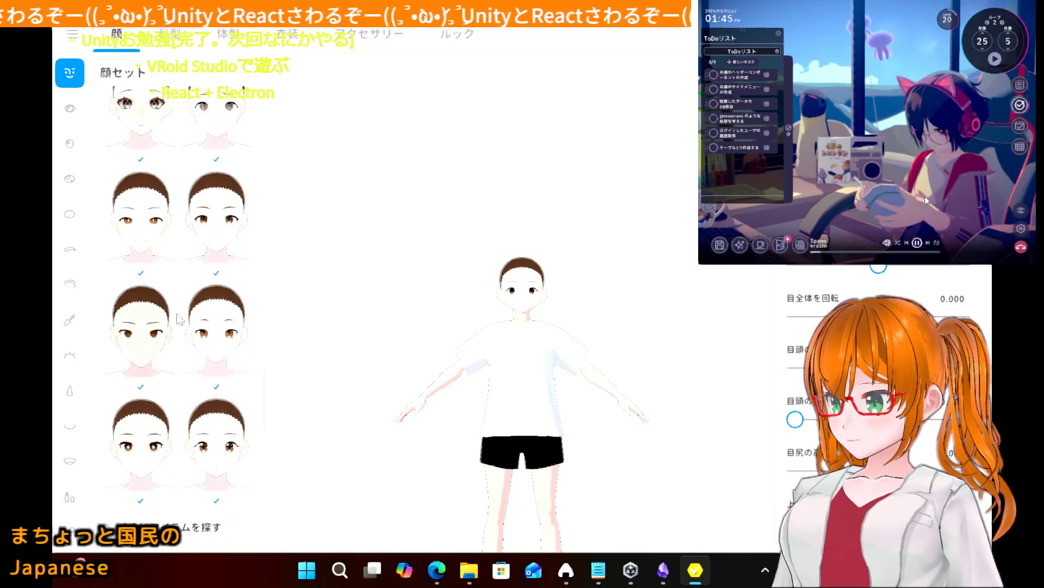
scroll(180, 320, down, 2)
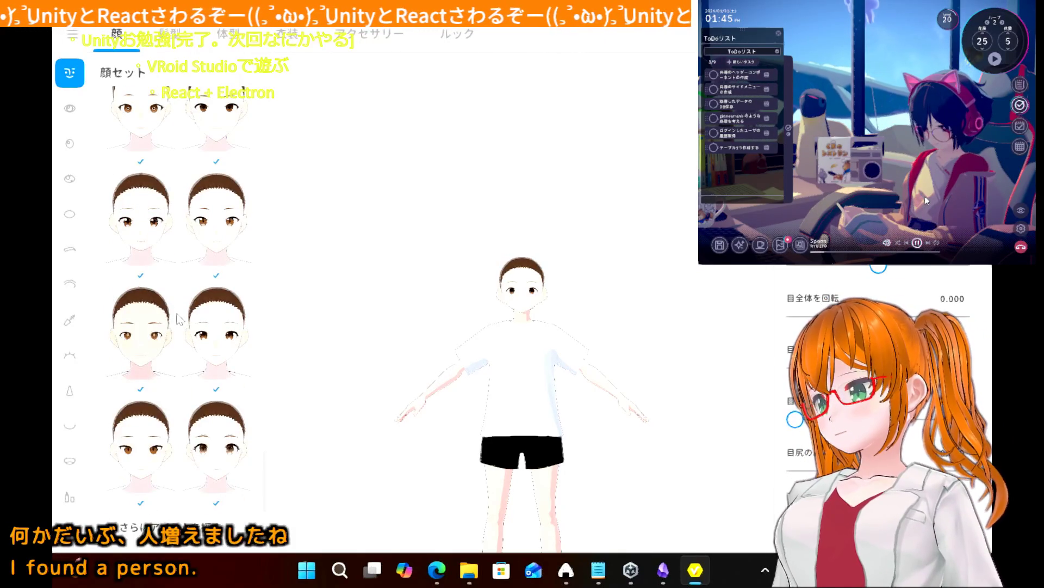
scroll(180, 320, down, 2)
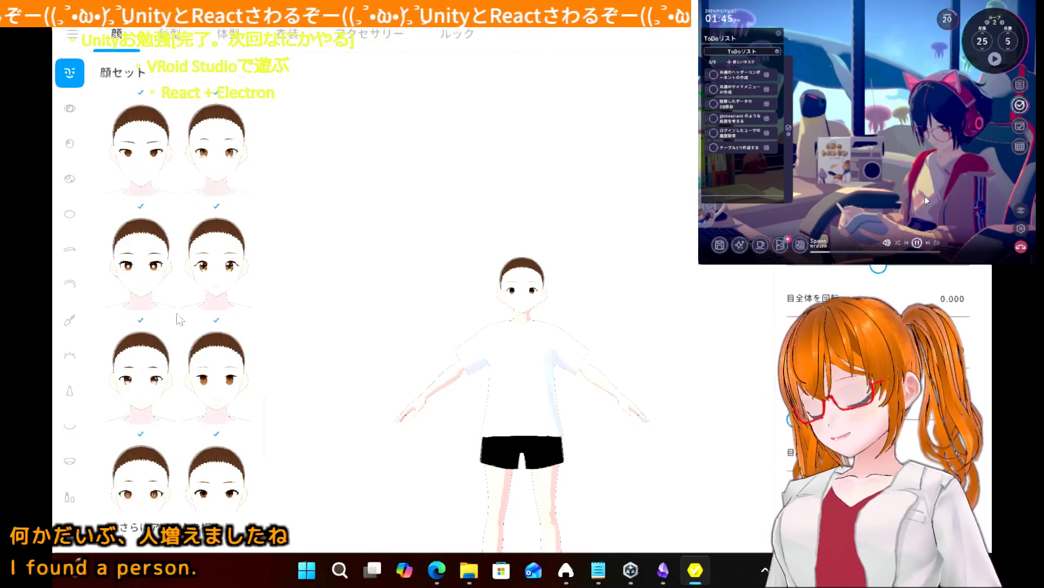
scroll(180, 320, down, 1)
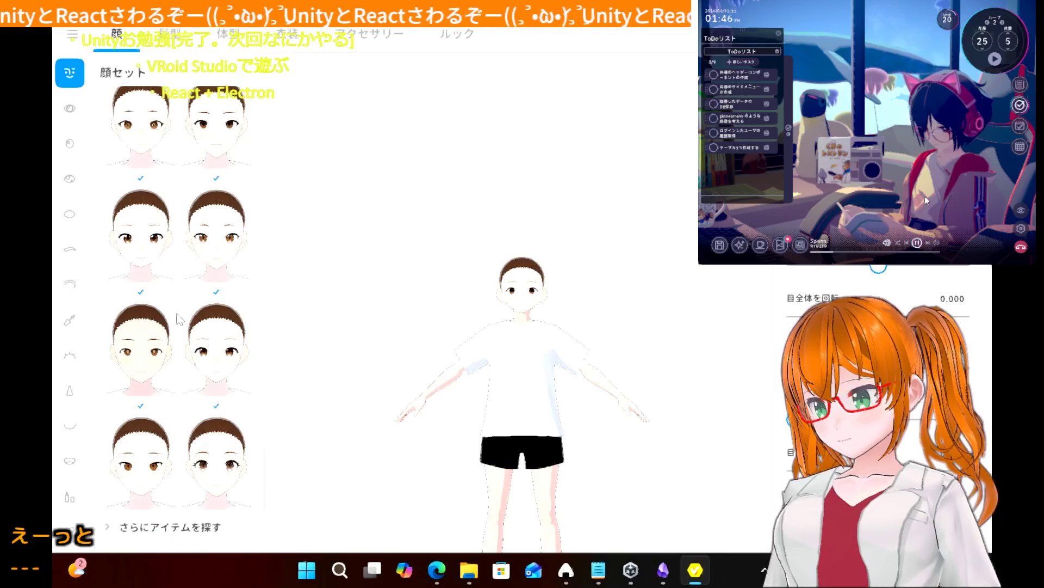
scroll(180, 320, down, 1)
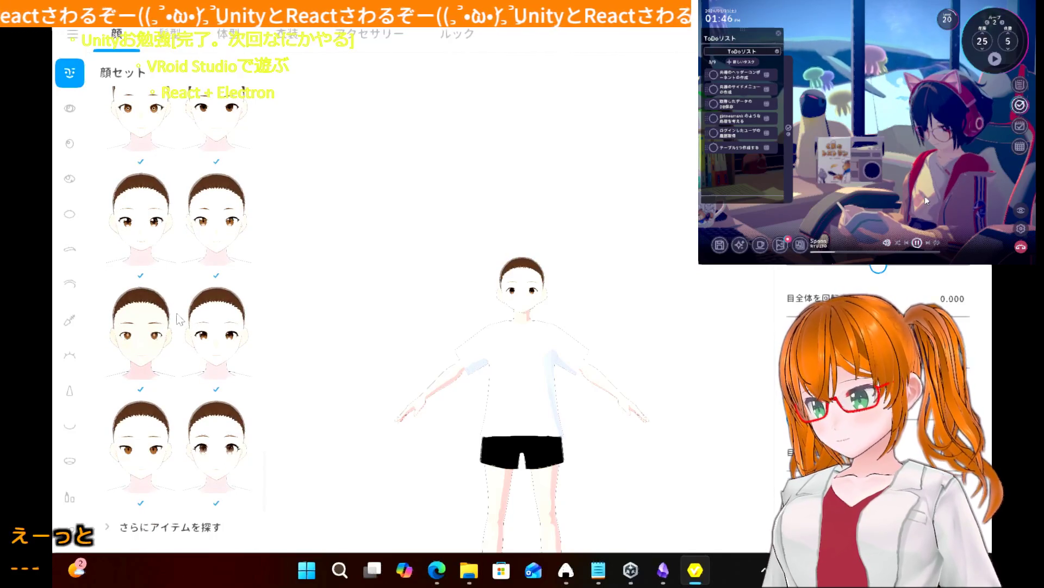
click(157, 454)
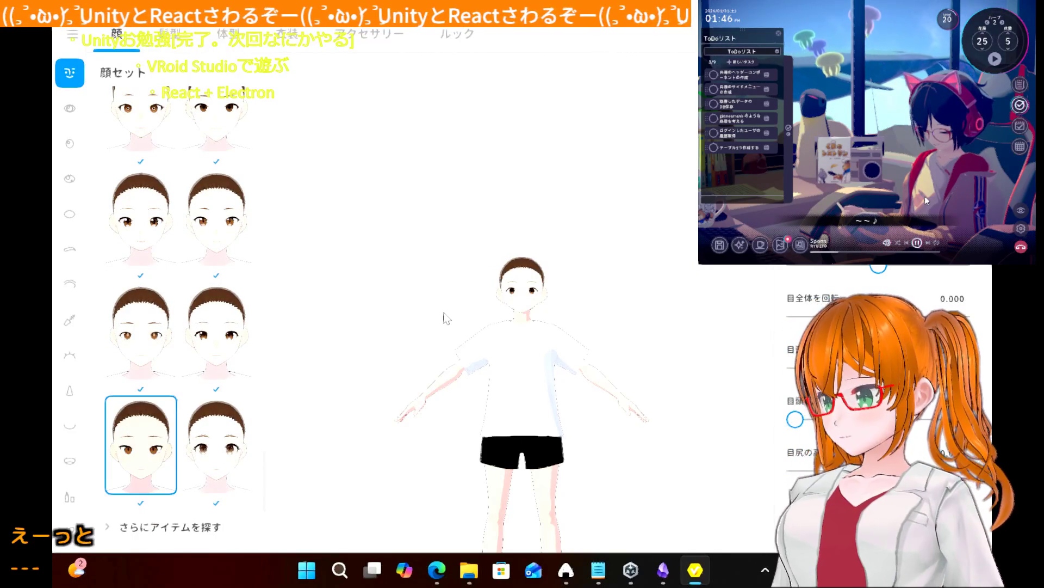
- Zoom onto the face and try presets, including spiral eyes, ending on large lashed brown eyes
scroll(430, 322, up, 4)
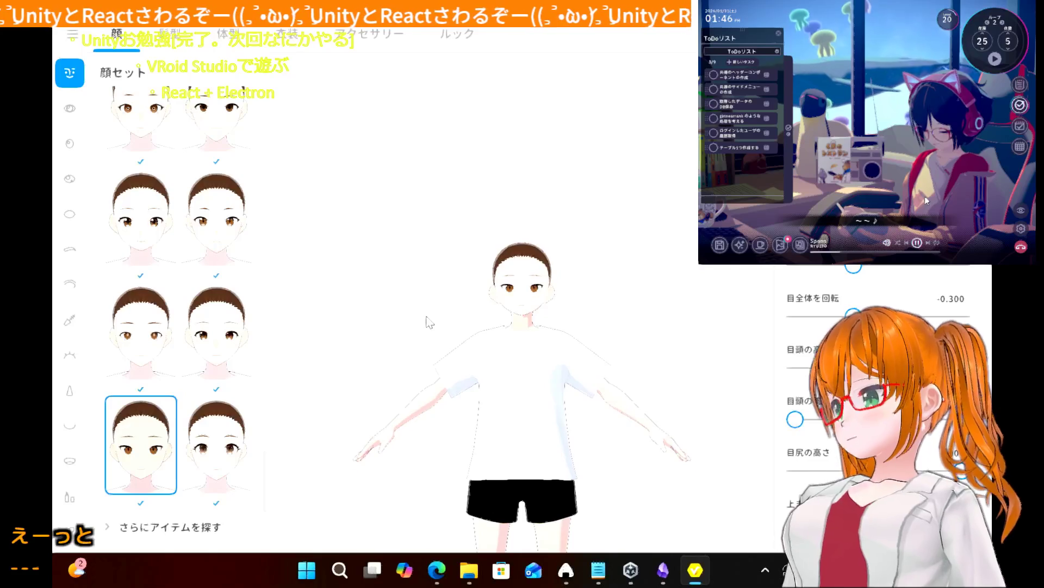
scroll(429, 323, up, 5)
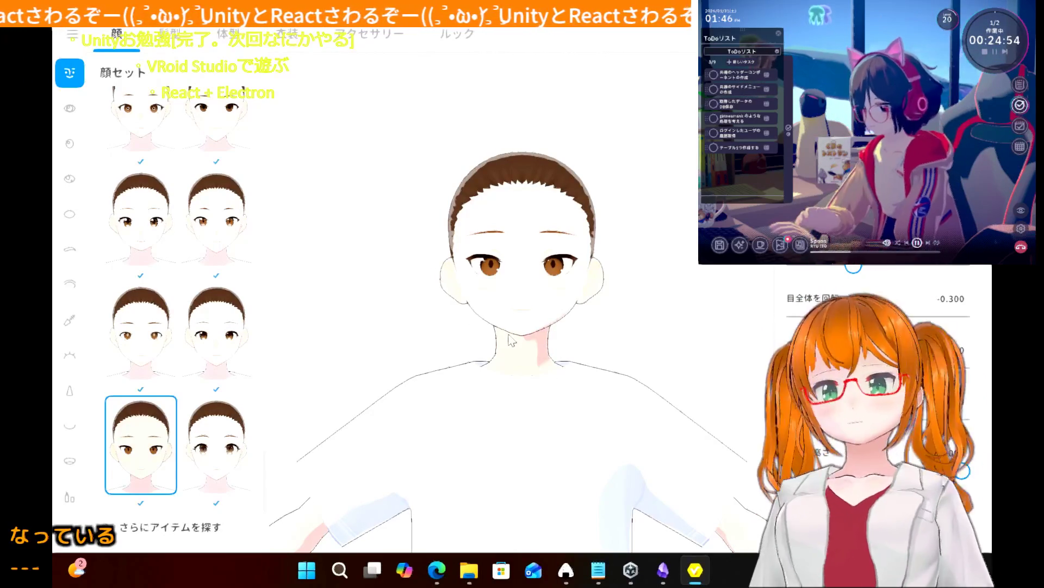
scroll(512, 340, up, 3)
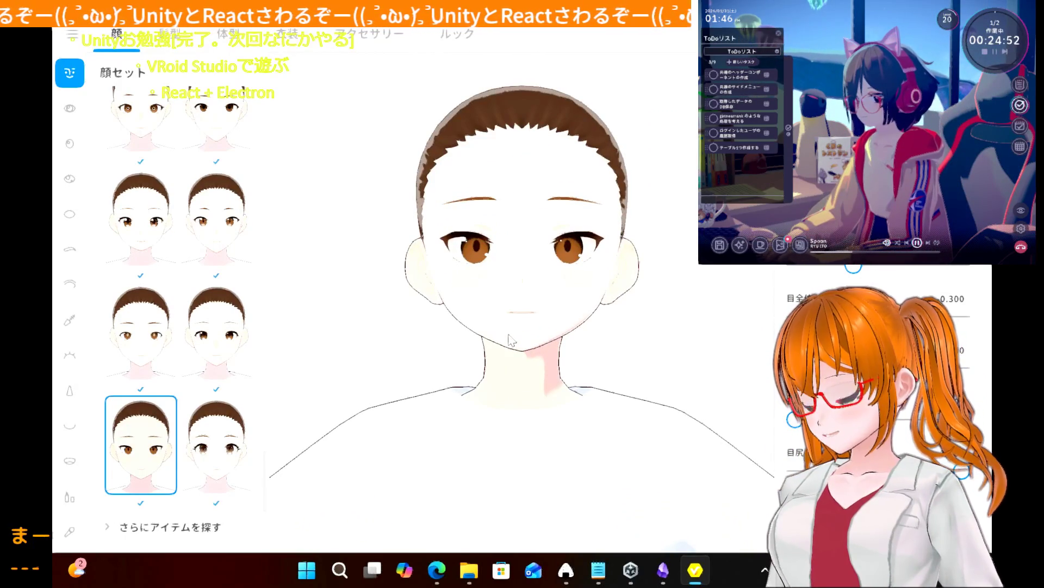
scroll(214, 279, down, 1)
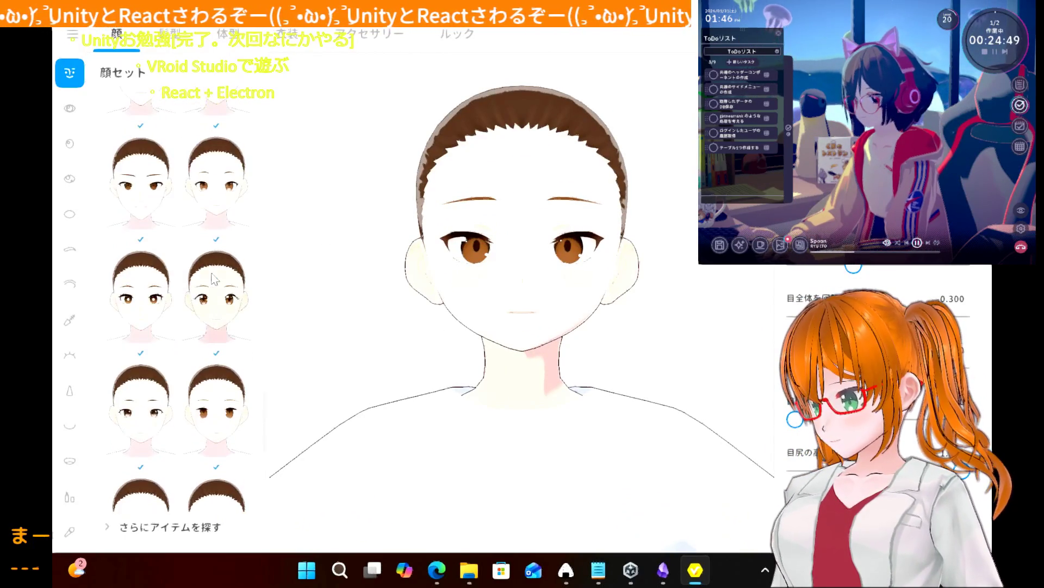
click(228, 432)
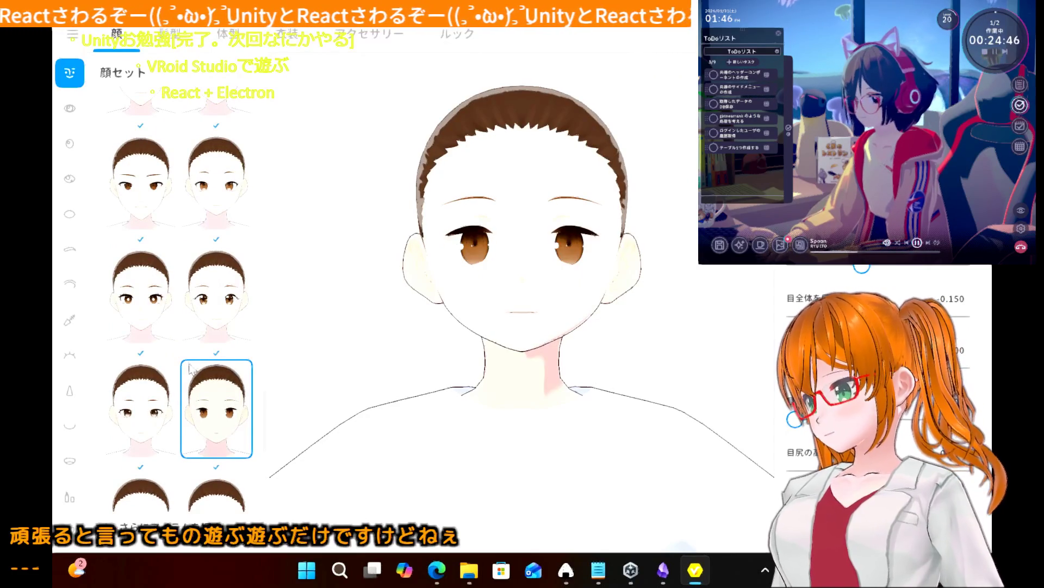
scroll(185, 359, up, 5)
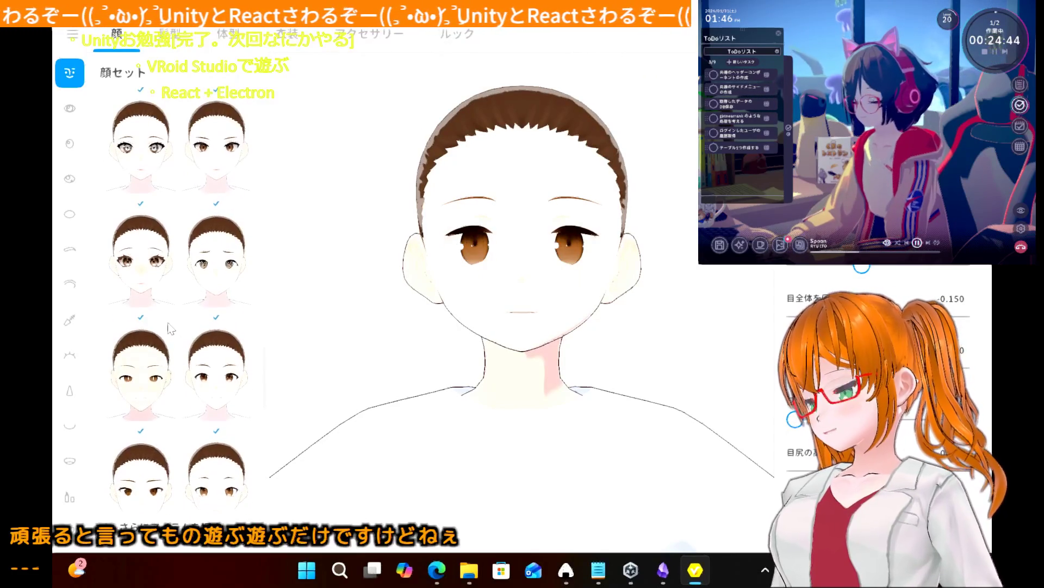
click(215, 286)
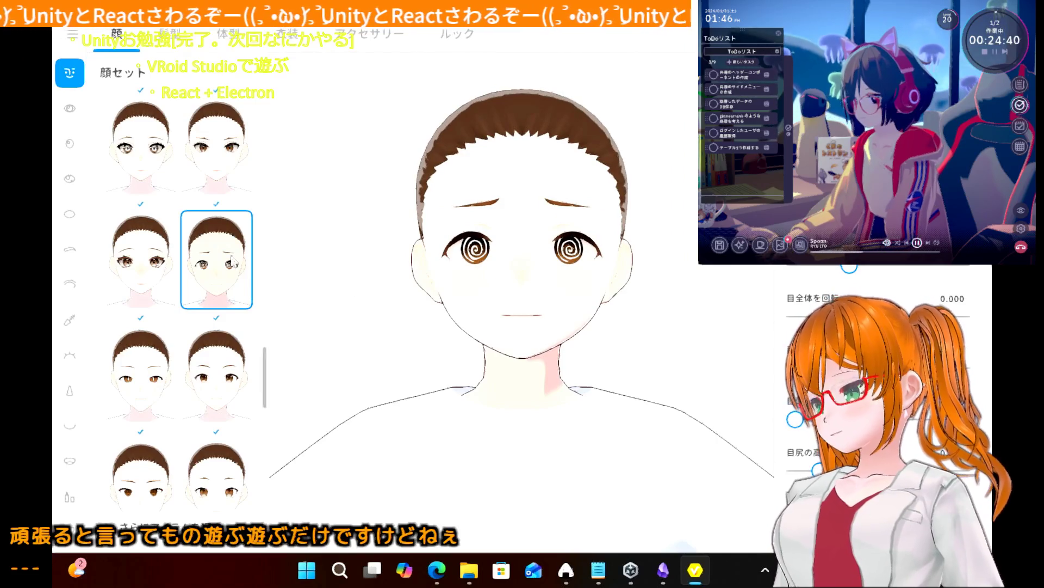
scroll(182, 338, up, 4)
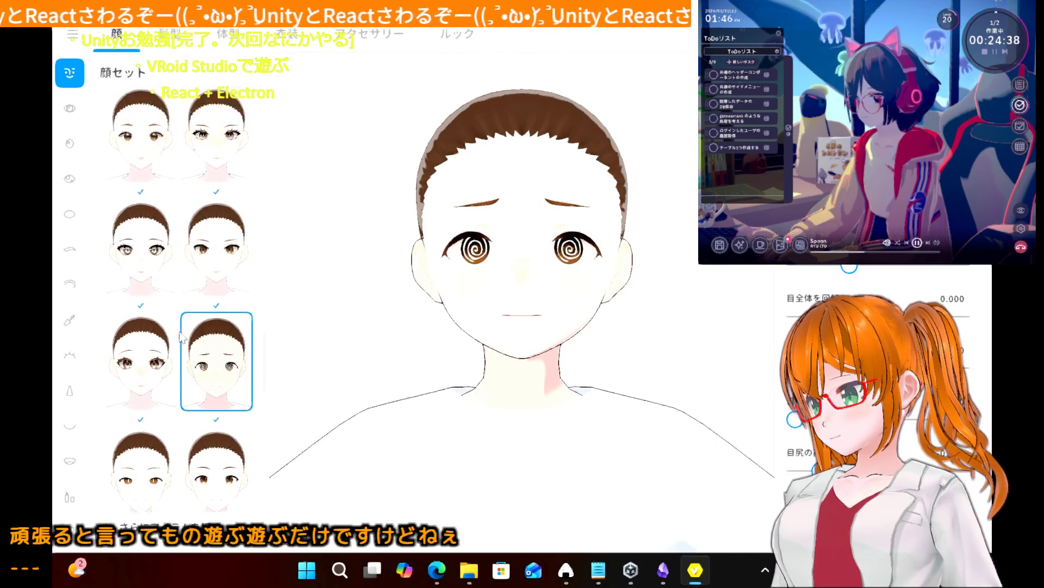
scroll(181, 337, up, 2)
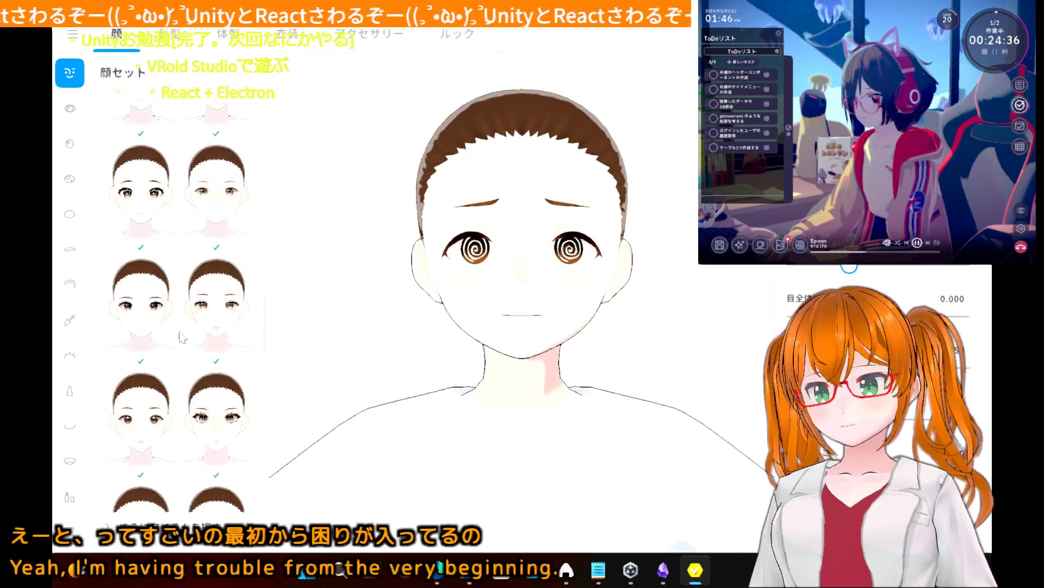
scroll(182, 338, up, 2)
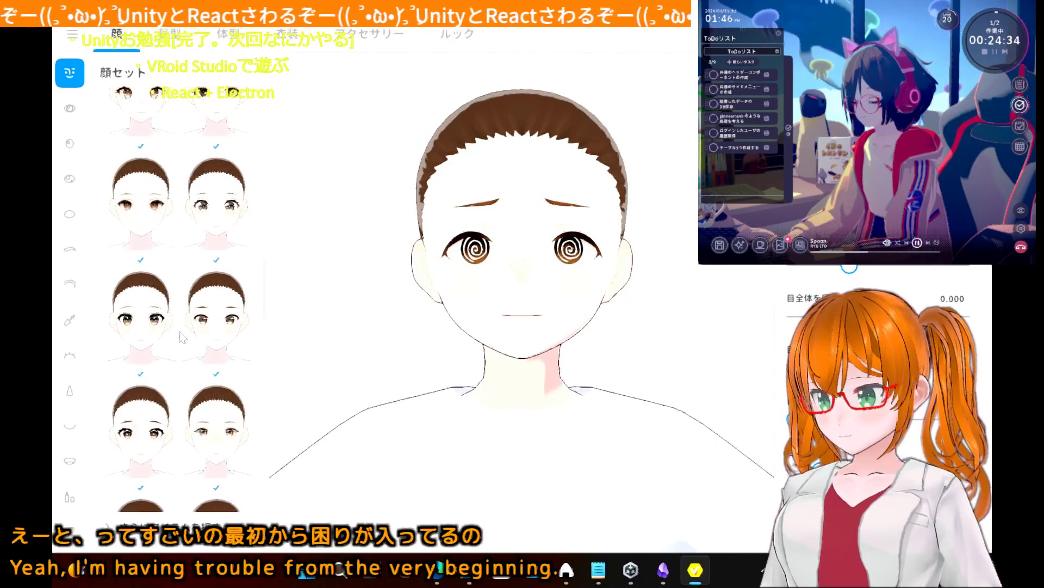
click(156, 253)
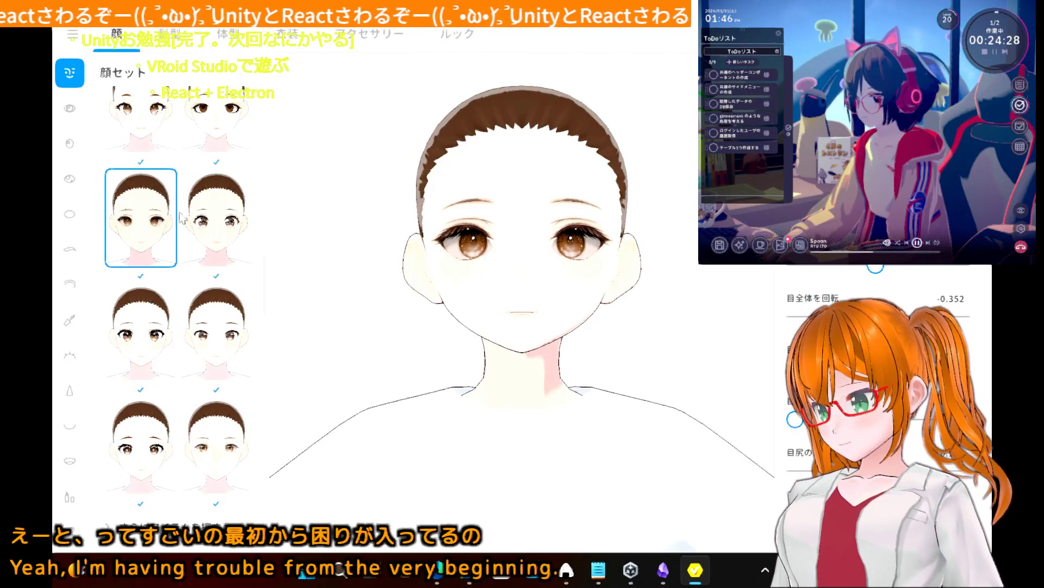
scroll(198, 177, up, 3)
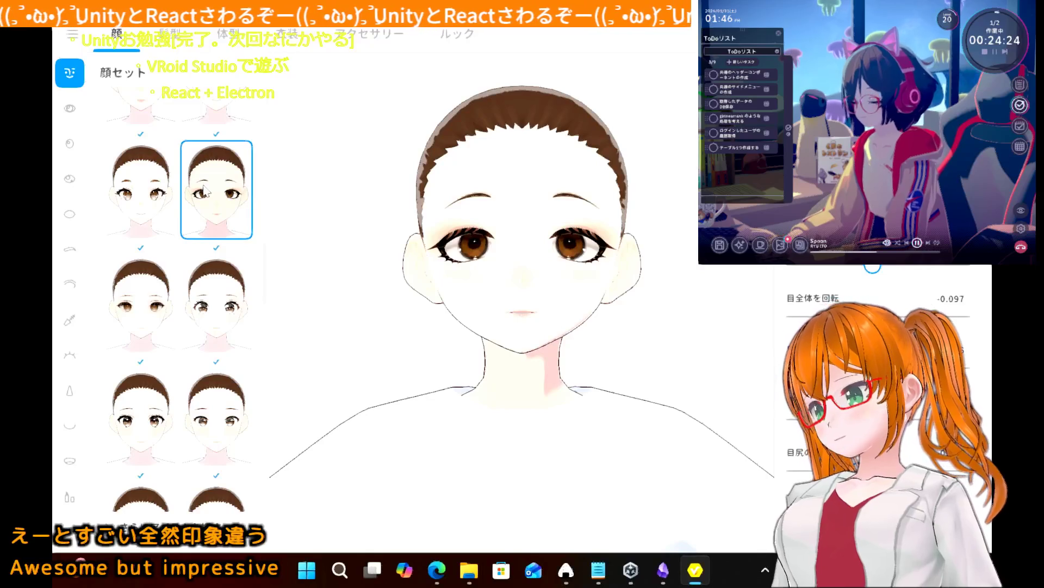
- Try winged-eyeliner and bold-brow face presets, then settle on the plain second top-row preset
scroll(205, 190, down, 1)
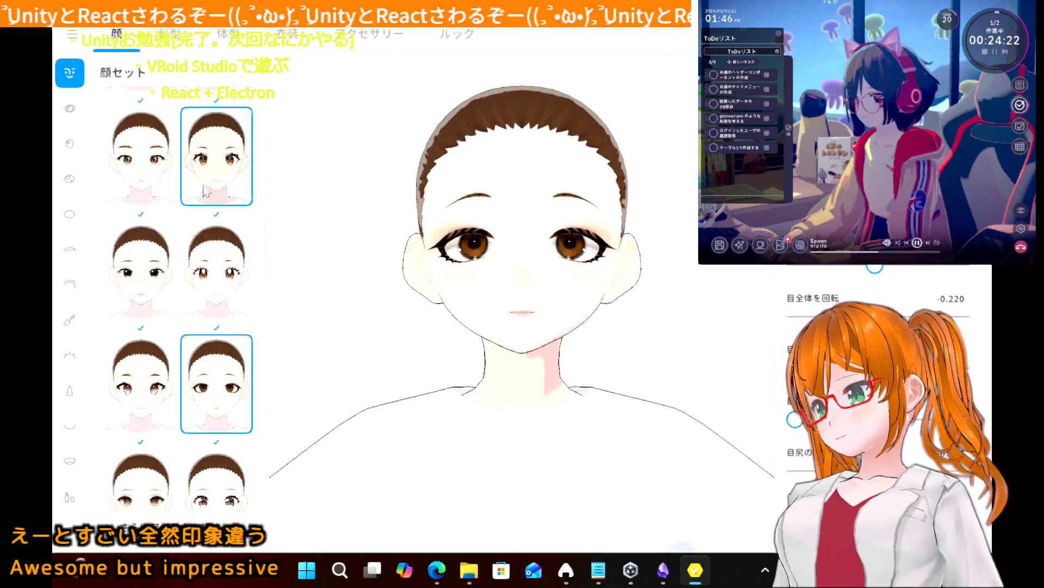
click(216, 268)
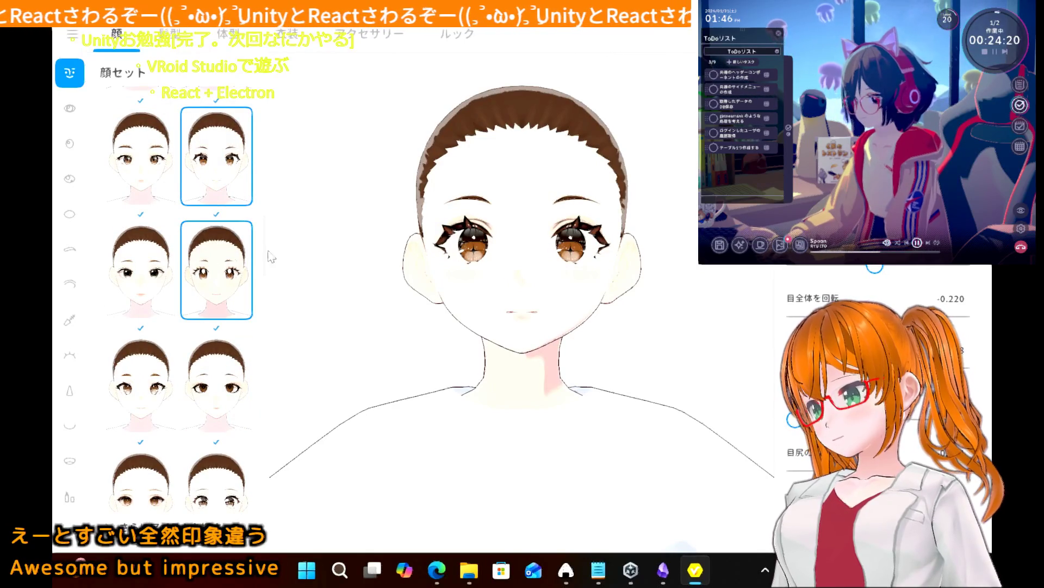
scroll(205, 204, down, 2)
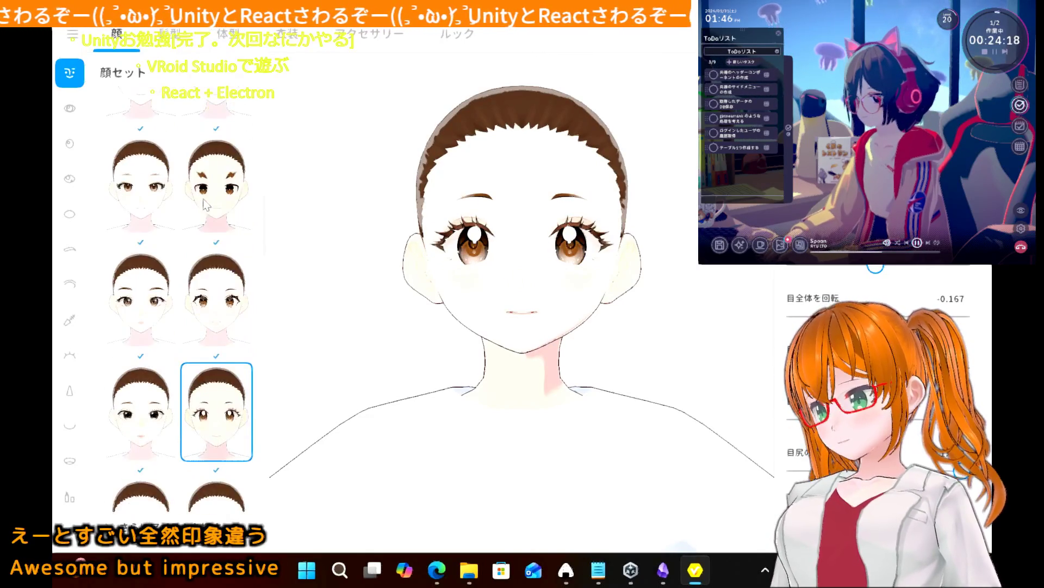
click(214, 265)
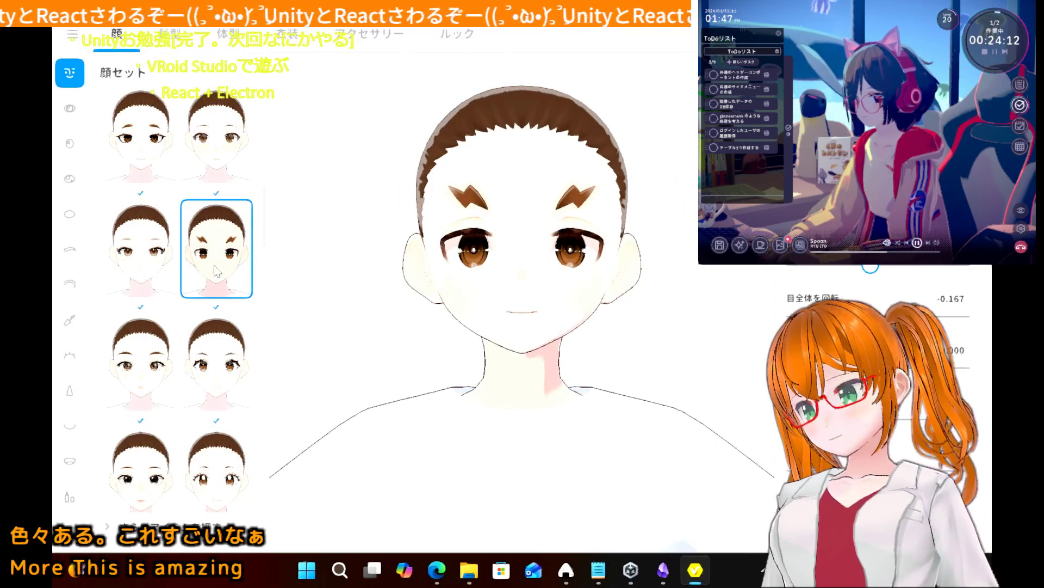
scroll(185, 169, up, 5)
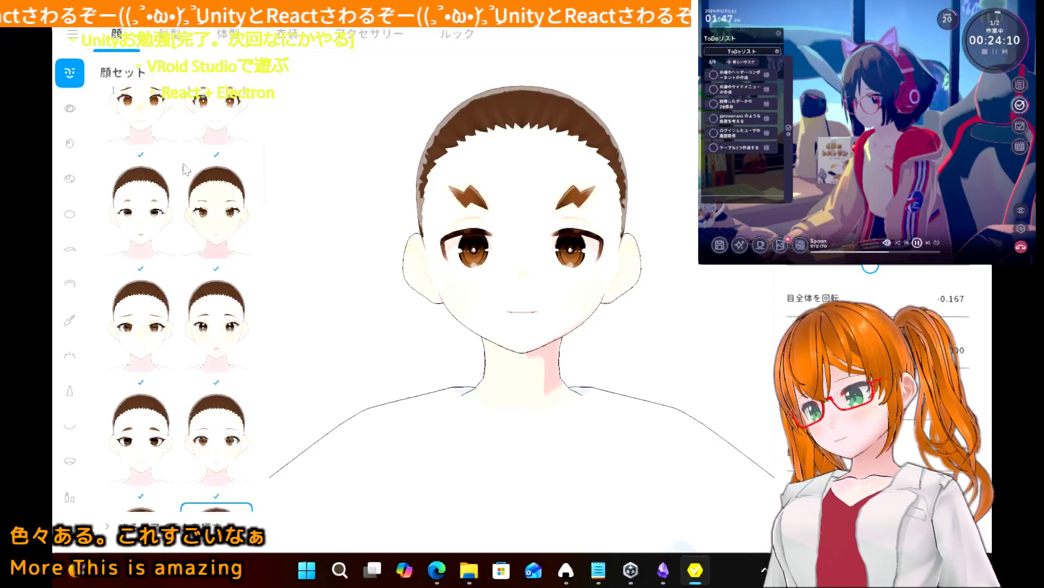
scroll(185, 169, down, 2)
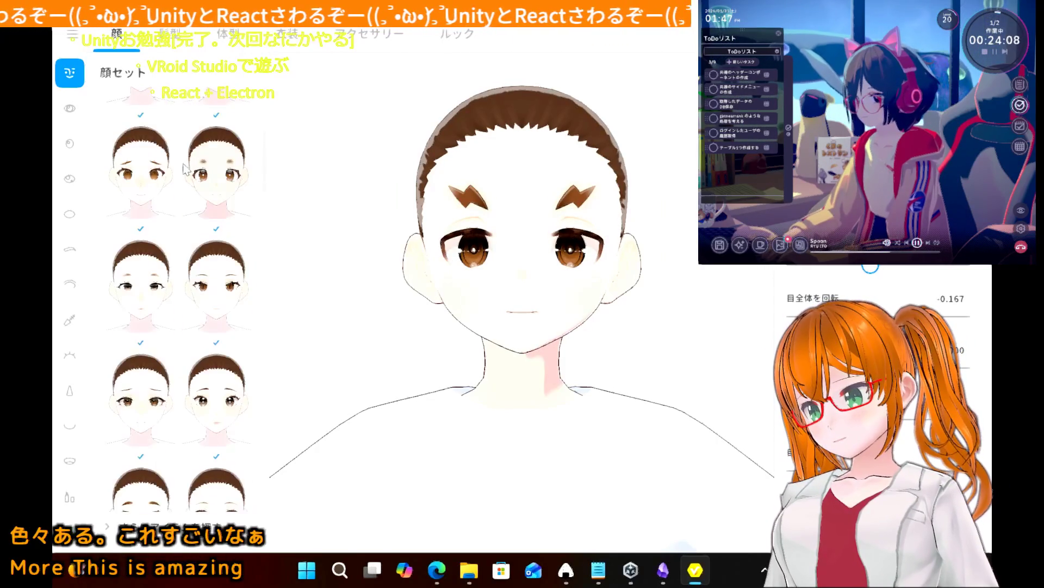
click(188, 278)
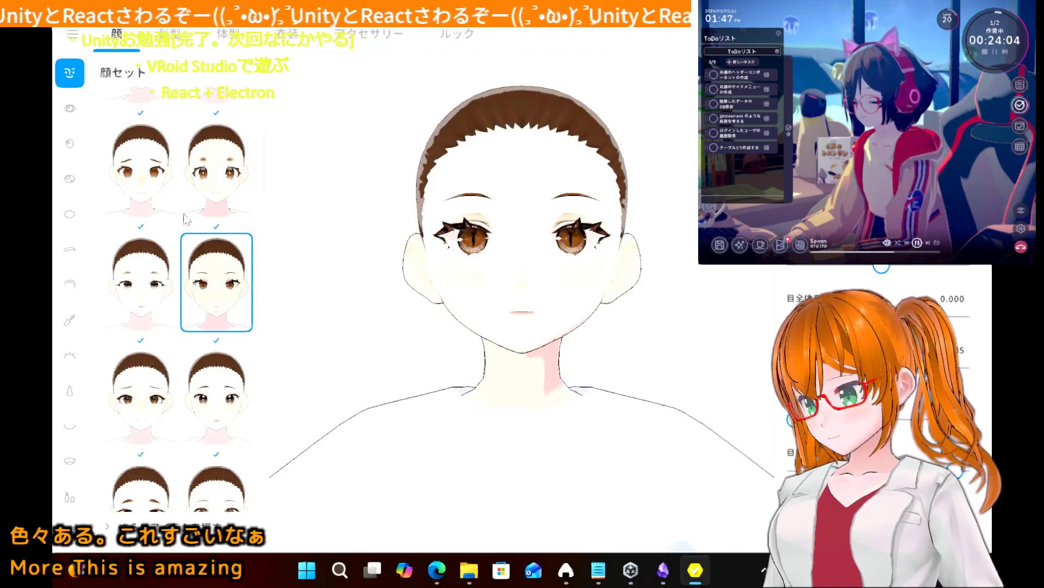
scroll(187, 220, up, 5)
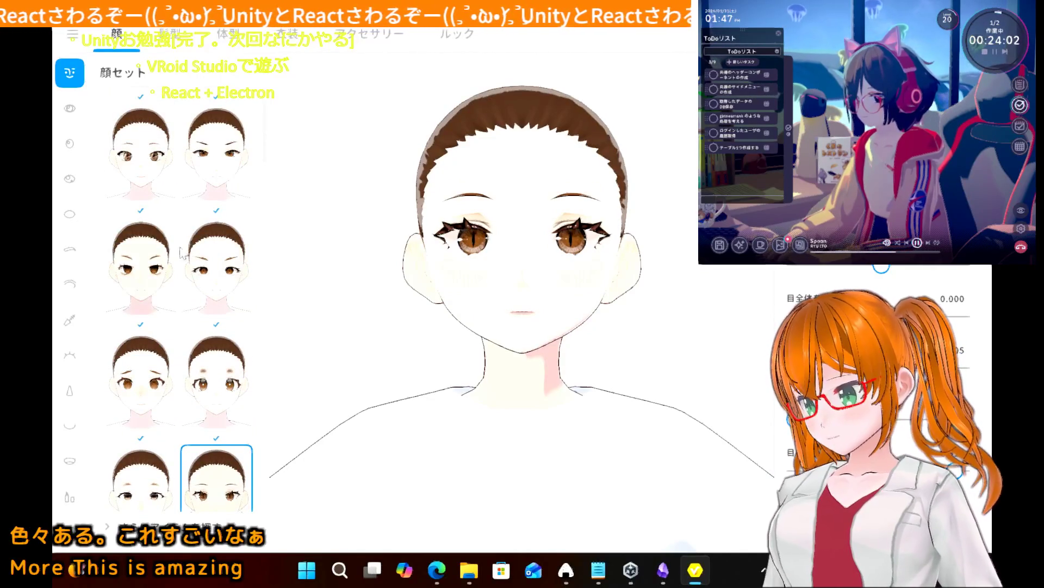
scroll(185, 250, up, 2)
click(197, 155)
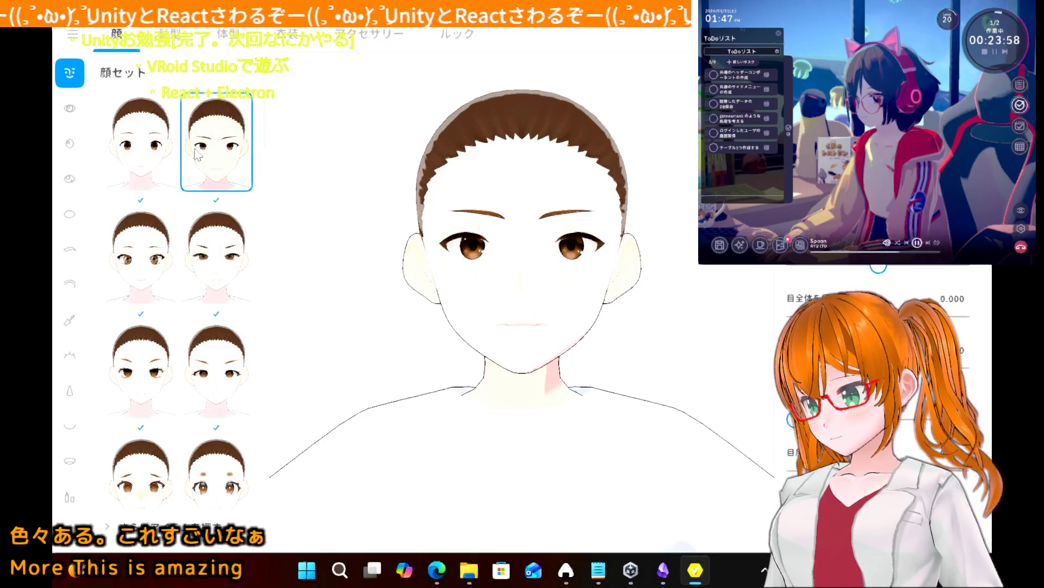
scroll(174, 279, down, 5)
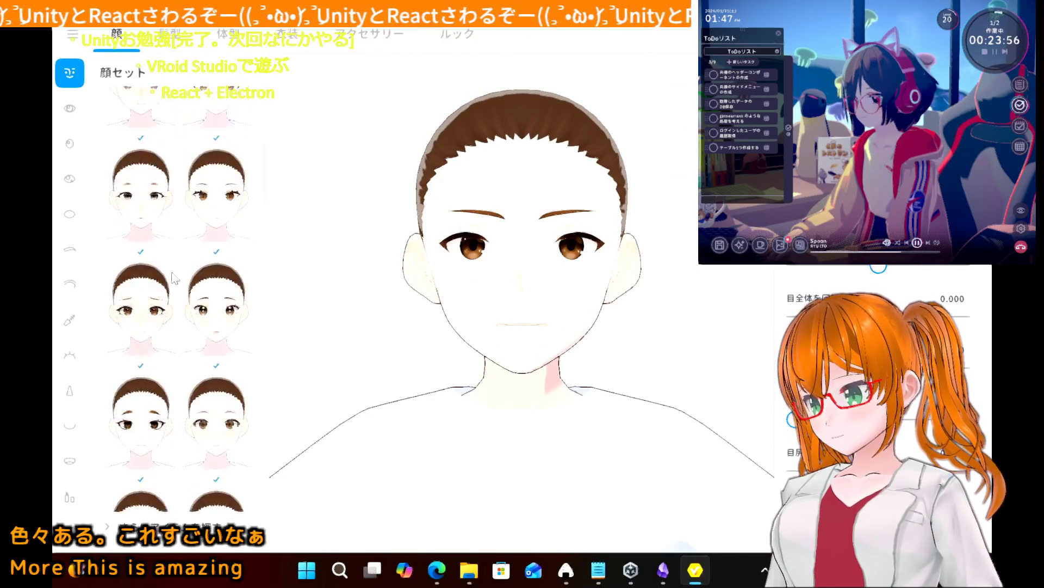
scroll(174, 279, down, 1)
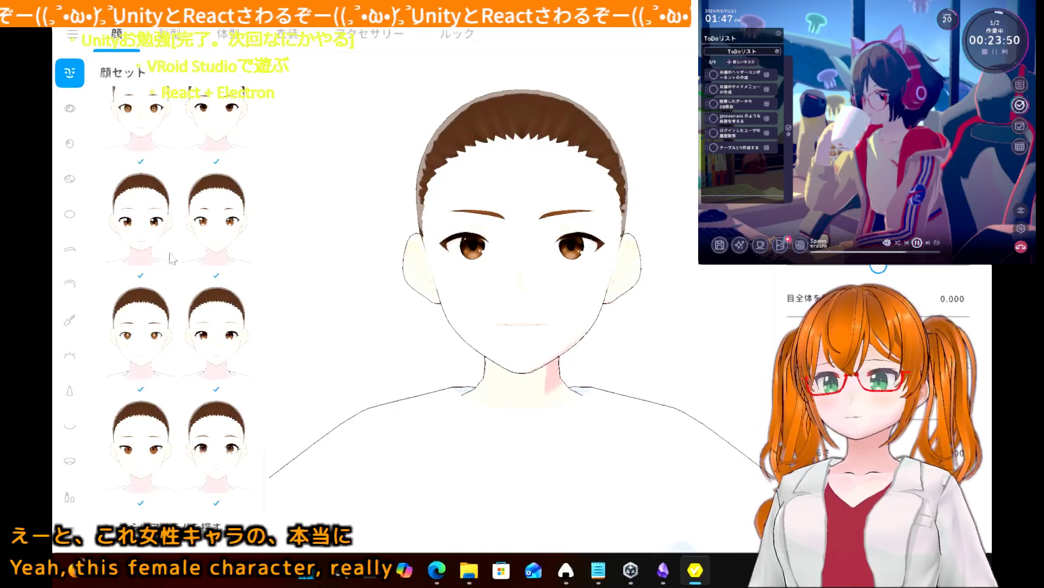
- Try the white-eye and brown open-eye presets in the 瞳 iris panel
click(83, 104)
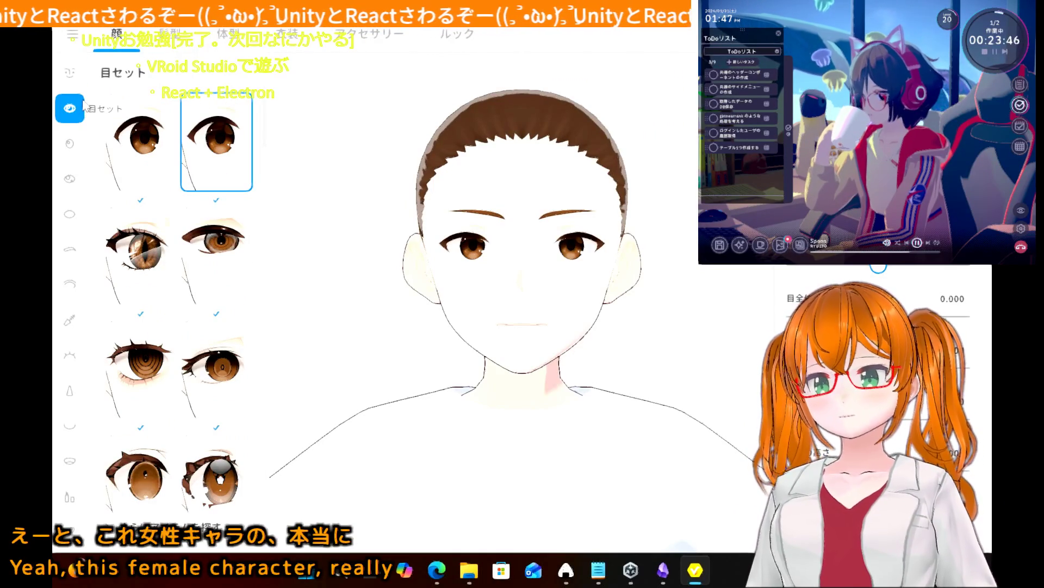
click(83, 143)
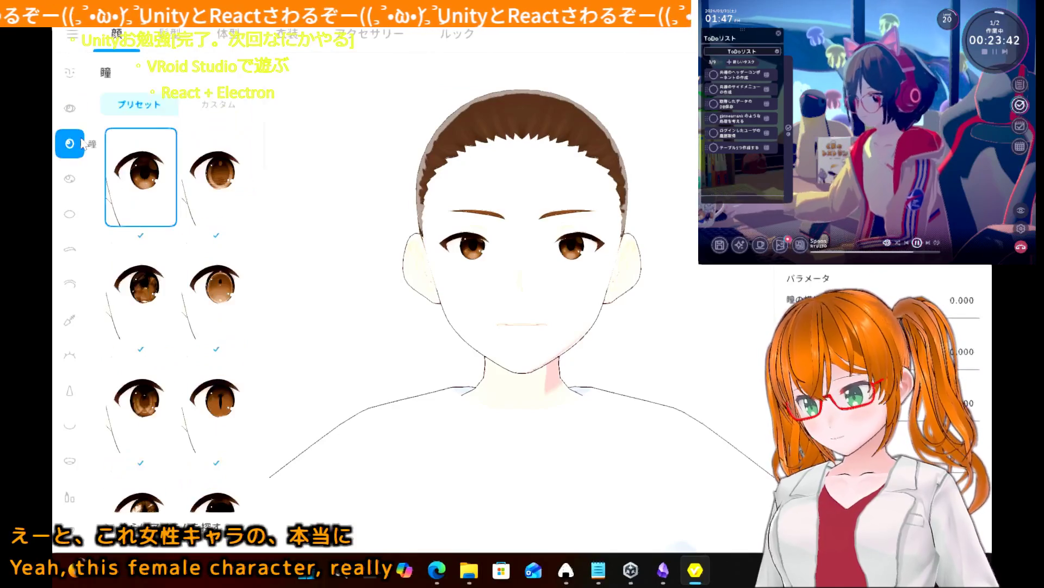
scroll(187, 388, down, 2)
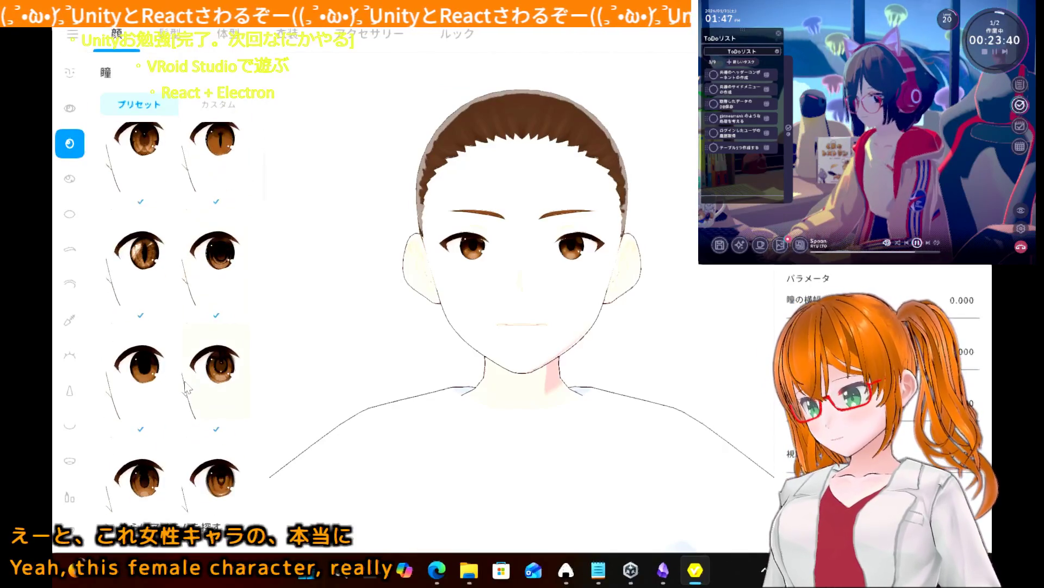
scroll(187, 387, up, 1)
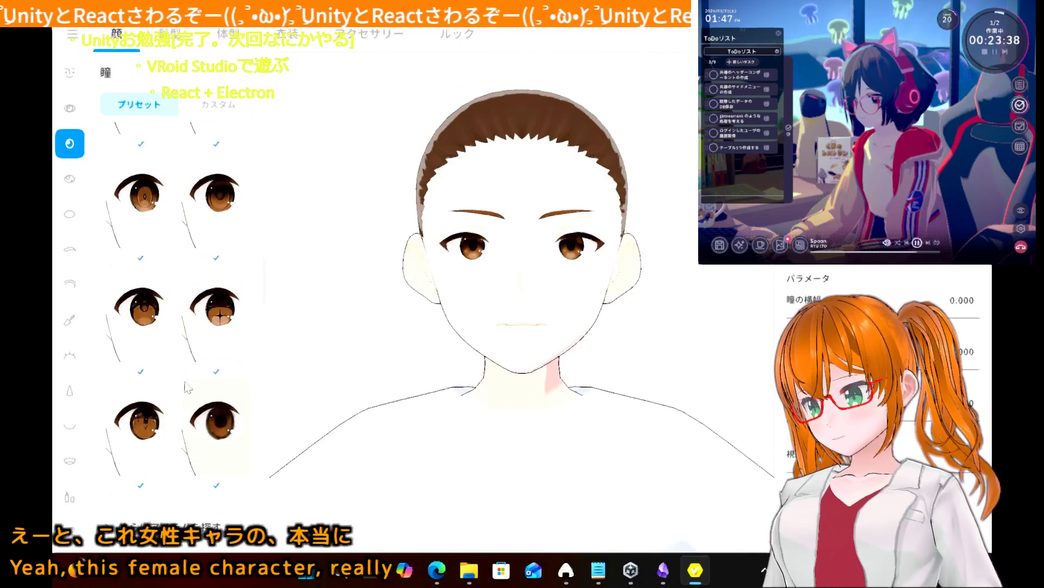
scroll(187, 387, down, 1)
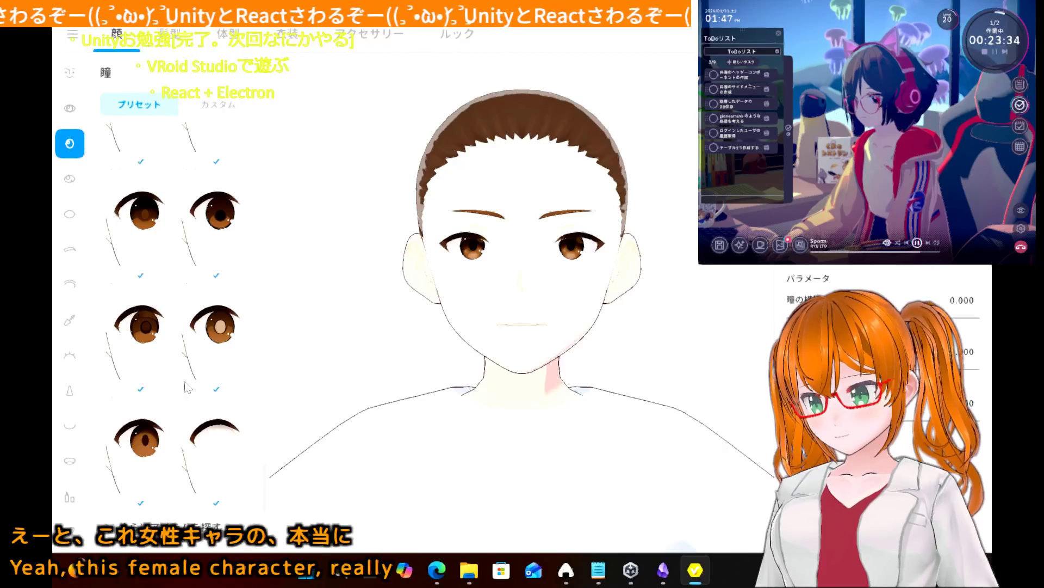
scroll(188, 388, up, 1)
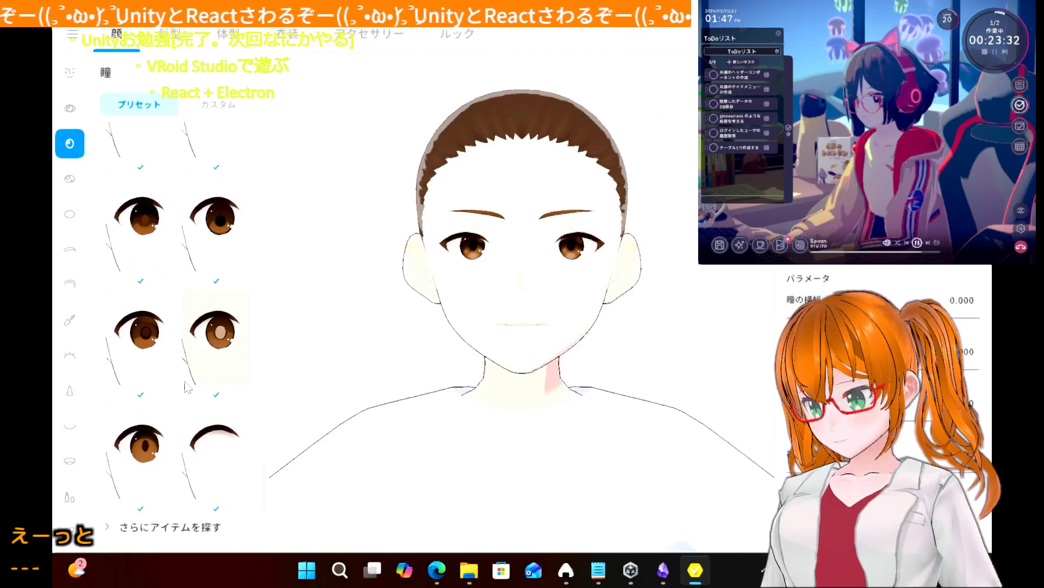
click(209, 446)
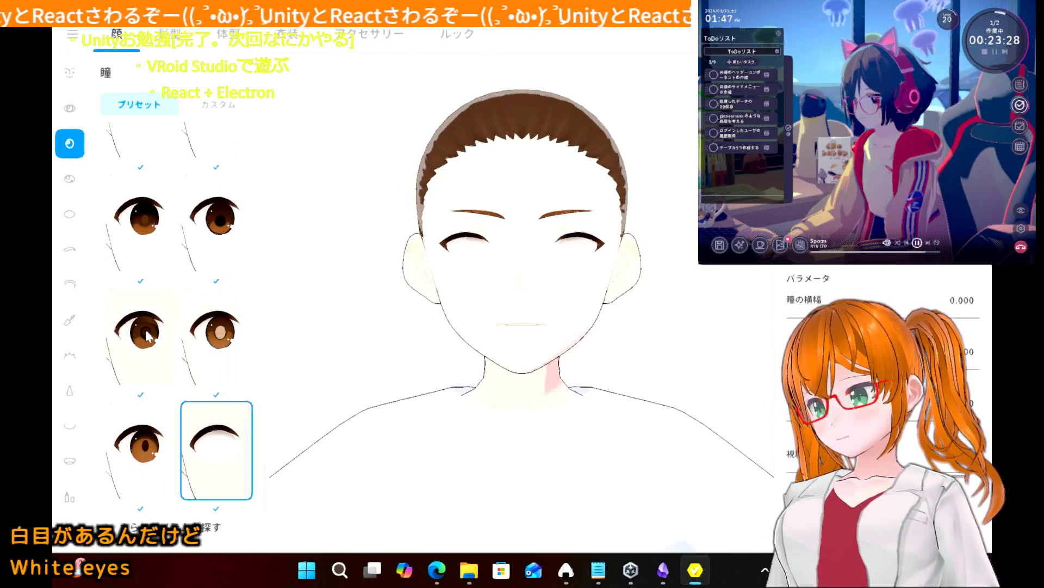
scroll(146, 333, up, 2)
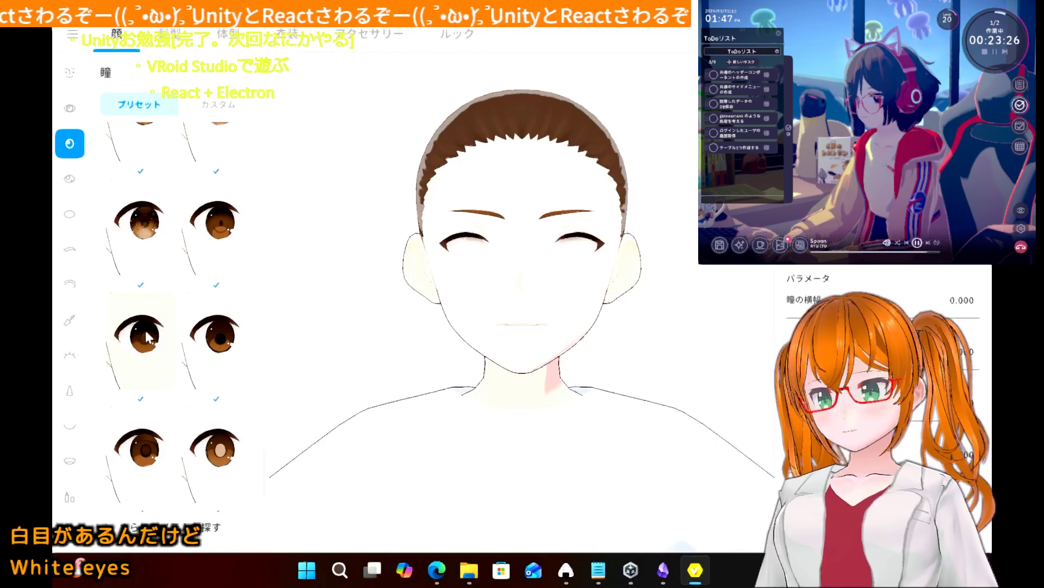
click(215, 341)
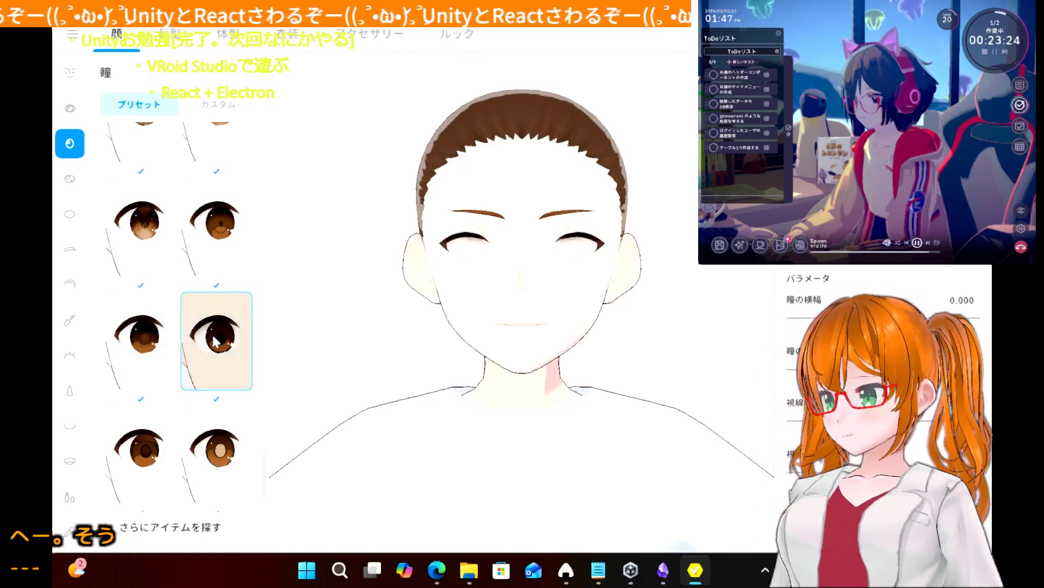
scroll(215, 341, up, 2)
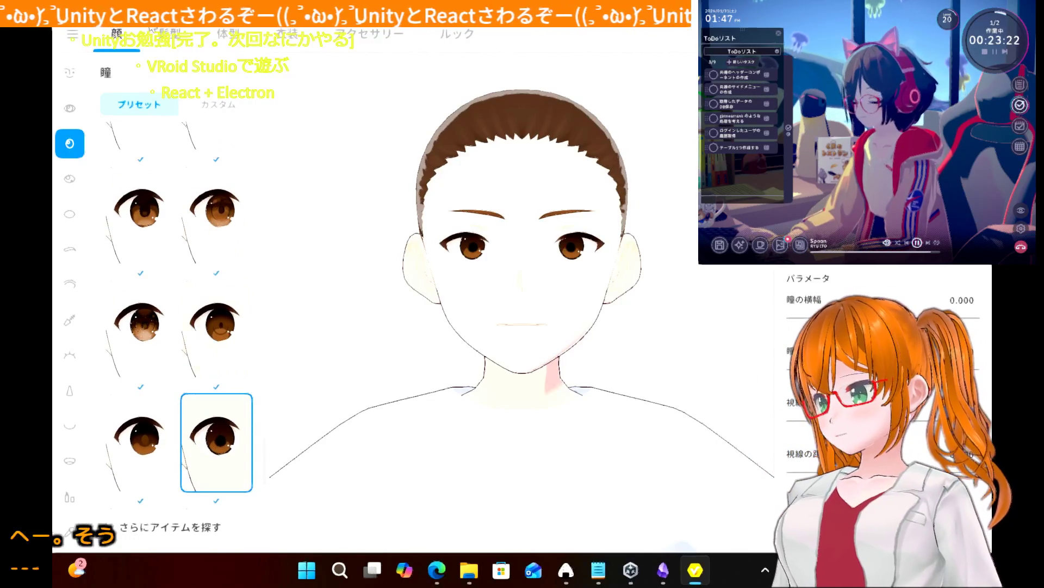
- Apply the first 顔セット face preset to the avatar
click(70, 108)
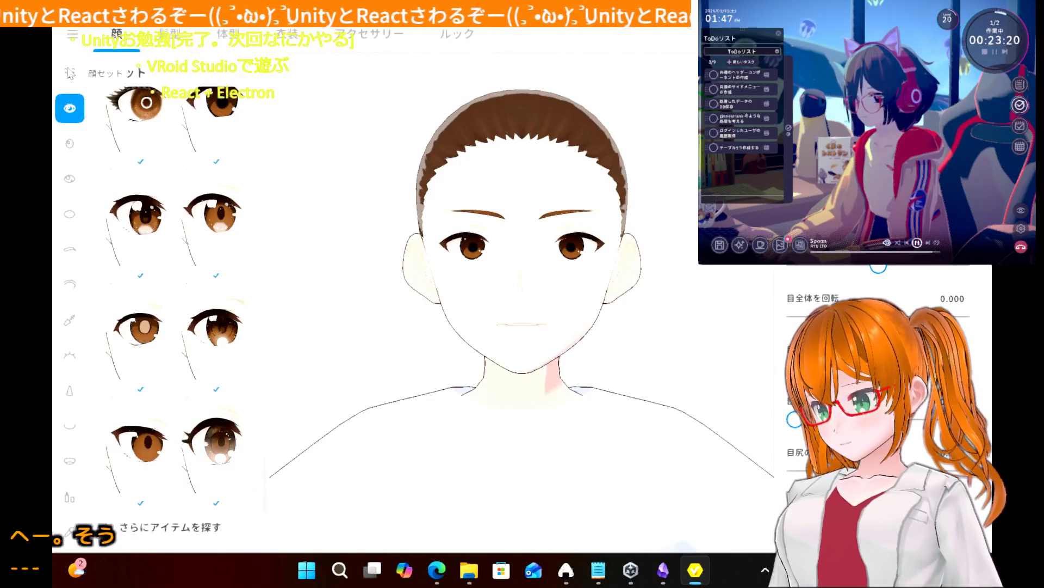
scroll(156, 237, up, 3)
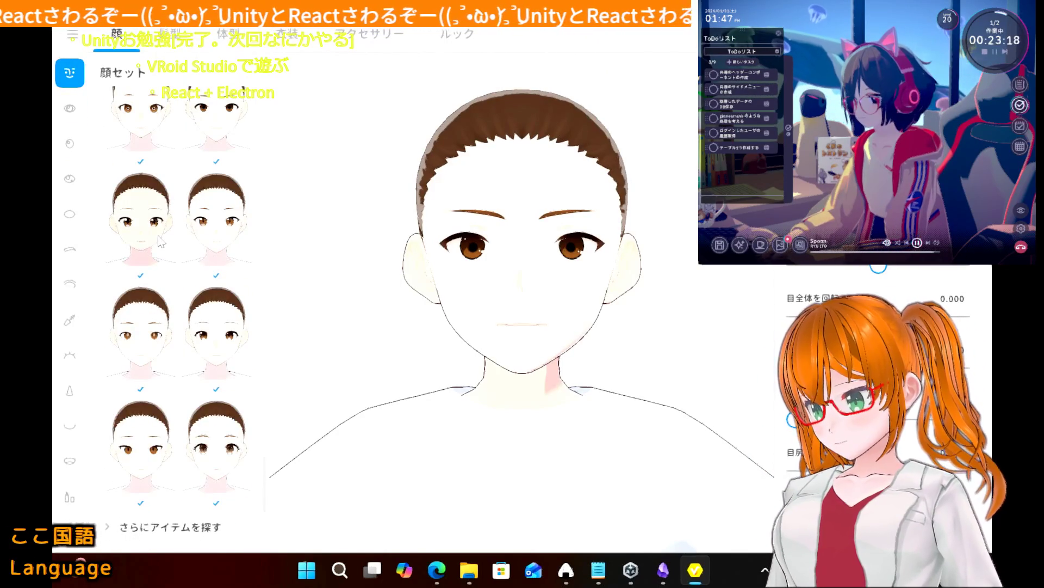
click(72, 112)
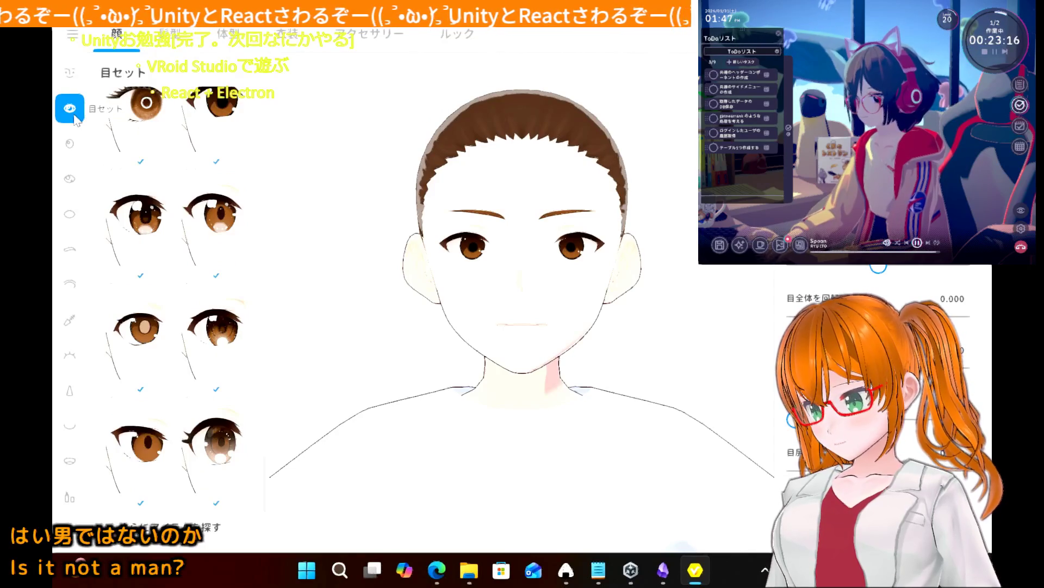
click(70, 73)
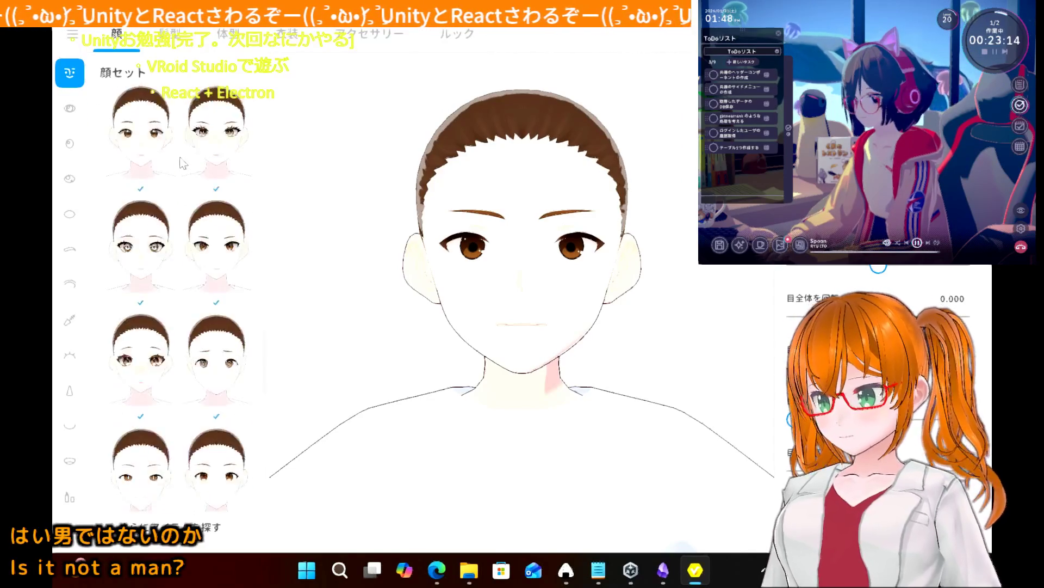
click(169, 157)
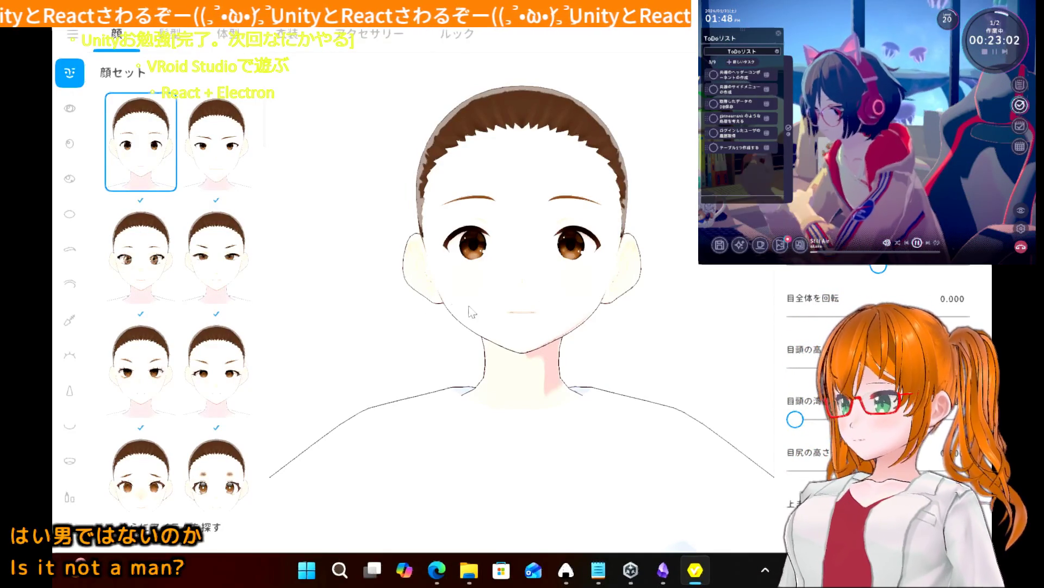
mouse_move(454, 301)
right_down()
mouse_move(278, 343)
mouse_move(361, 305)
mouse_move(304, 307)
right_up()
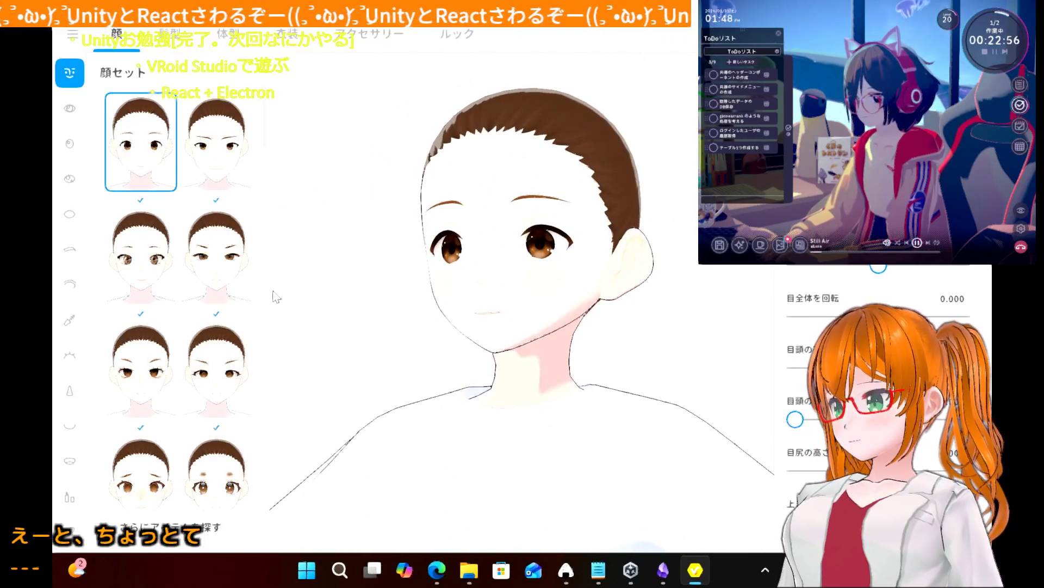
mouse_move(277, 296)
right_down()
mouse_move(366, 289)
mouse_move(338, 305)
mouse_move(310, 299)
mouse_move(329, 299)
right_up()
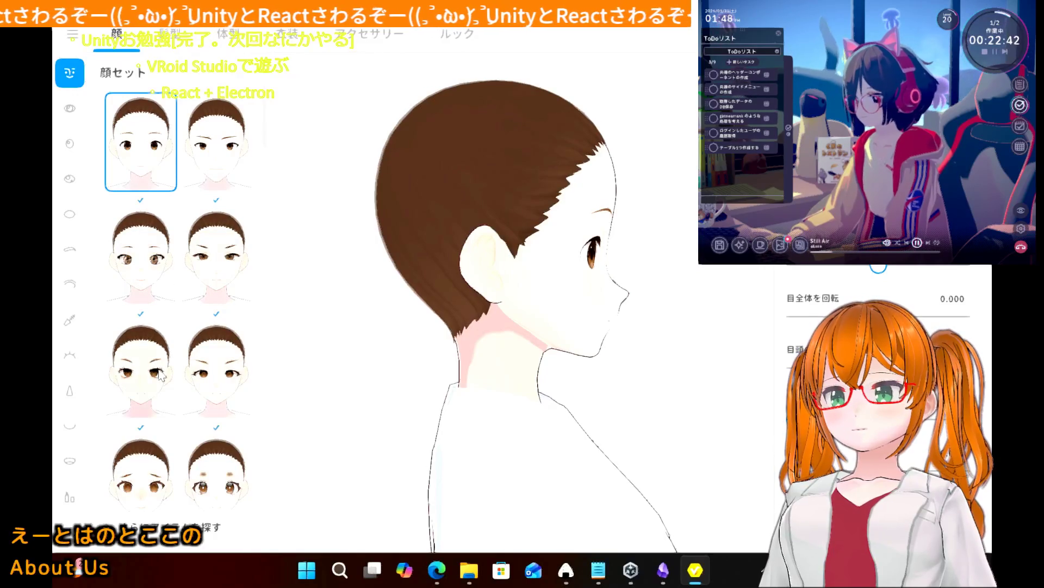
scroll(180, 300, down, 2)
- Browse the eye-set presets and apply the right-hand eye set in the third row
click(65, 105)
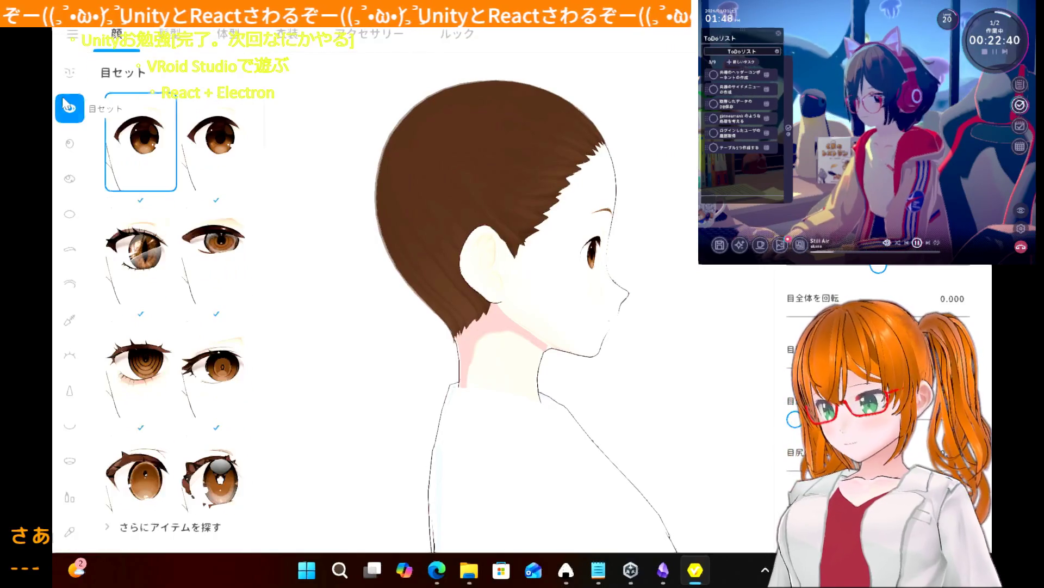
click(208, 272)
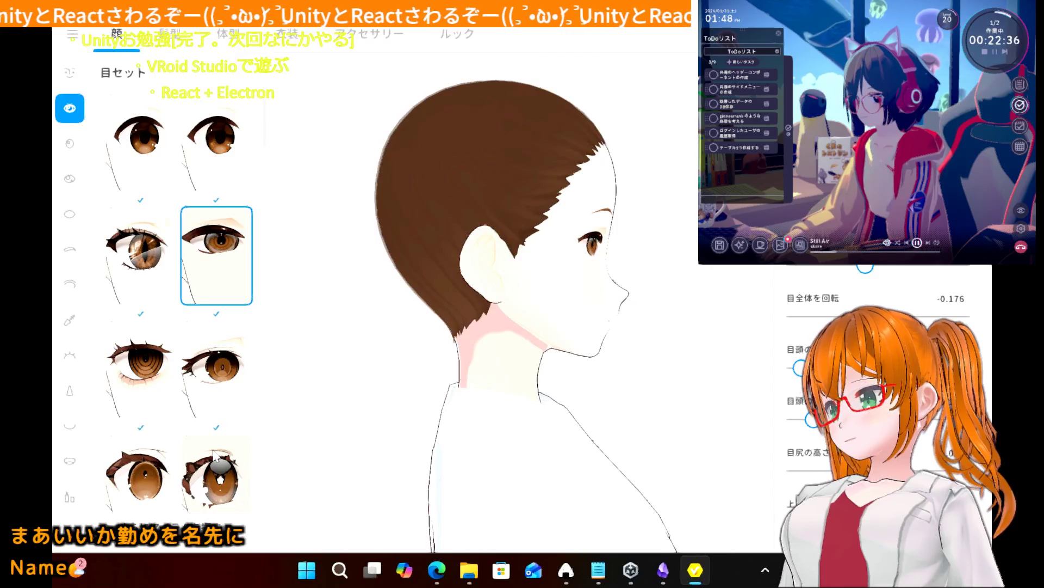
scroll(216, 456, down, 2)
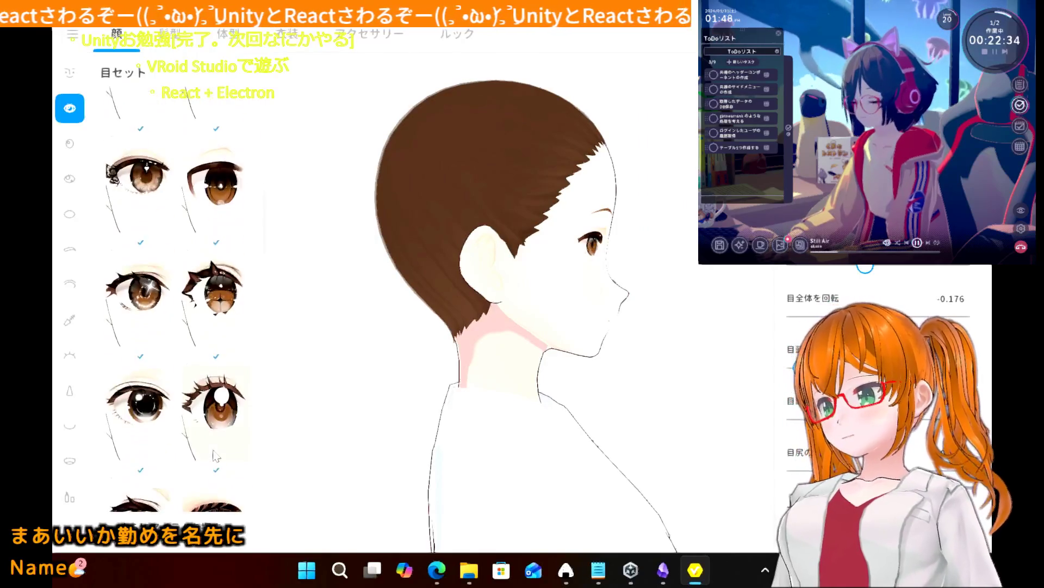
scroll(216, 456, up, 5)
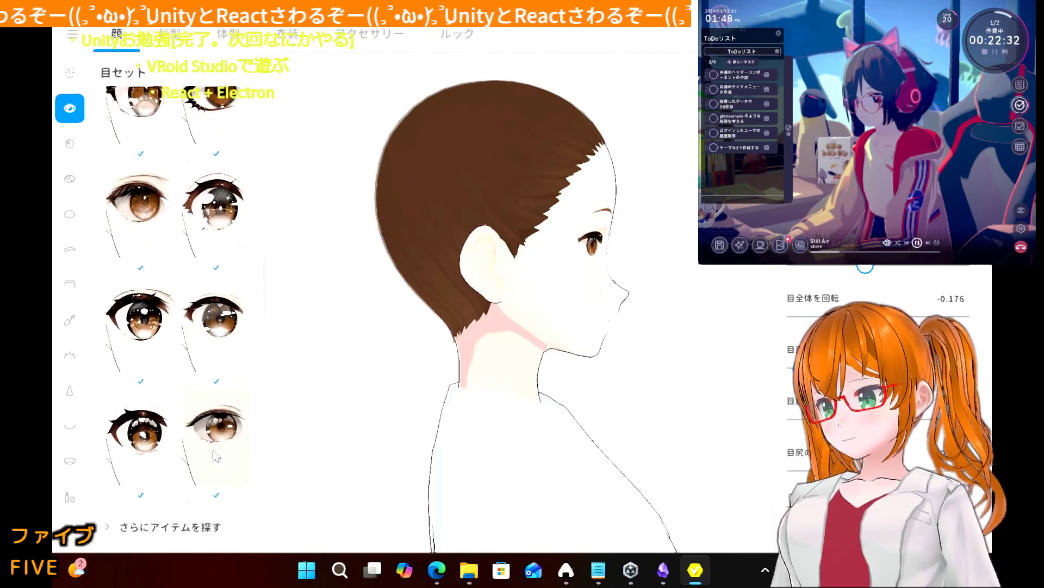
scroll(215, 454, up, 5)
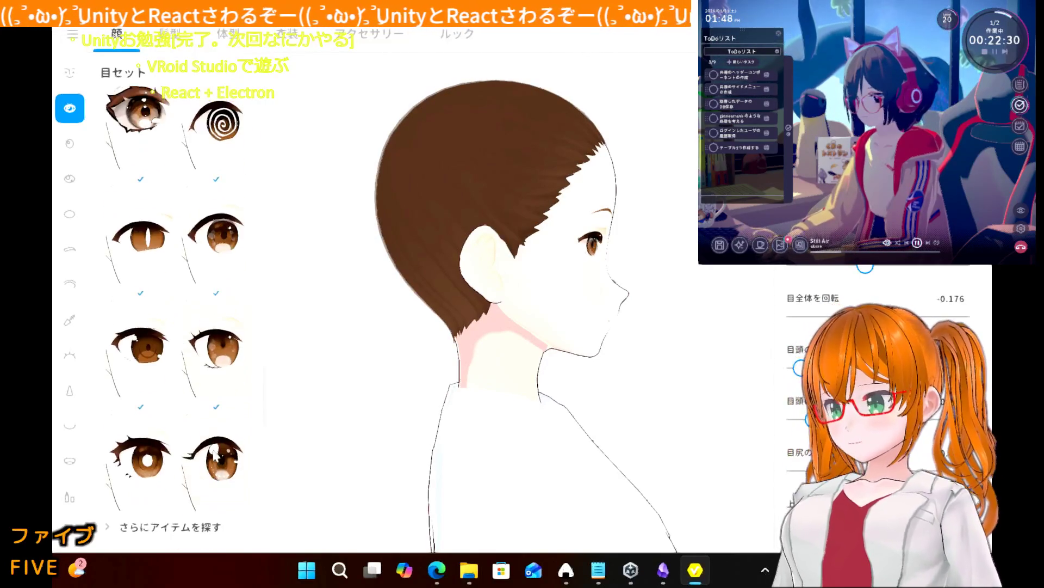
scroll(216, 456, down, 2)
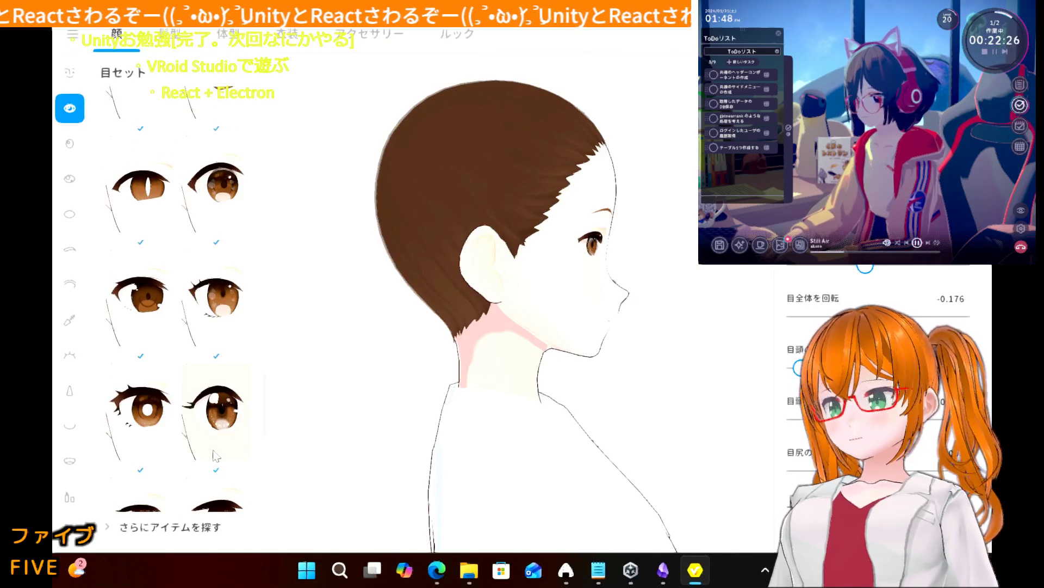
scroll(214, 451, down, 5)
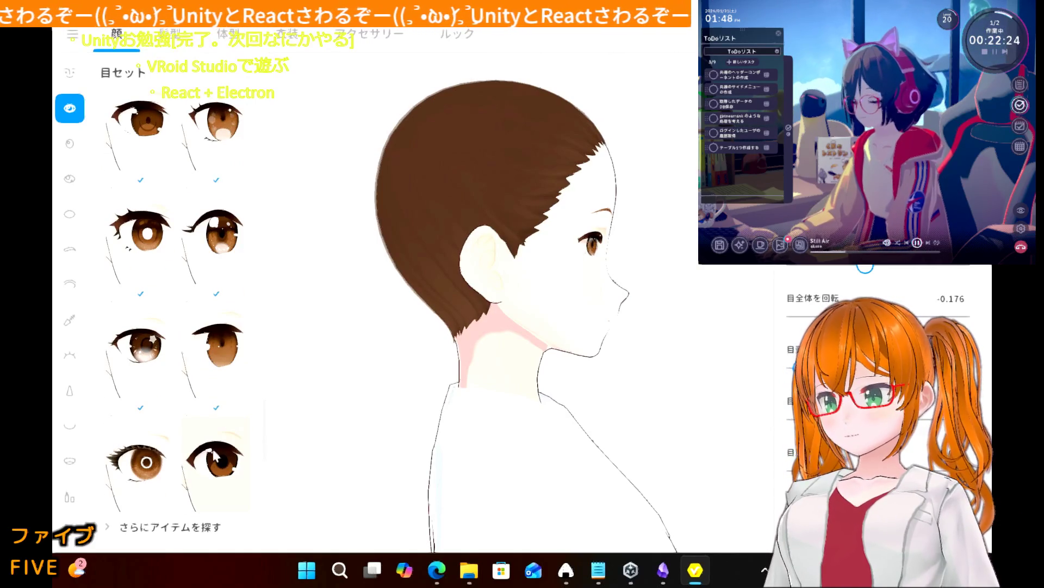
click(216, 385)
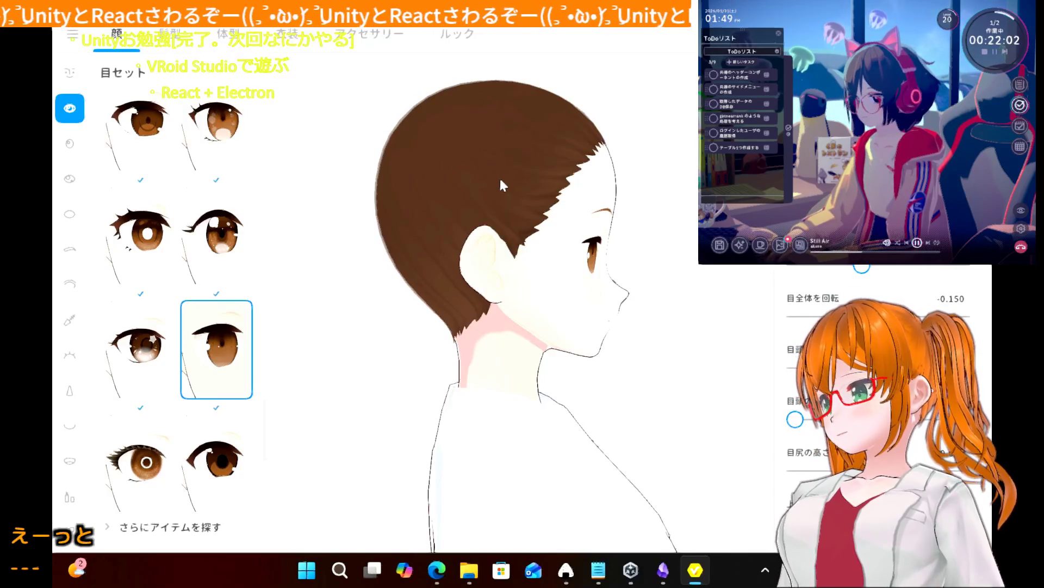
- Recolour the irises purple on the colour wheel and start shortening them vertically
click(68, 152)
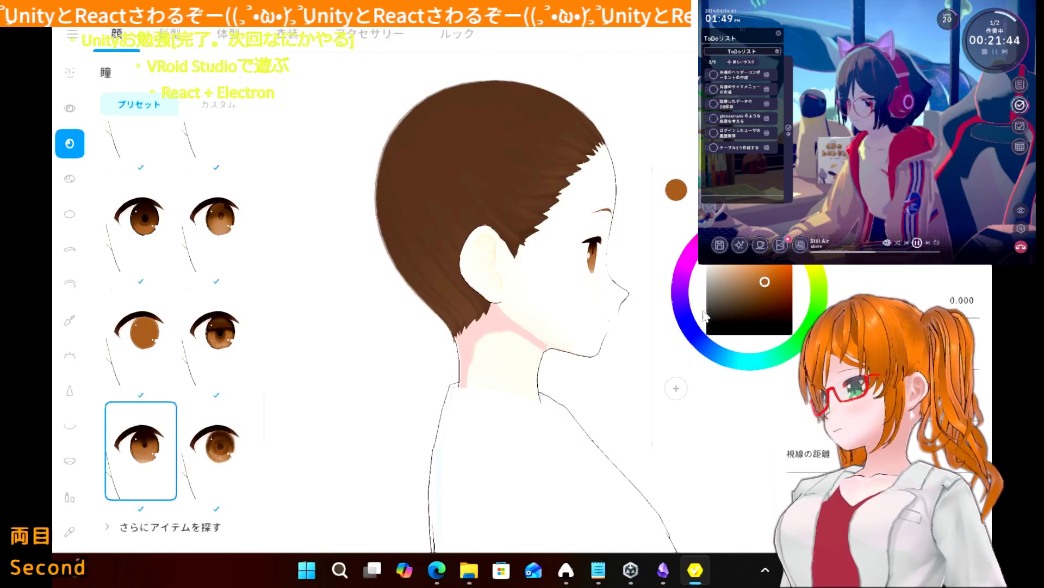
mouse_move(690, 328)
mouse_down()
mouse_move(676, 325)
mouse_move(662, 294)
mouse_up()
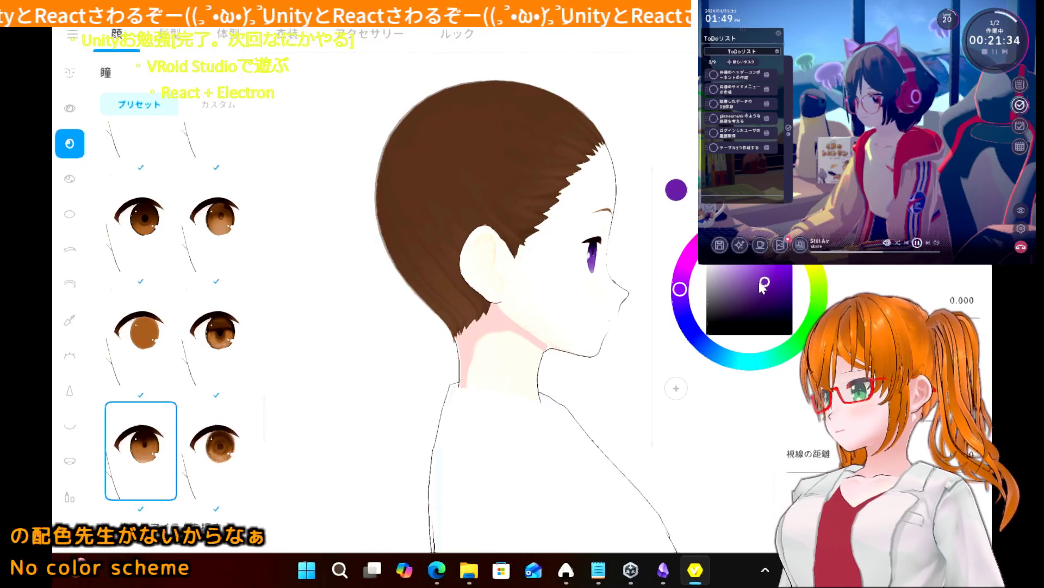
click(335, 340)
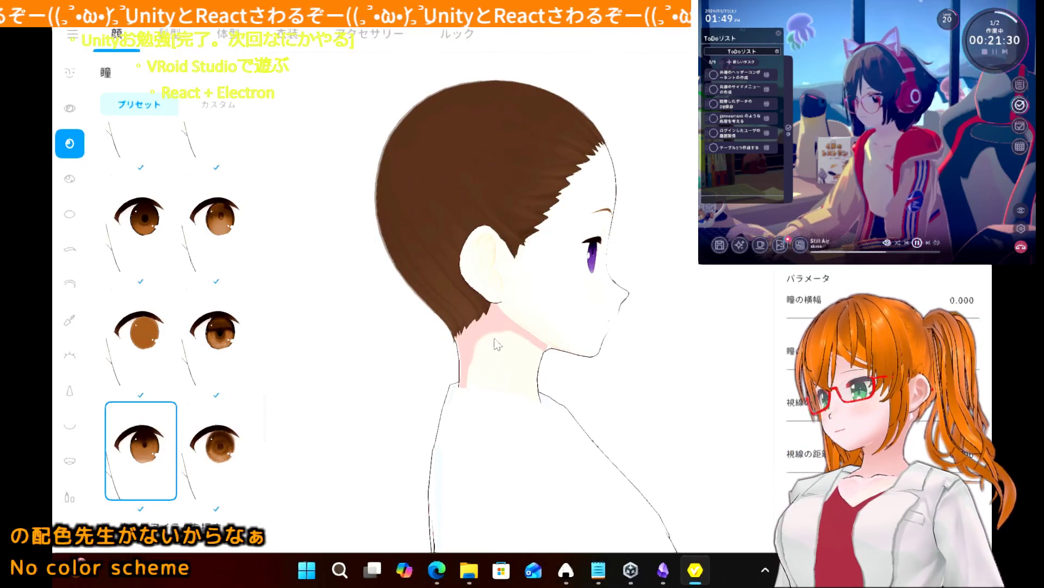
drag(496, 344, 456, 342)
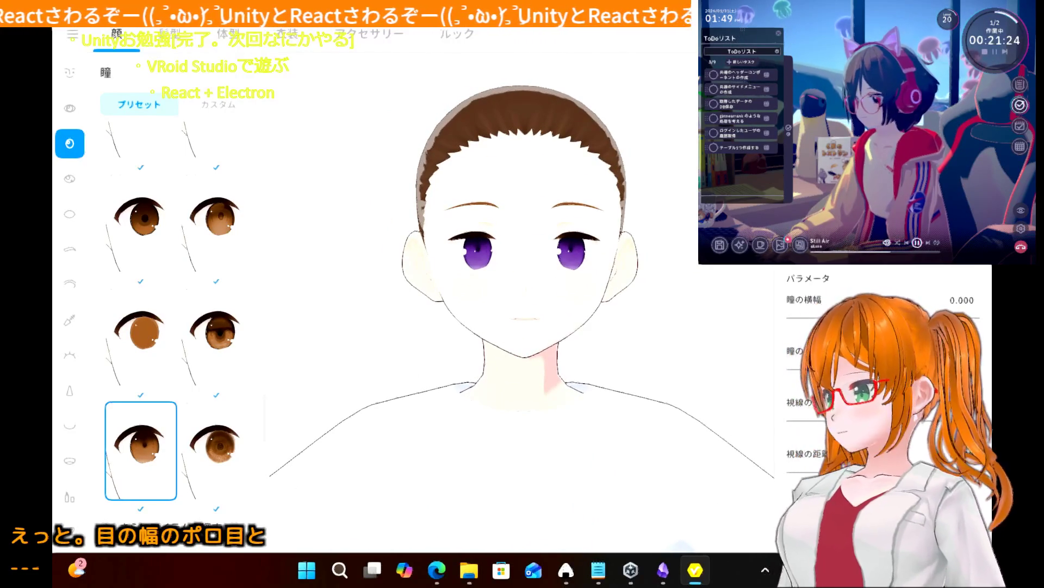
click(796, 370)
- Adjust the irises with the 瞳の縦幅 and 瞳の横幅 sliders, then show the highlight presets
mouse_move(800, 379)
mouse_down()
mouse_move(870, 376)
mouse_move(679, 426)
mouse_up()
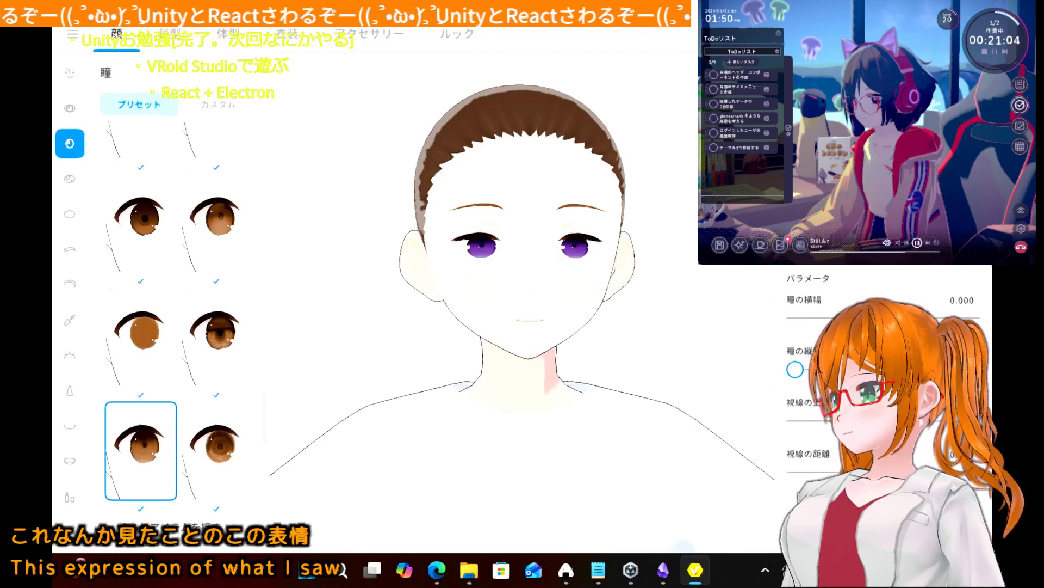
drag(884, 317, 839, 318)
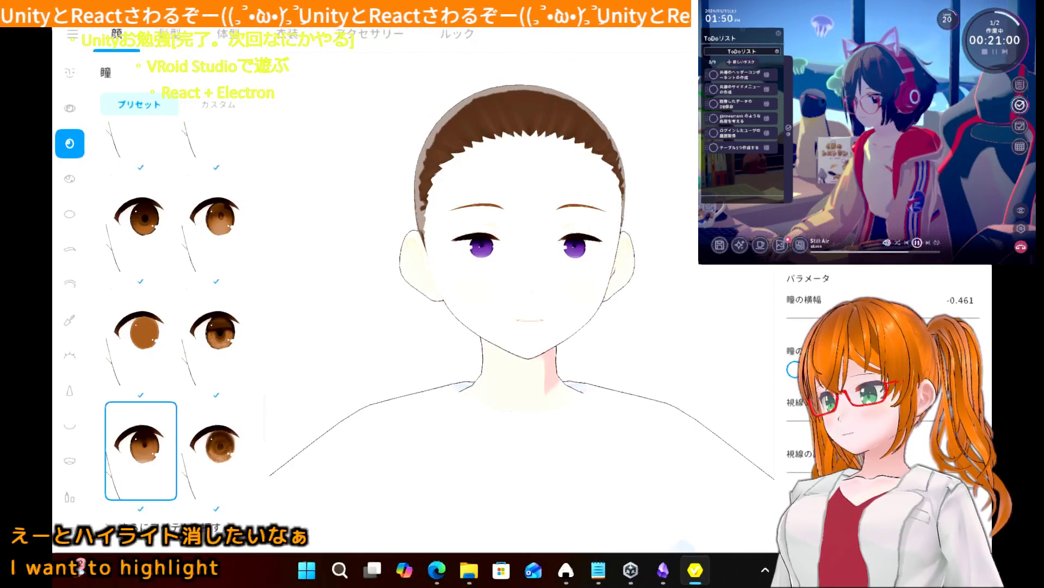
mouse_move(839, 317)
mouse_down()
mouse_move(895, 317)
mouse_move(862, 317)
mouse_up()
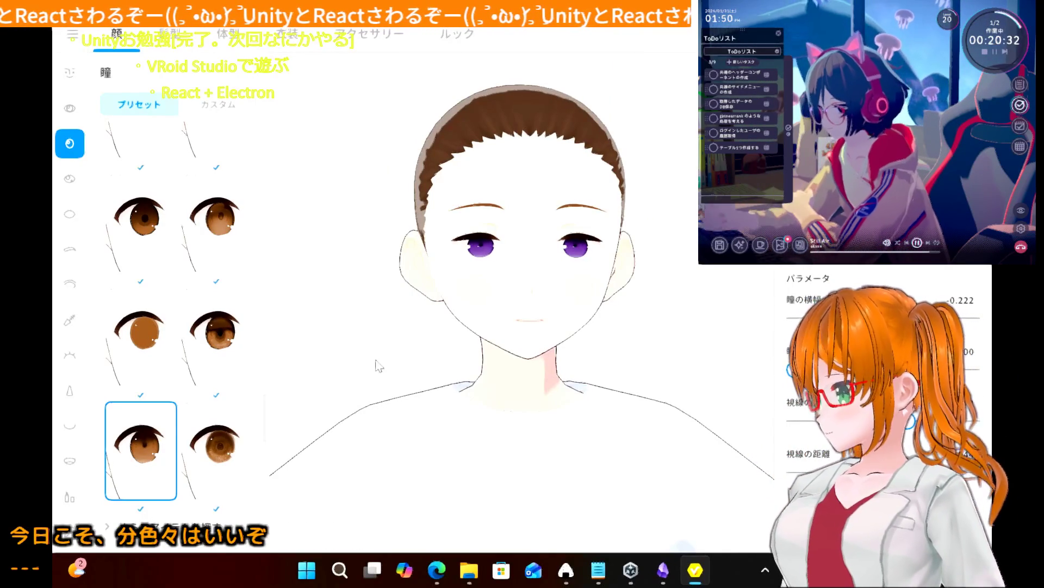
click(68, 181)
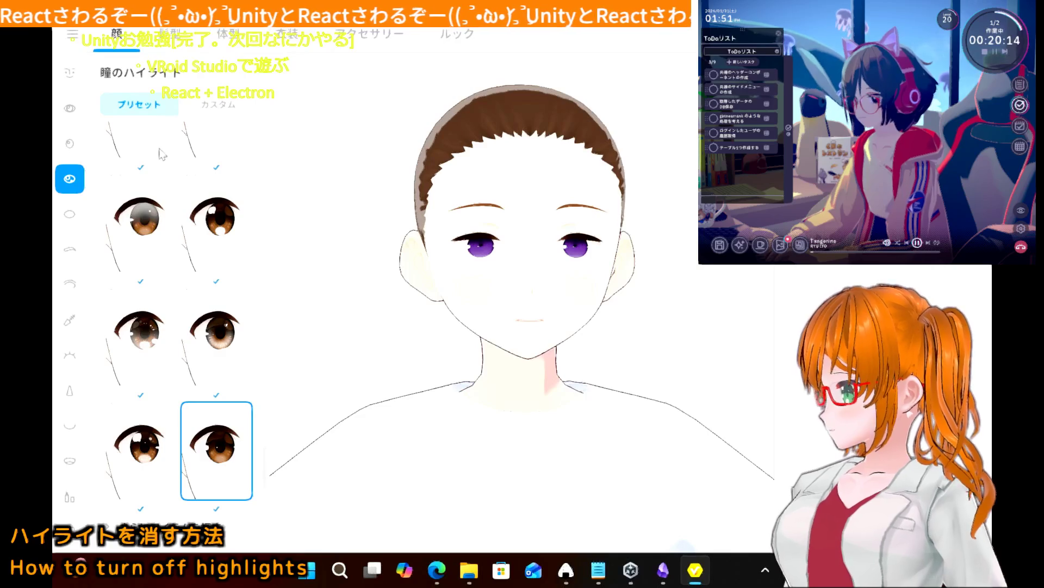
- Return to the iris settings and close the purple iris colour picker
click(72, 151)
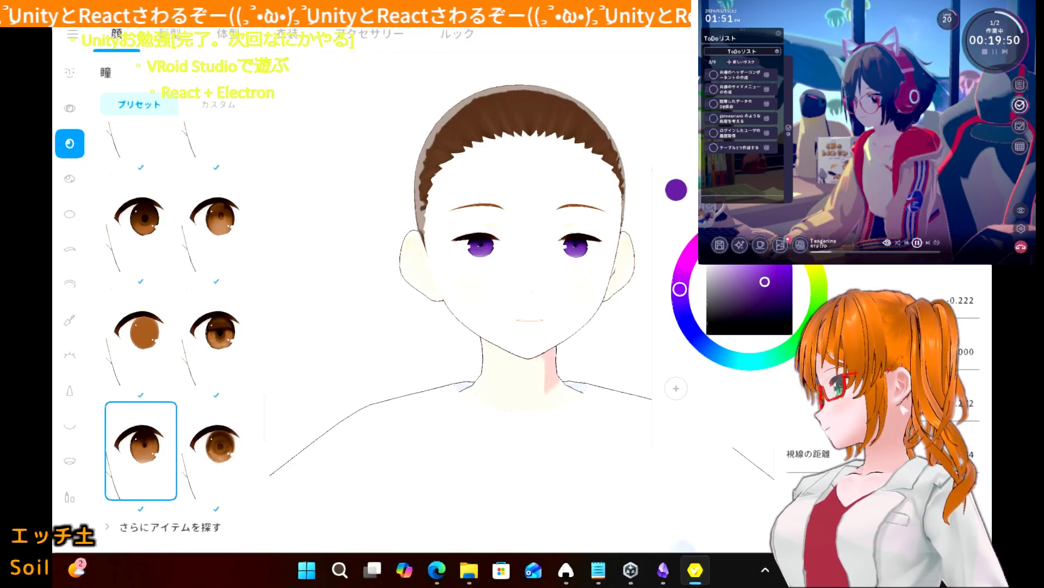
key(Escape)
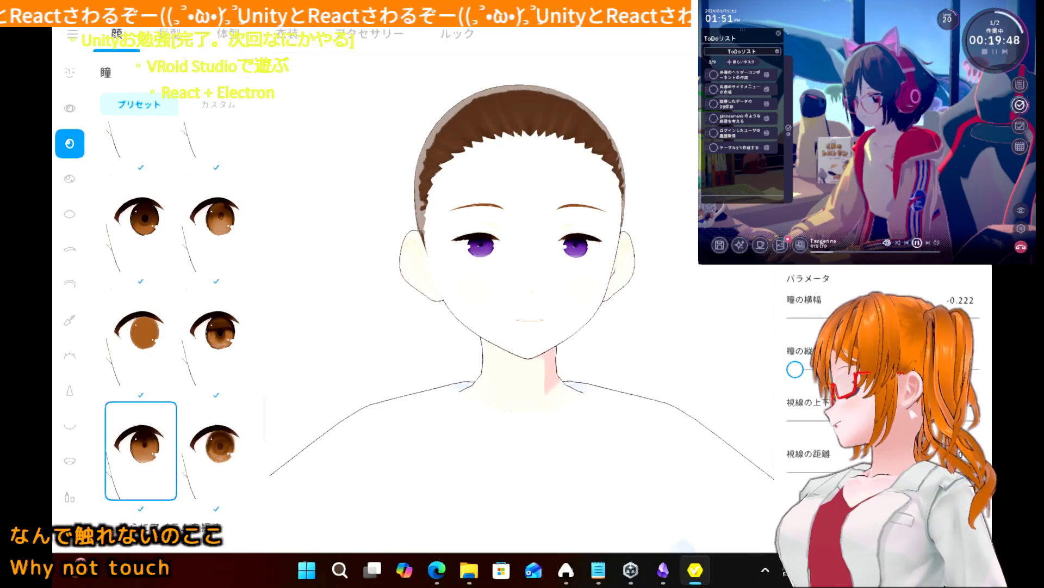
- Reopen the colour note window showing #6D339E and move it away from the face
click(565, 571)
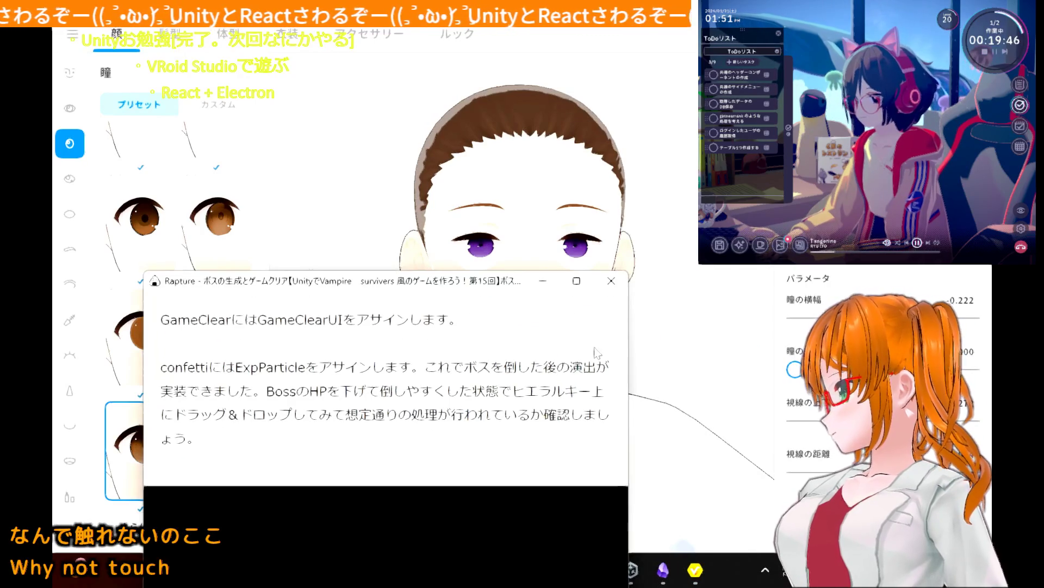
click(567, 578)
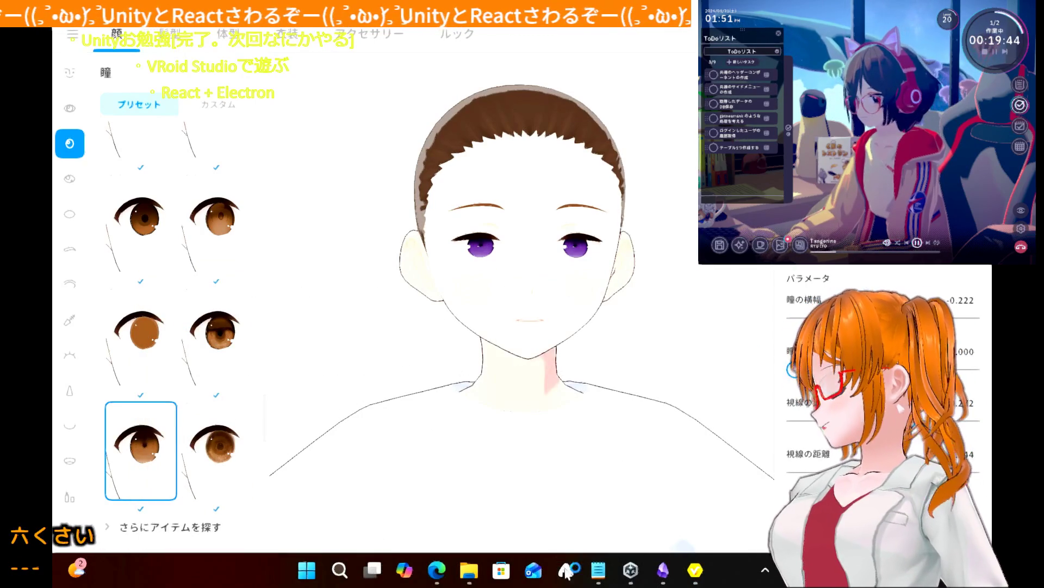
click(566, 571)
mouse_move(622, 337)
mouse_down()
mouse_move(530, 401)
mouse_move(247, 459)
mouse_up()
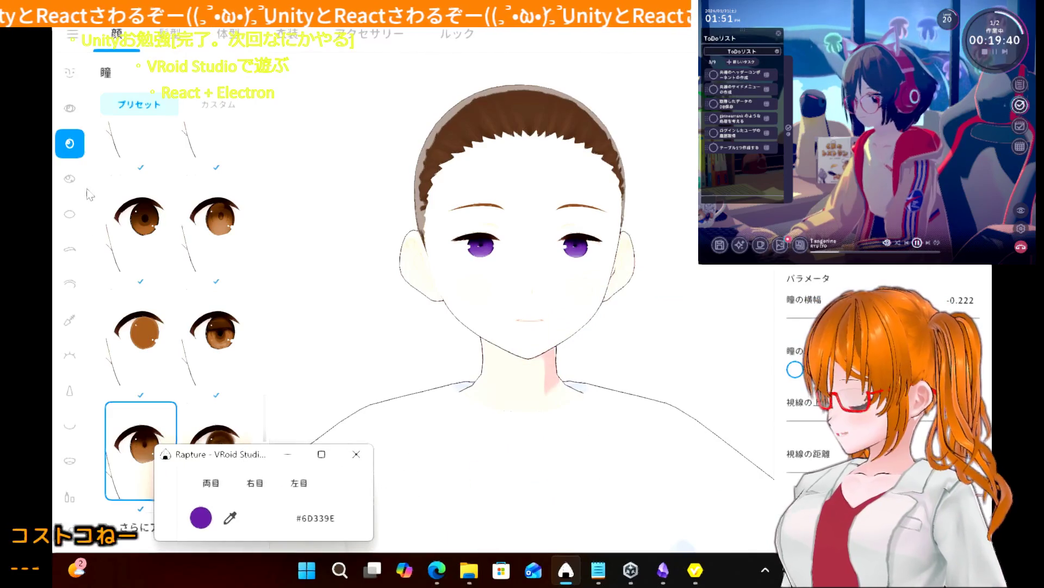
- Open the 瞳のハイライト texture for editing
click(70, 179)
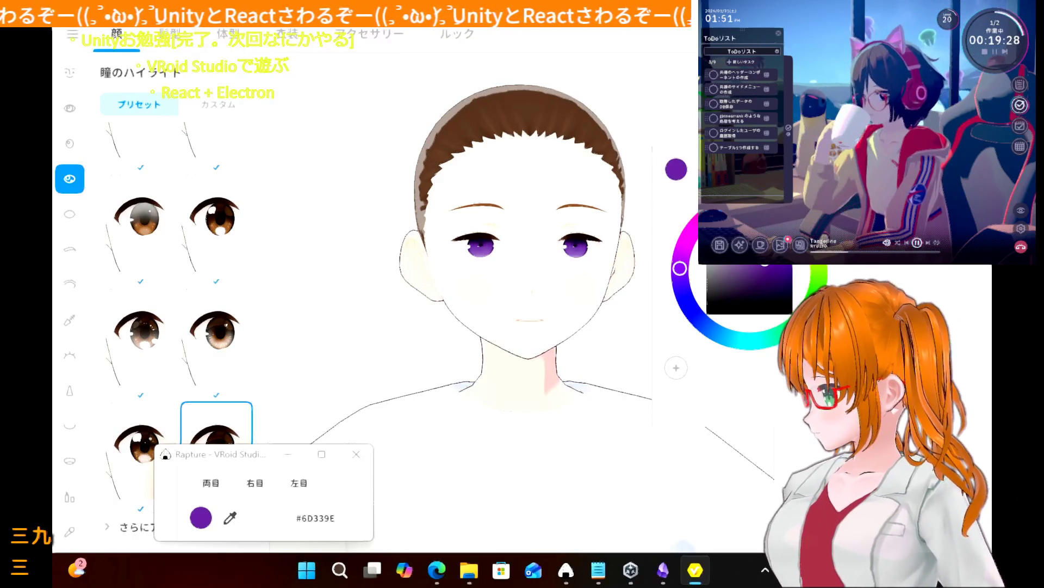
key(Escape)
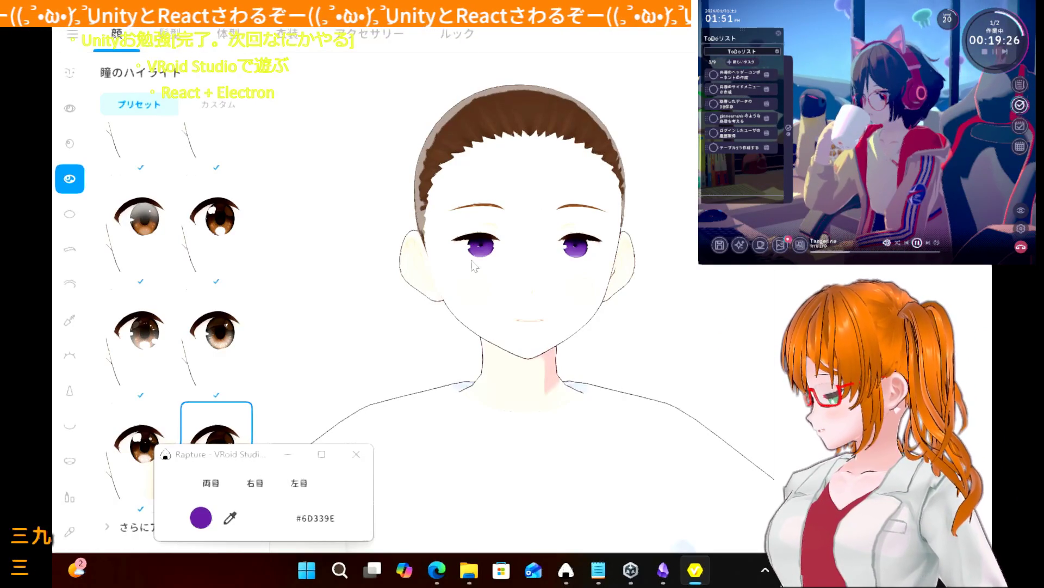
scroll(472, 265, up, 5)
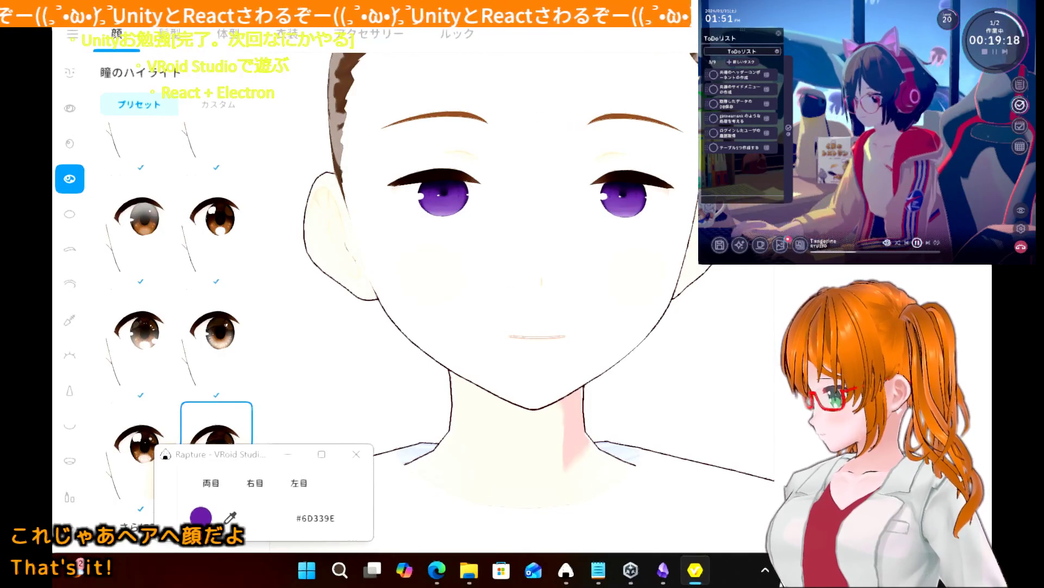
click(279, 430)
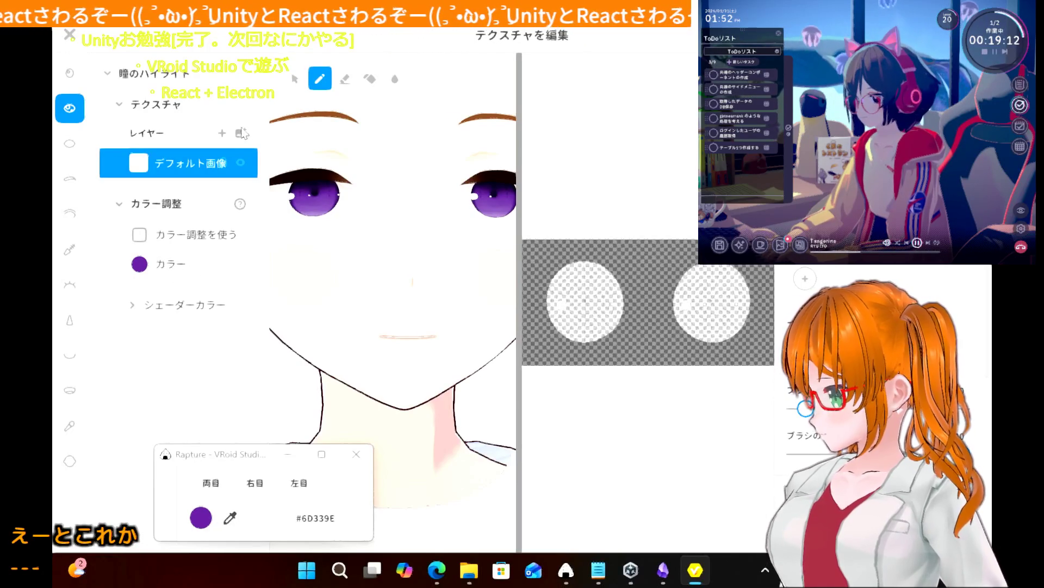
- Hide the white デフォルト画像 highlight layer and save the result as a new eye-highlight item
click(240, 163)
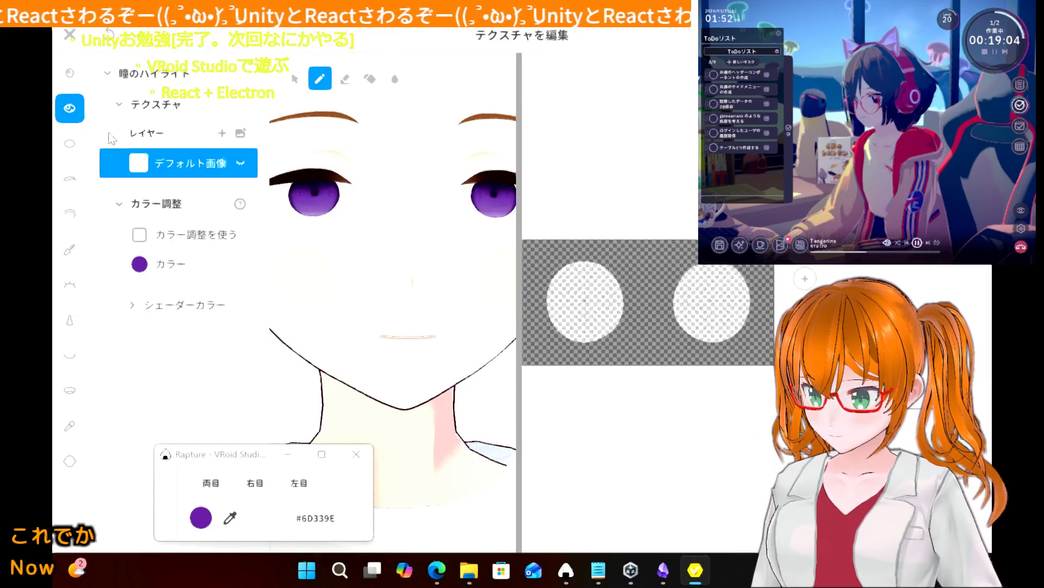
click(66, 78)
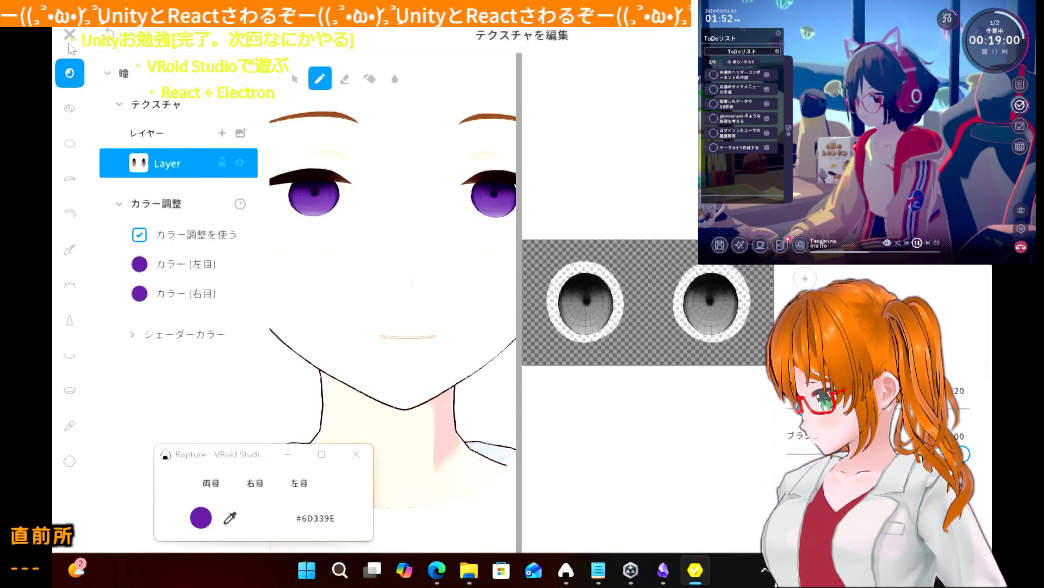
click(68, 39)
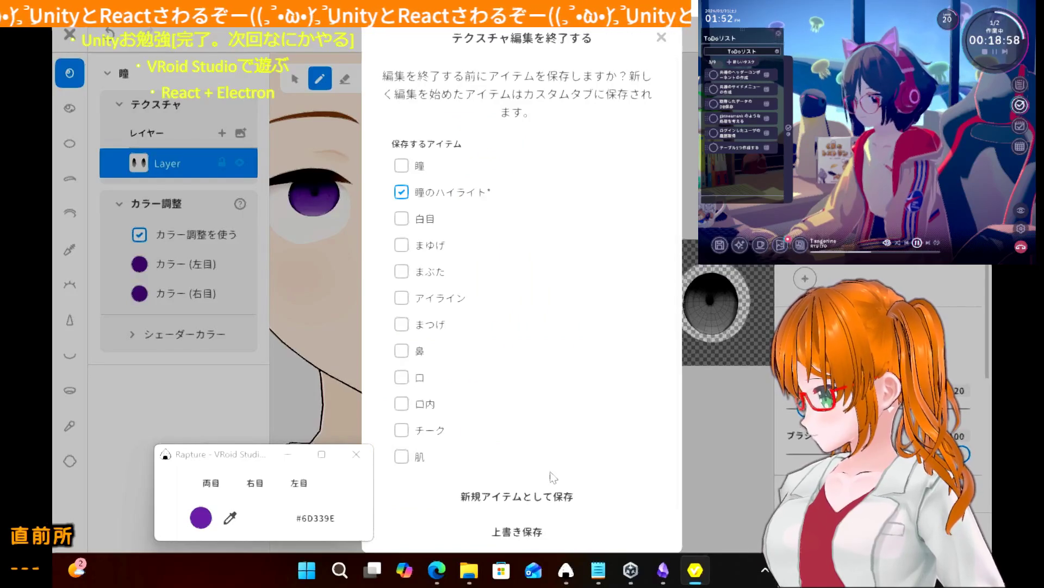
click(551, 508)
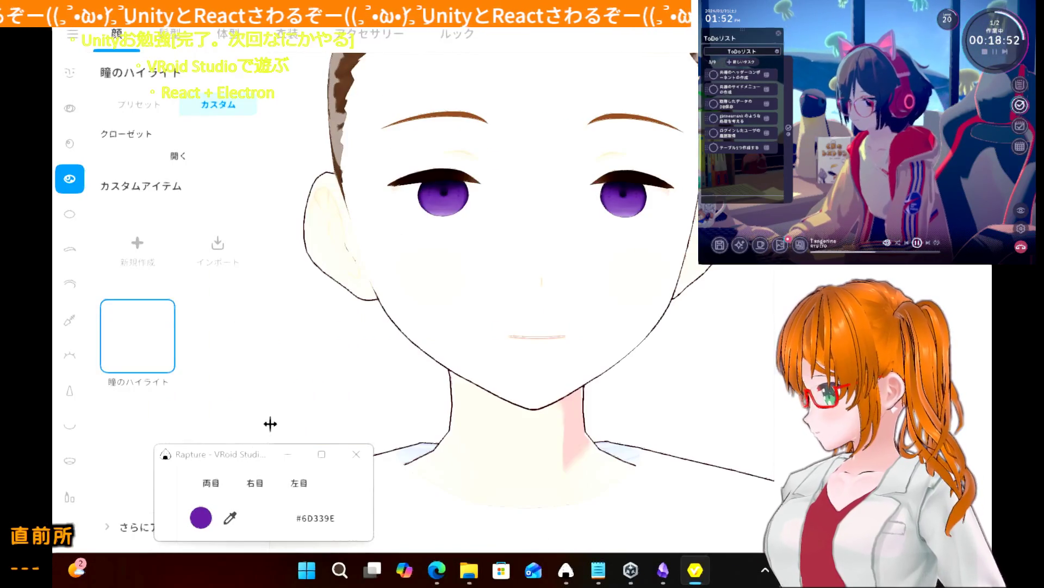
- Rename the custom highlight item to 瞳のハイライト(なし)
mouse_move(271, 453)
mouse_down()
mouse_move(738, 396)
mouse_move(876, 440)
mouse_up()
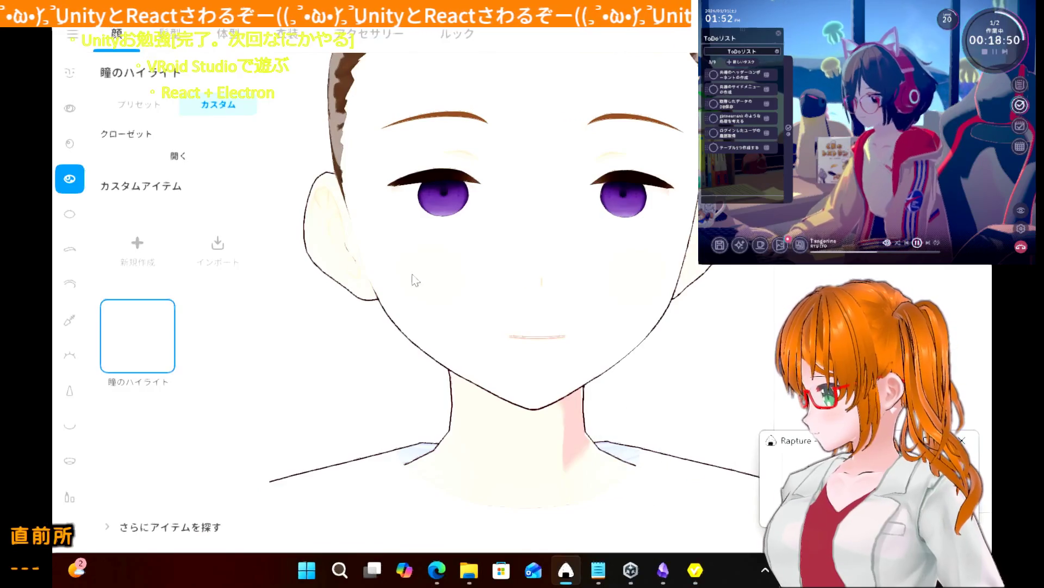
click(121, 354)
right_click(118, 351)
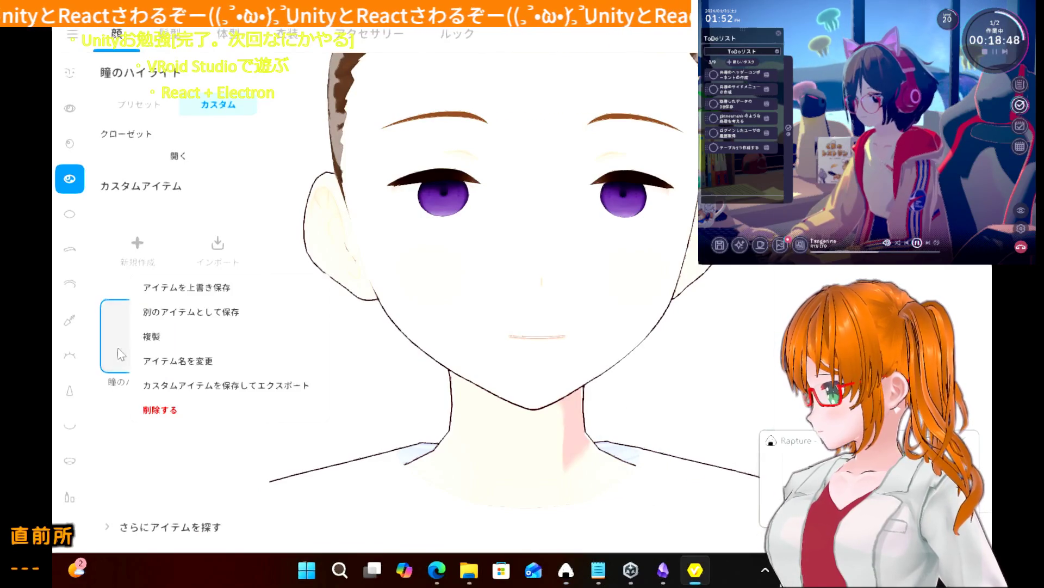
click(185, 358)
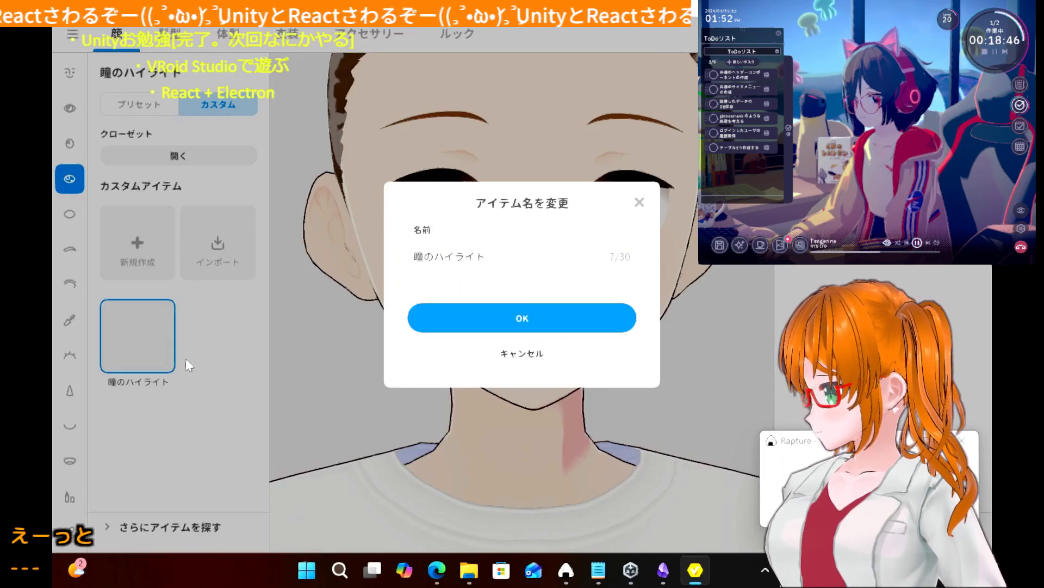
click(533, 259)
click(533, 258)
text(なし)
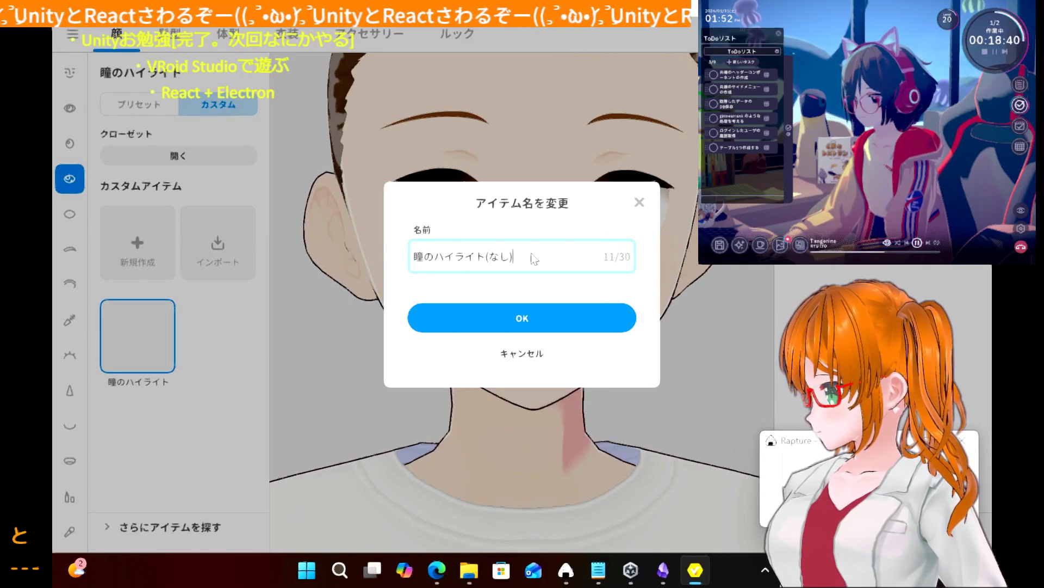
click(556, 326)
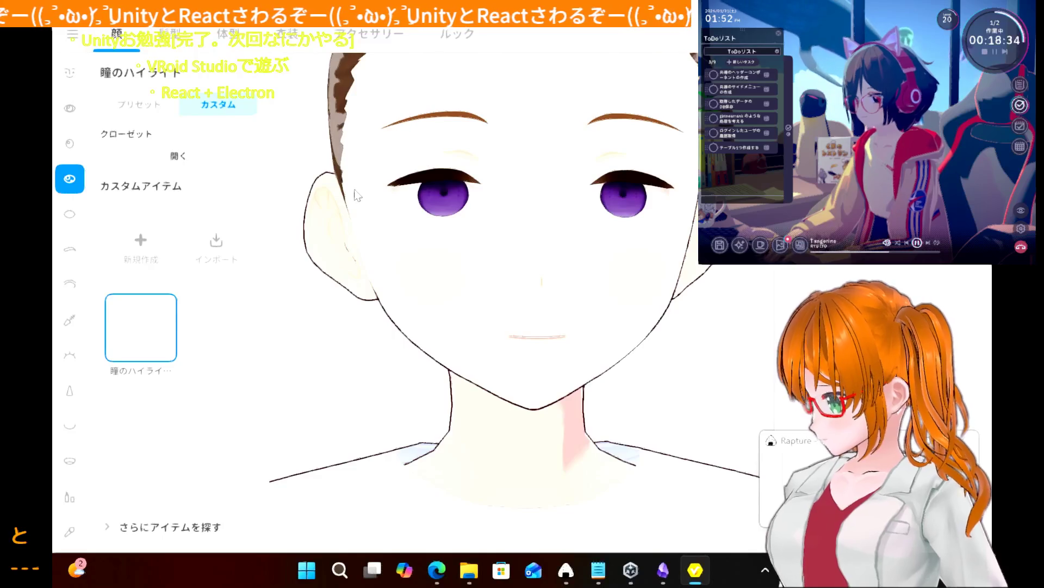
click(69, 214)
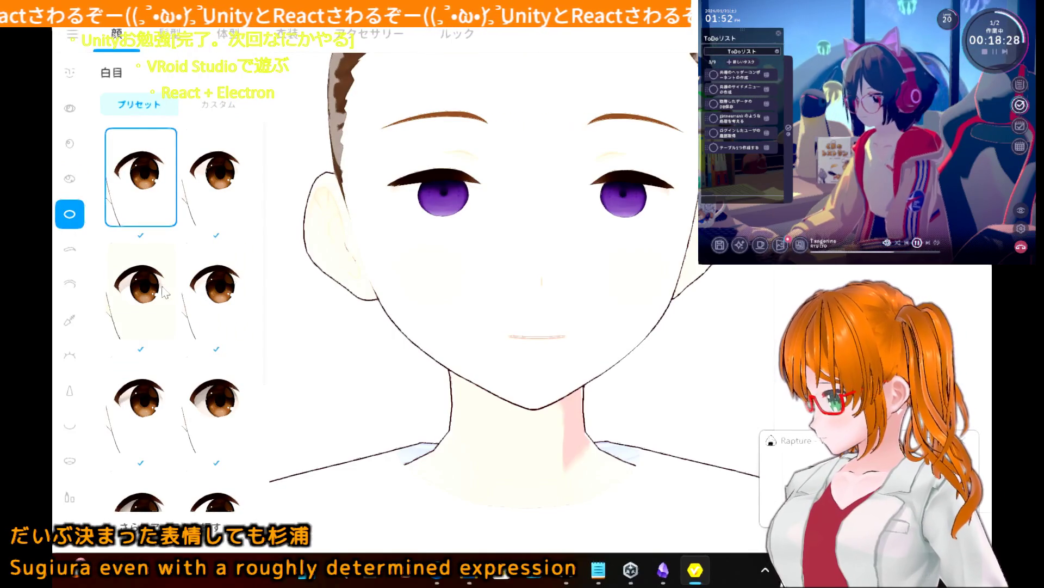
- Preview another eye-white preset, then revert to the first one and bring up the eyebrow presets
click(204, 308)
click(136, 185)
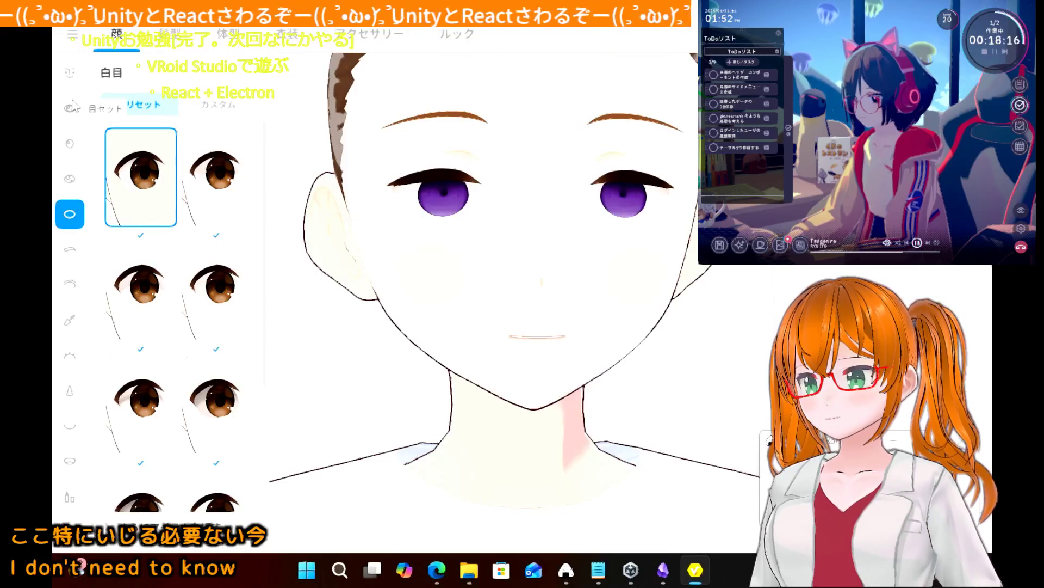
click(69, 144)
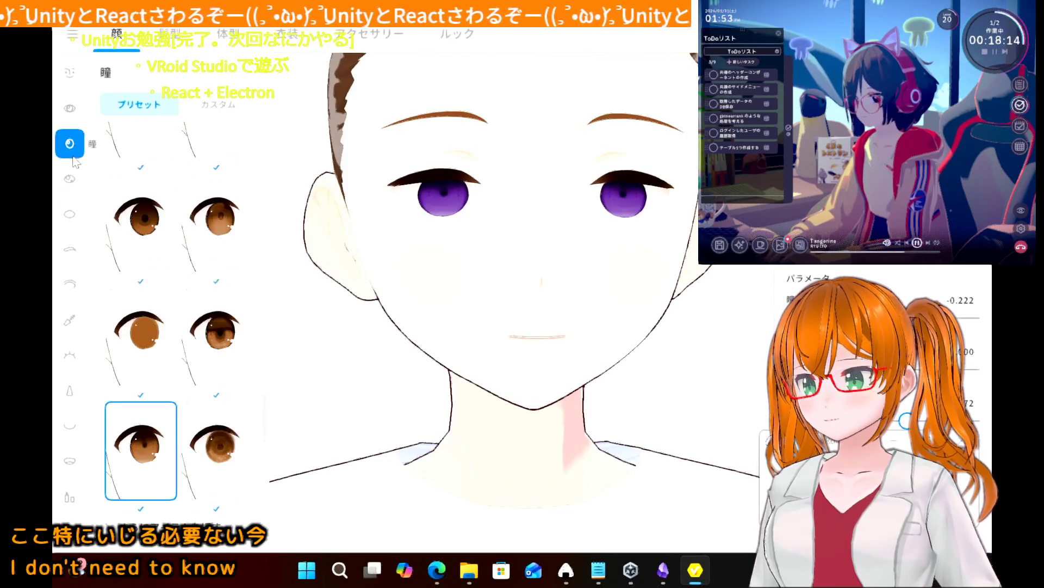
click(566, 570)
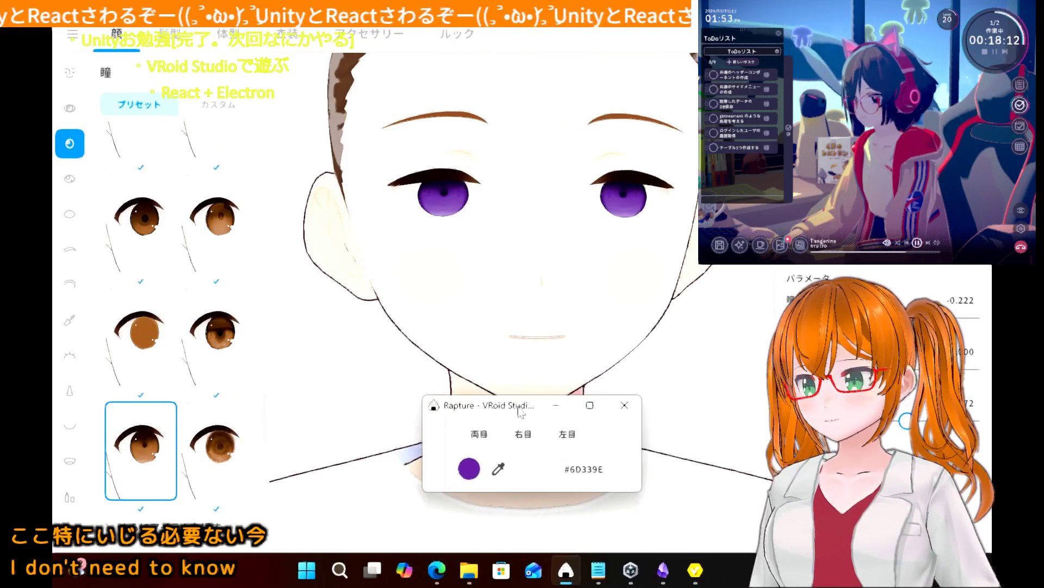
drag(518, 408, 603, 403)
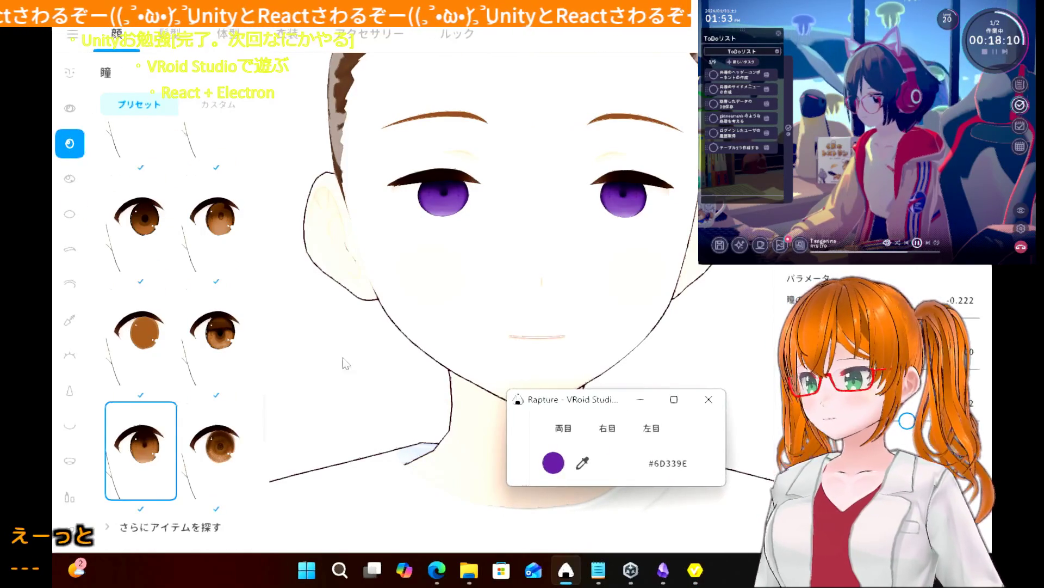
click(68, 251)
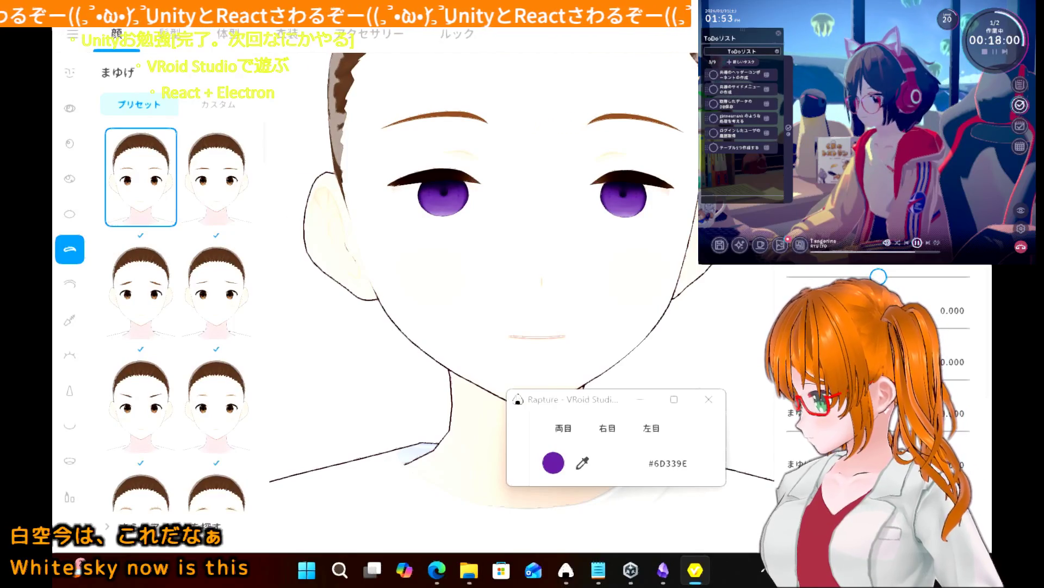
- Make the eyebrows black and adjust their shape slider
click(816, 168)
drag(761, 266, 680, 335)
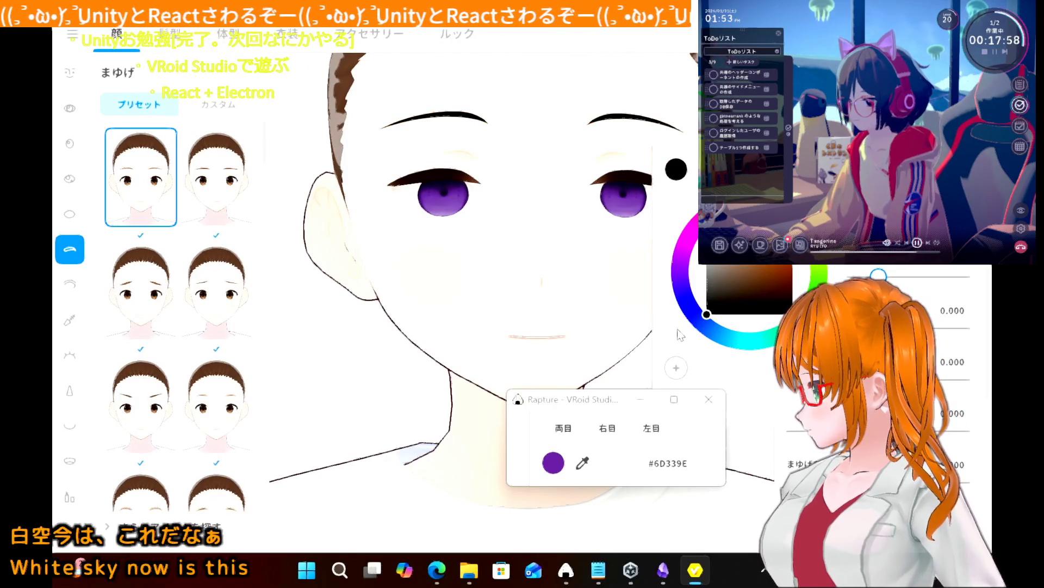
click(359, 351)
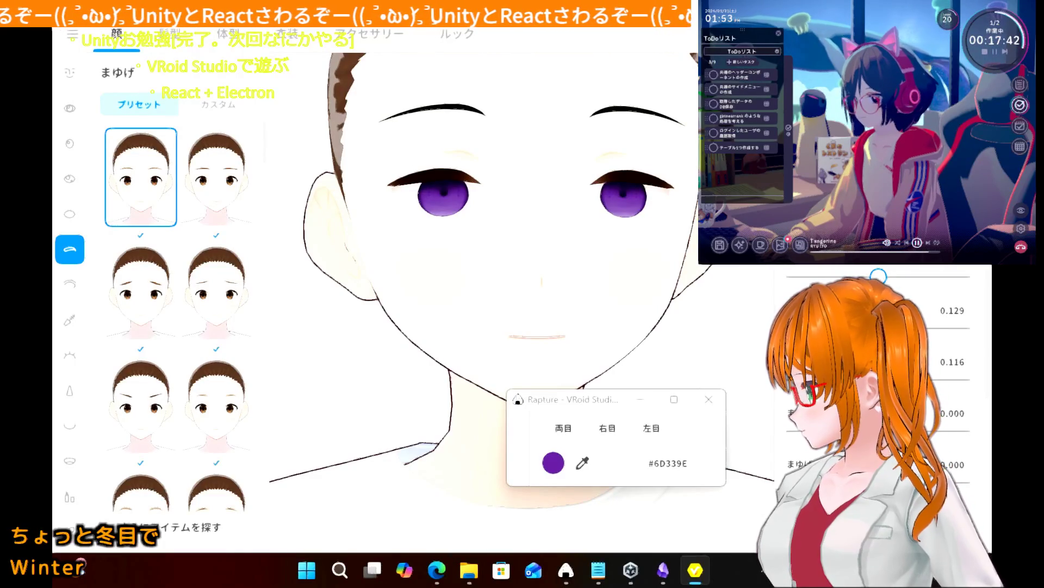
drag(877, 275, 853, 275)
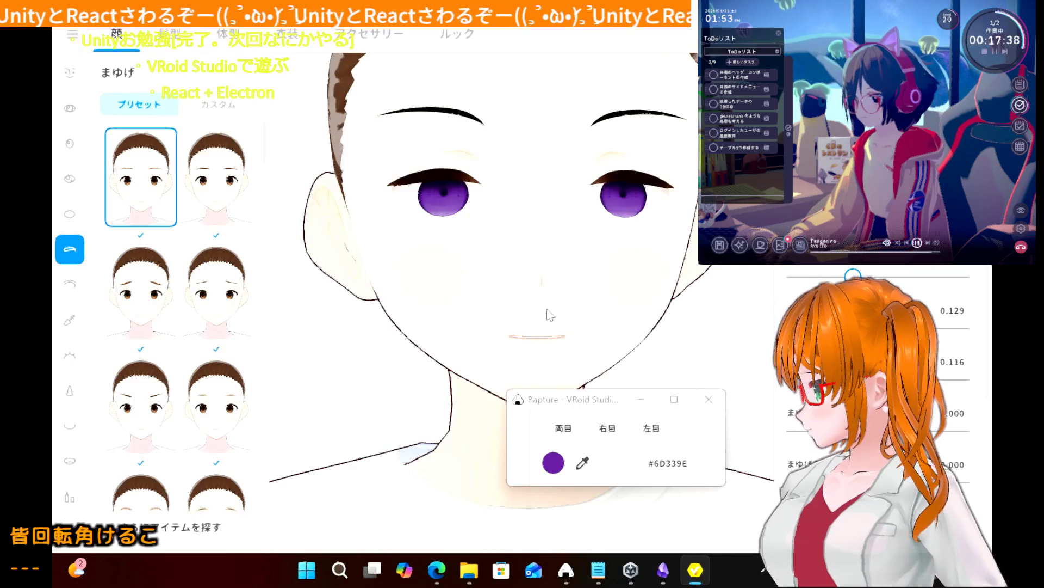
- Apply a thinner, arched eyebrow preset from further down the eyebrow list
click(76, 290)
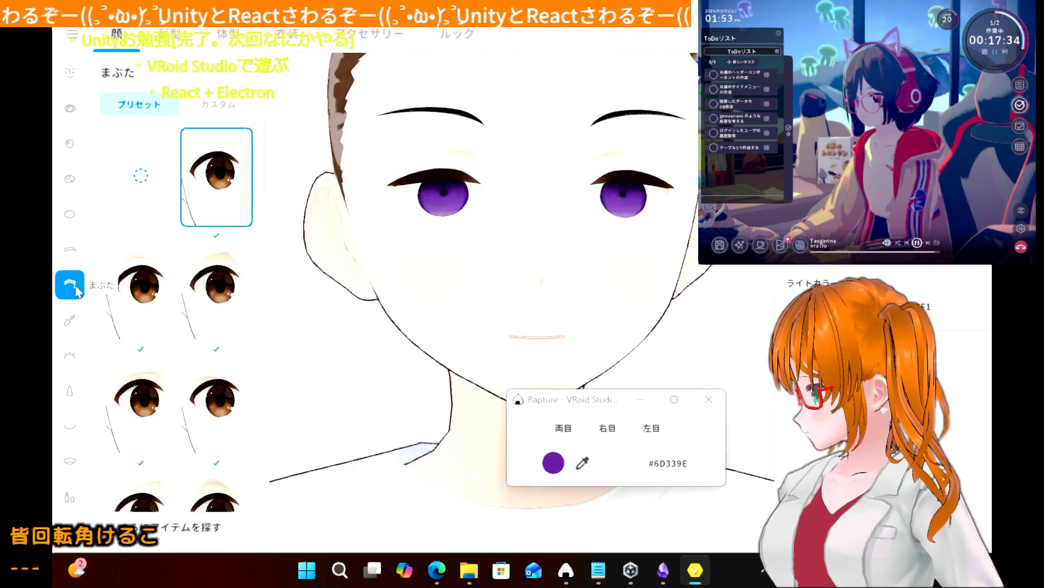
click(69, 252)
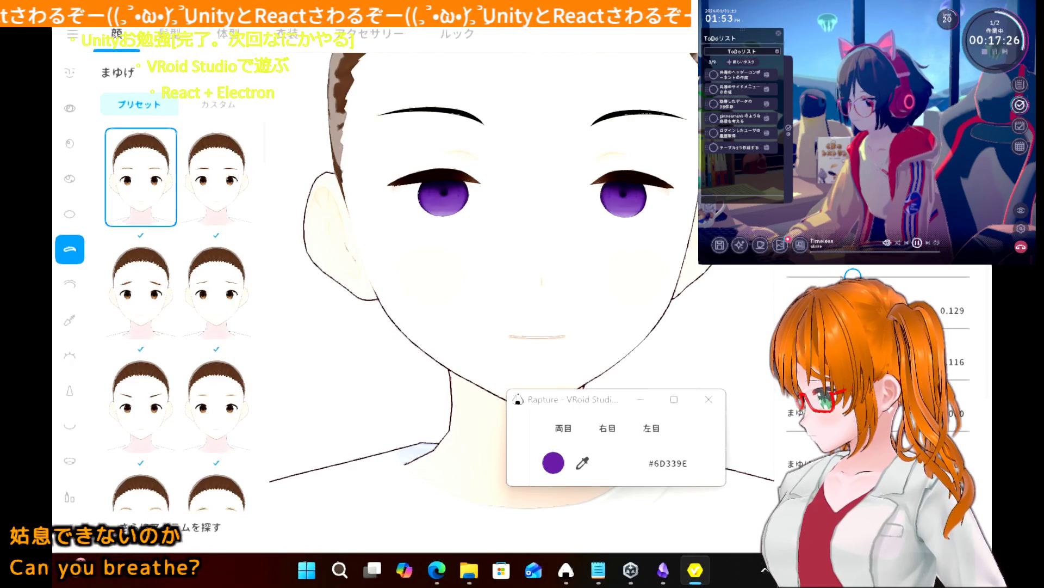
scroll(170, 383, down, 2)
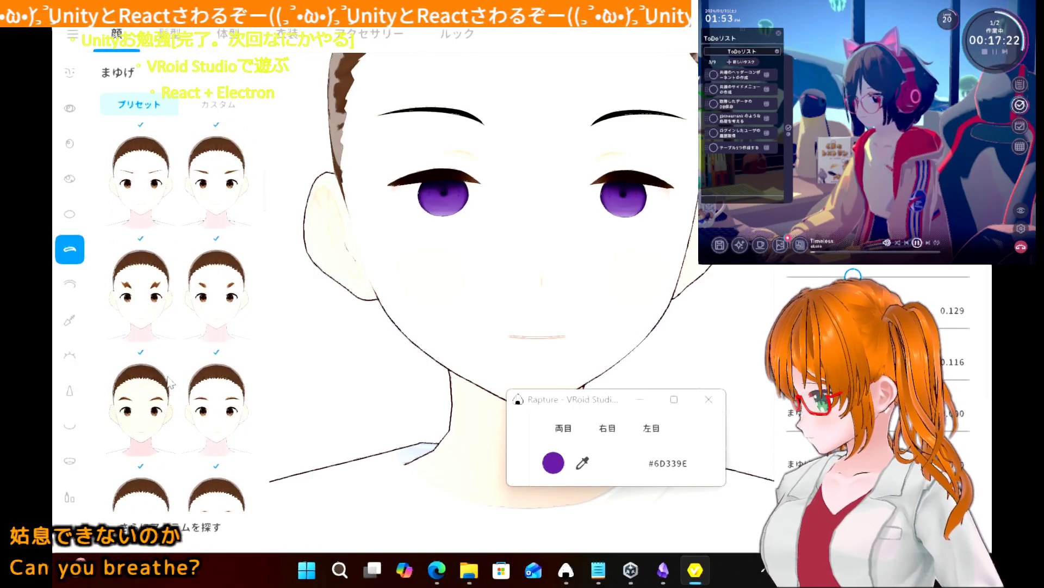
scroll(169, 383, down, 1)
scroll(170, 382, down, 2)
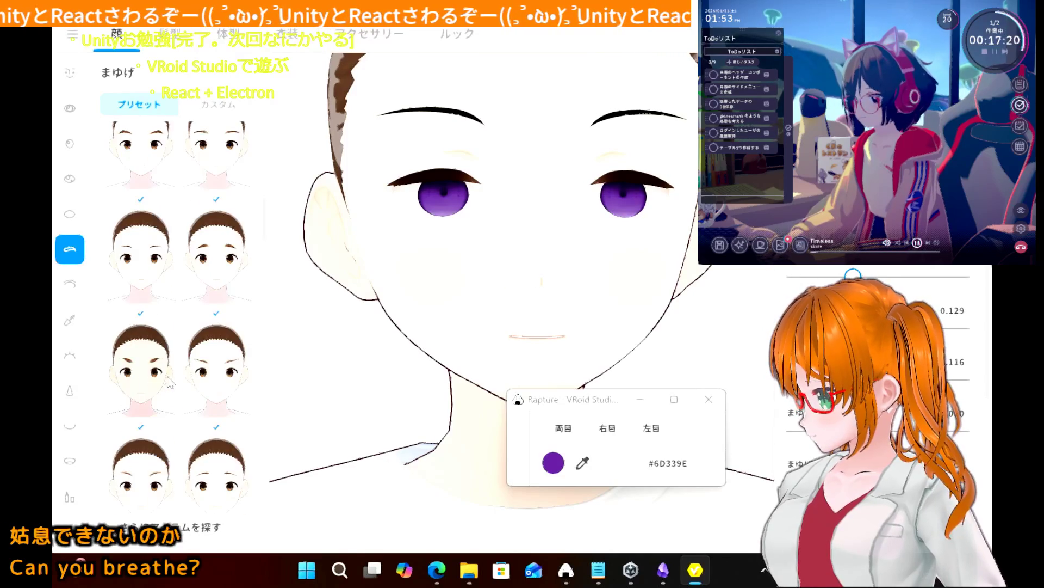
scroll(169, 383, down, 4)
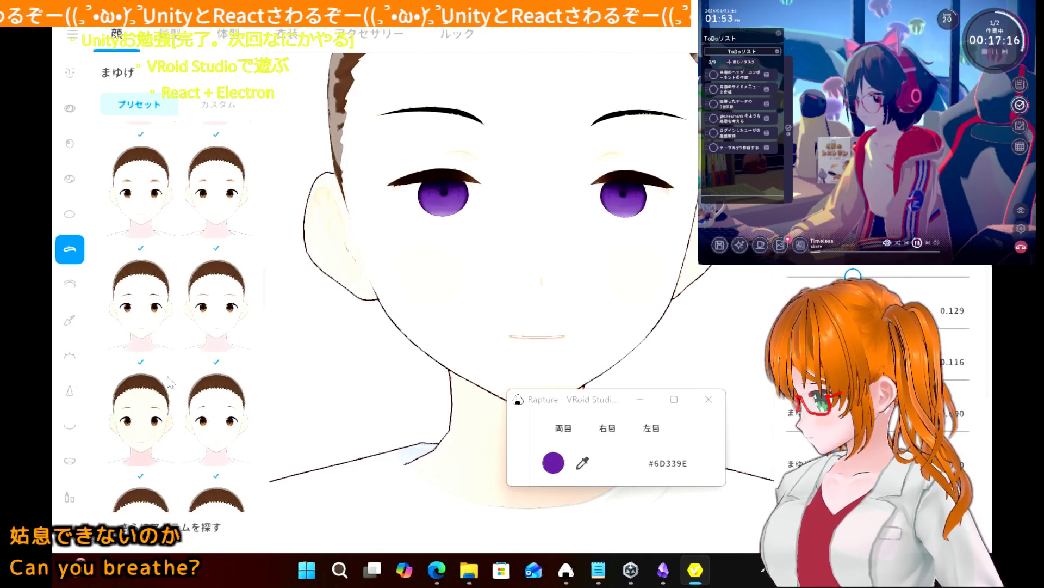
scroll(170, 382, down, 3)
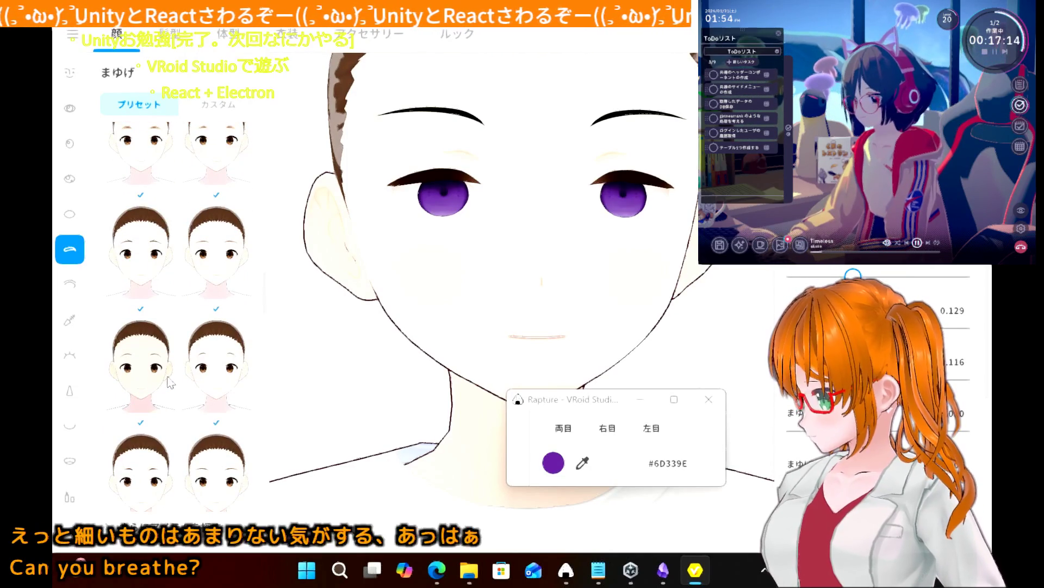
click(152, 368)
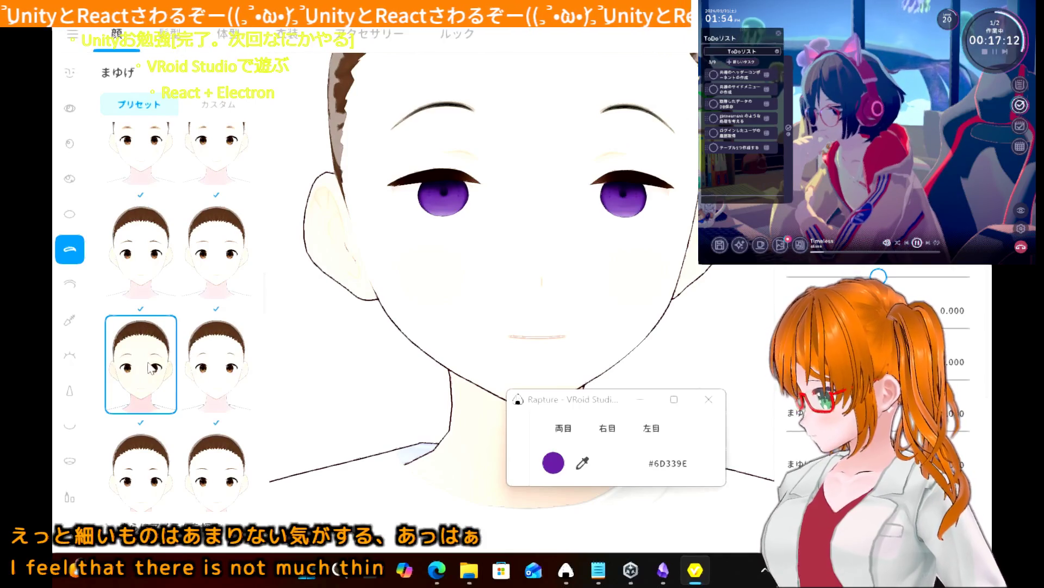
scroll(150, 381, down, 3)
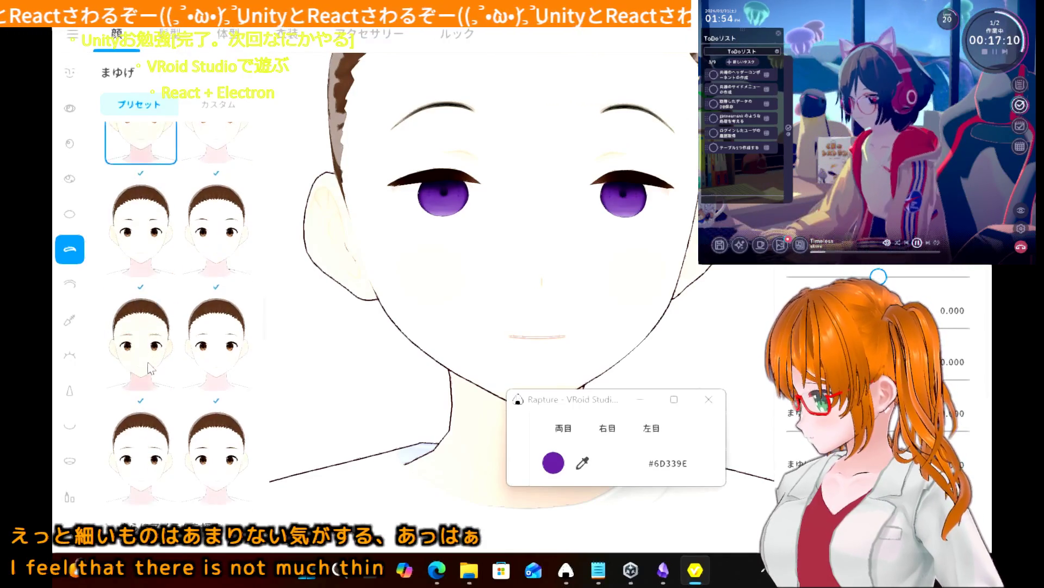
click(146, 432)
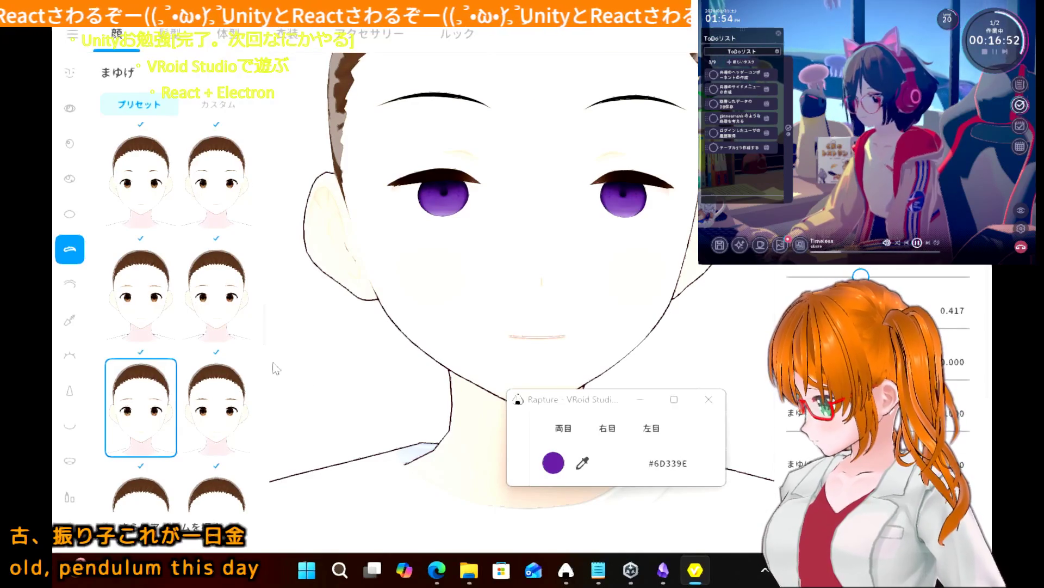
click(72, 291)
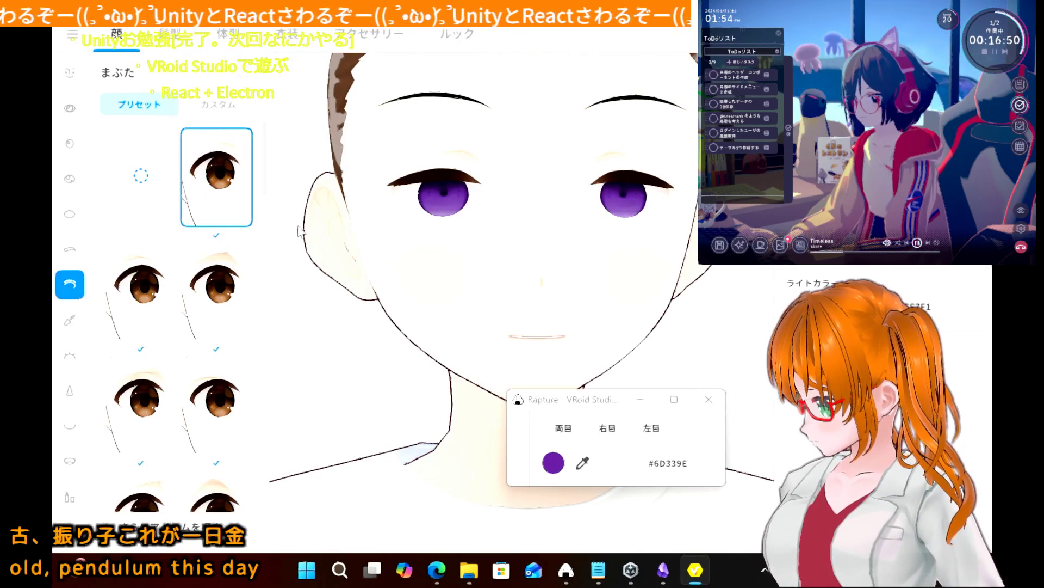
- Compare several eyeliner presets, including one with more pronounced lashes
scroll(233, 371, down, 2)
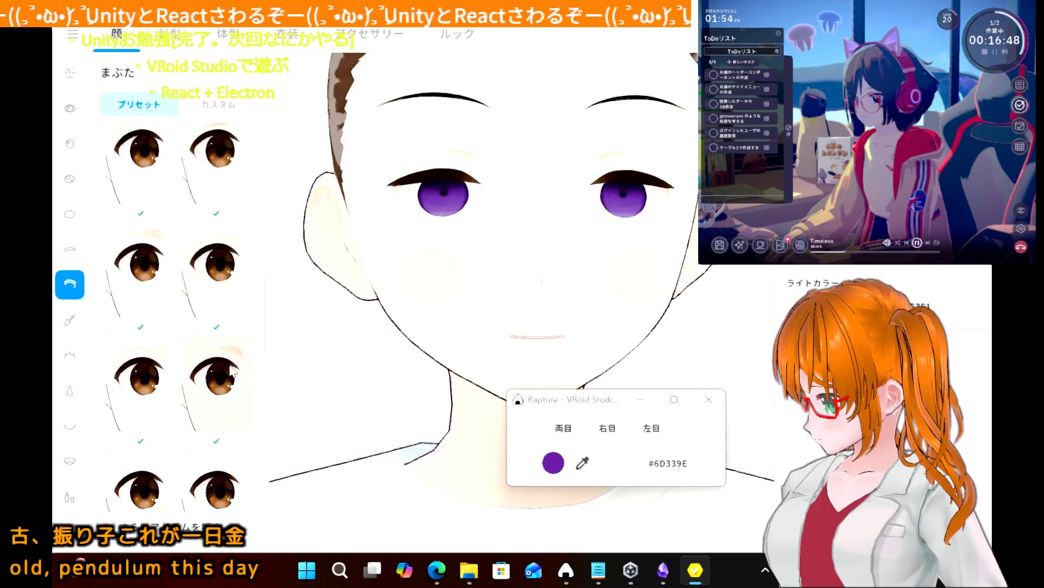
click(72, 320)
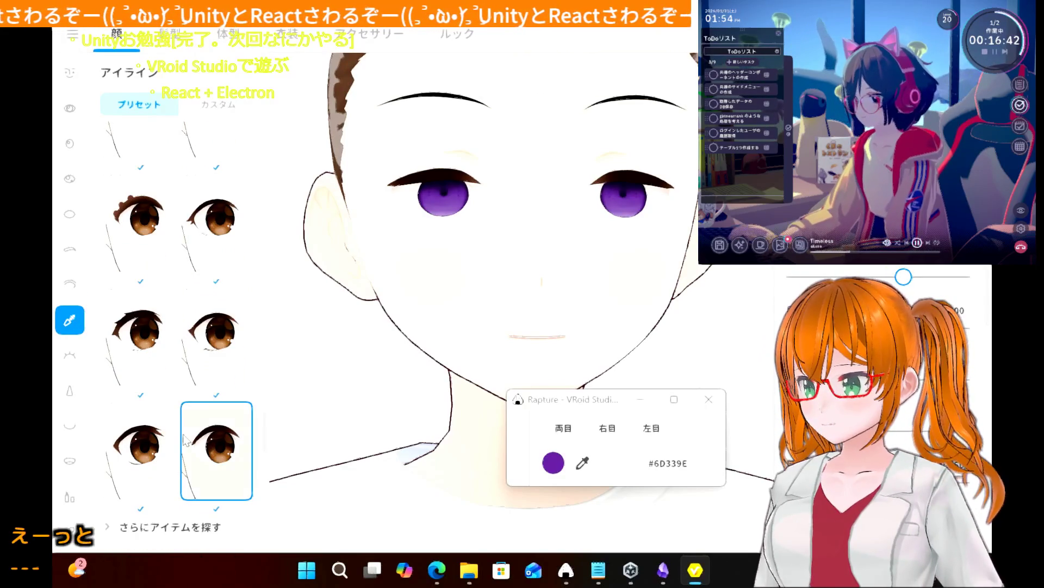
click(157, 449)
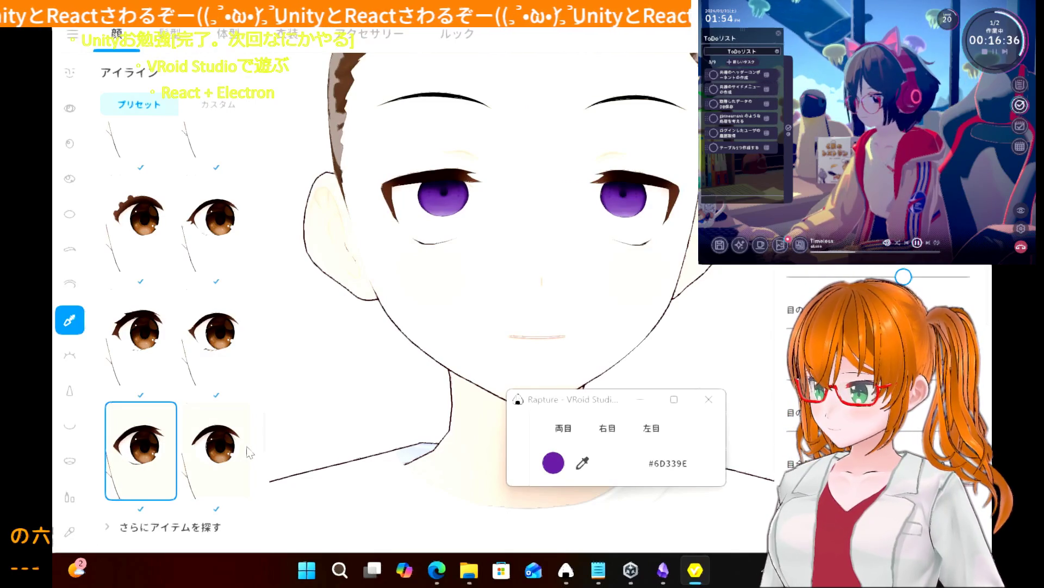
scroll(197, 312, up, 5)
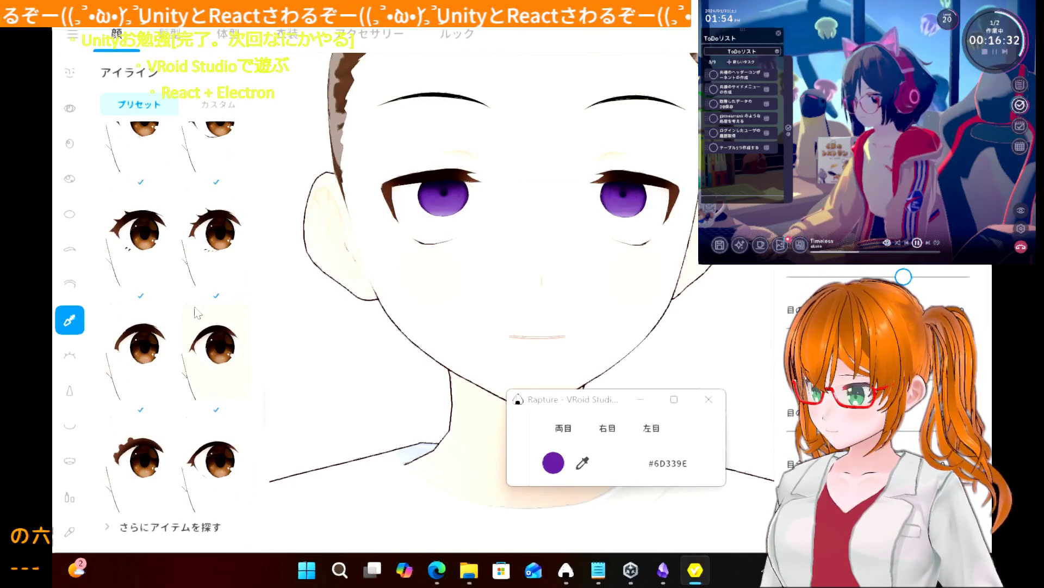
scroll(197, 312, up, 2)
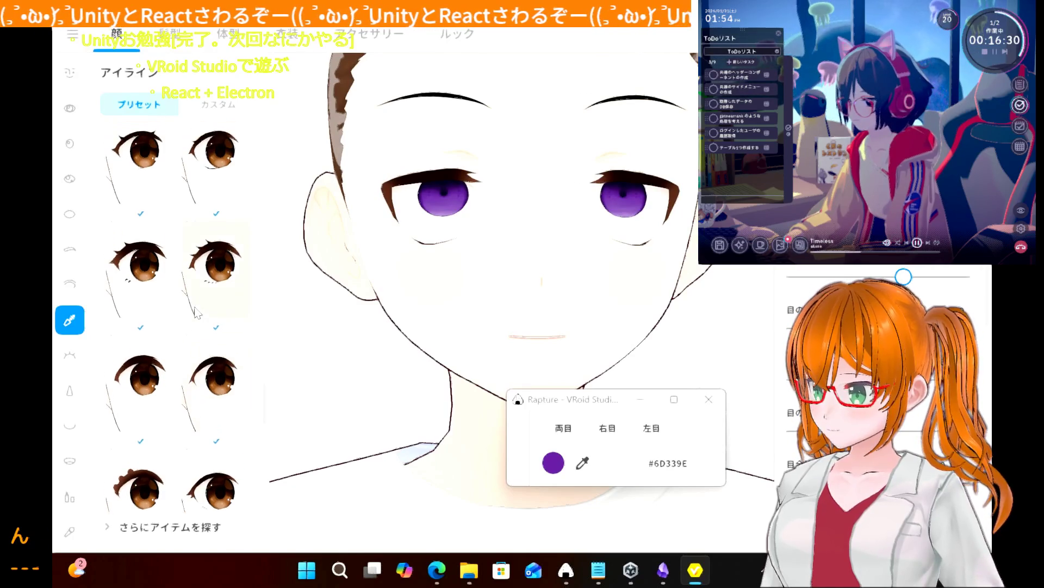
click(157, 270)
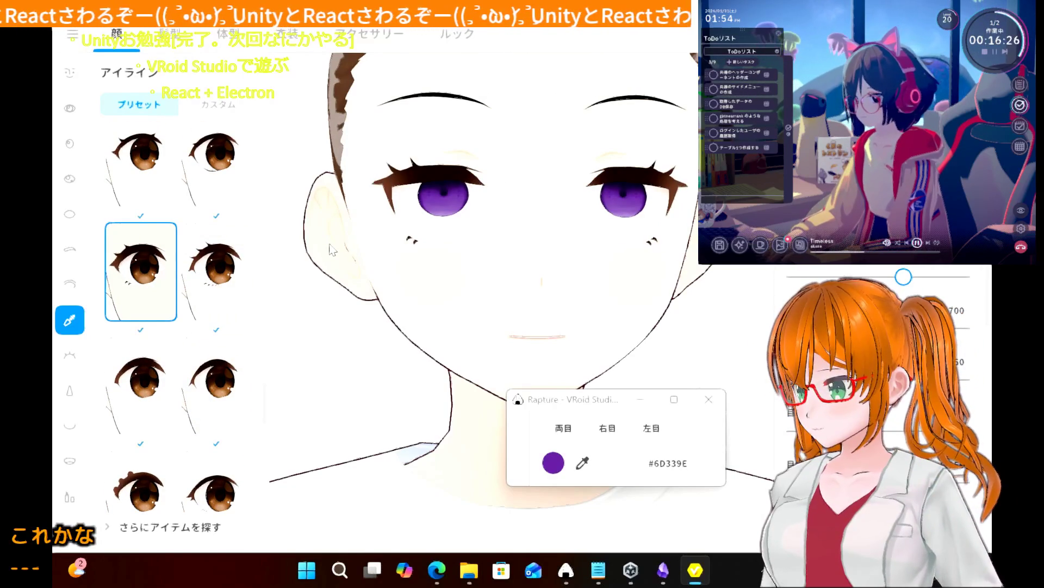
scroll(332, 250, down, 5)
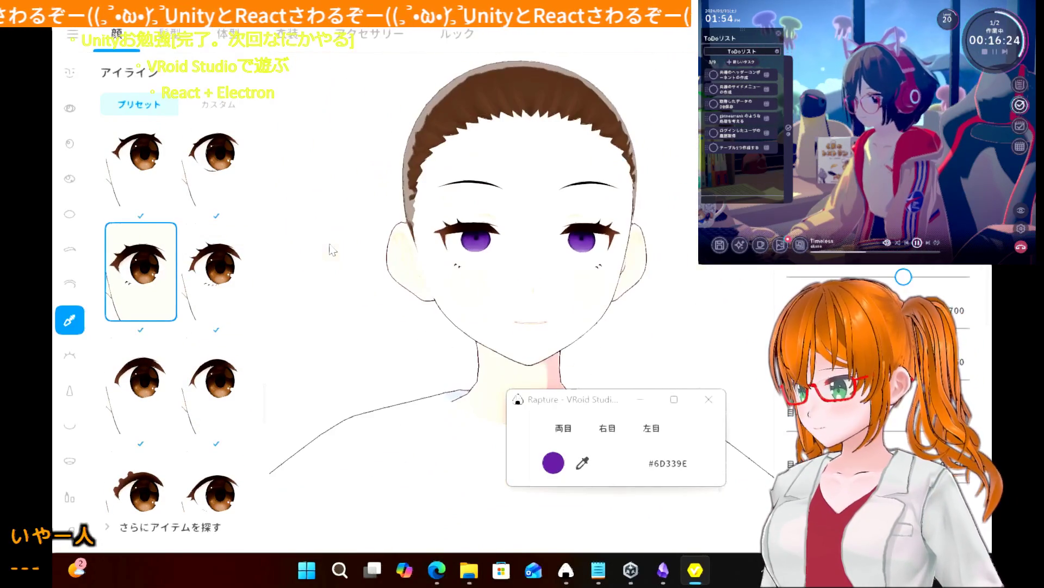
scroll(204, 238, down, 3)
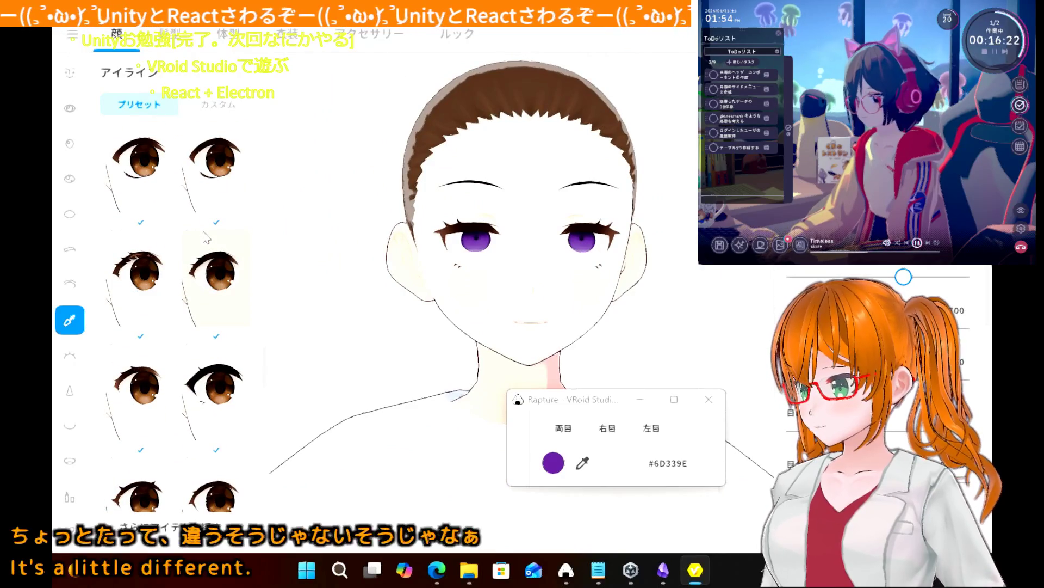
click(174, 271)
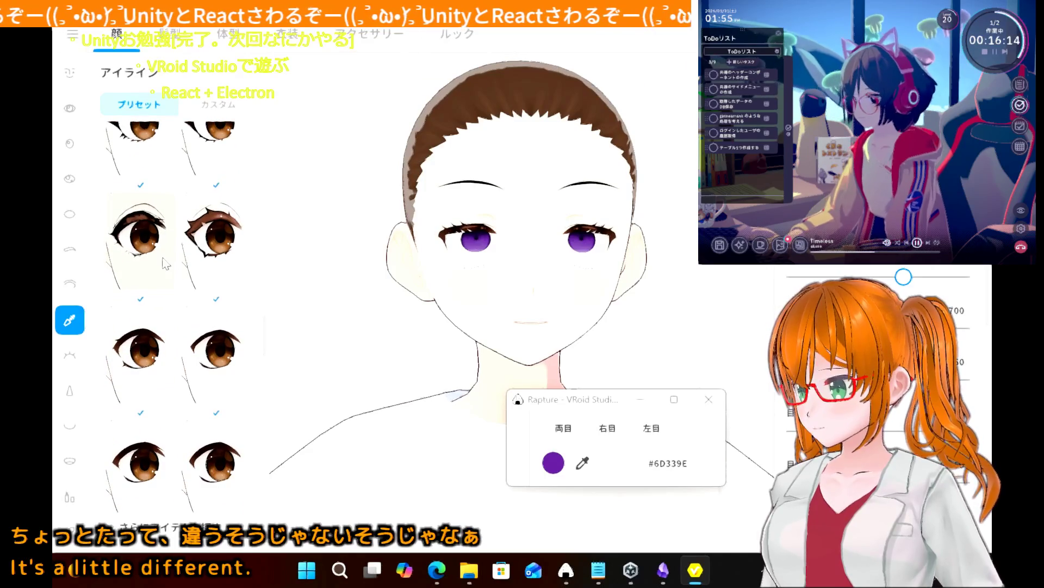
click(163, 260)
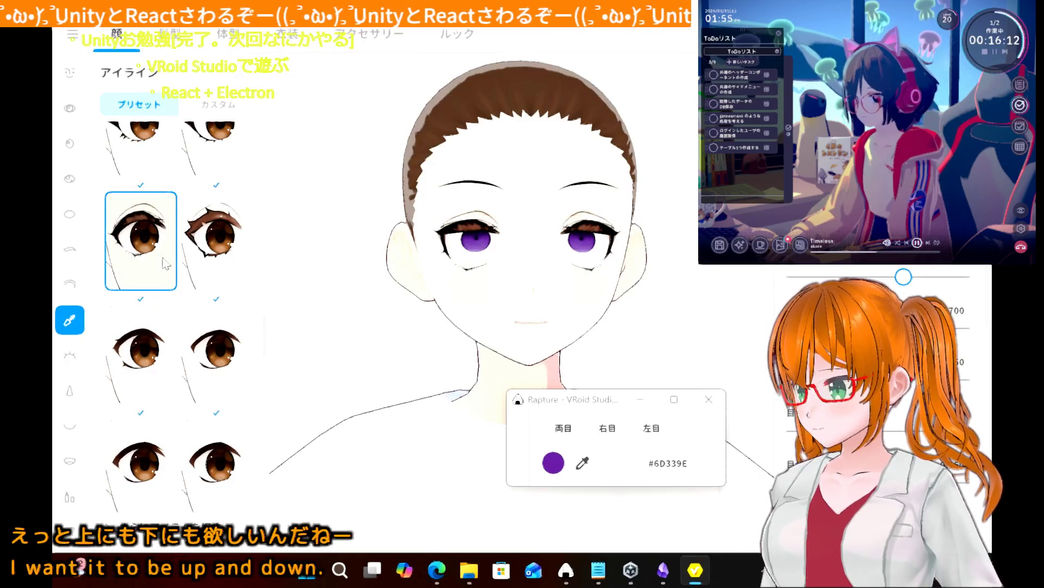
- Try a bolder eyeliner, a lighter one, and a style with lashes above and below
click(164, 264)
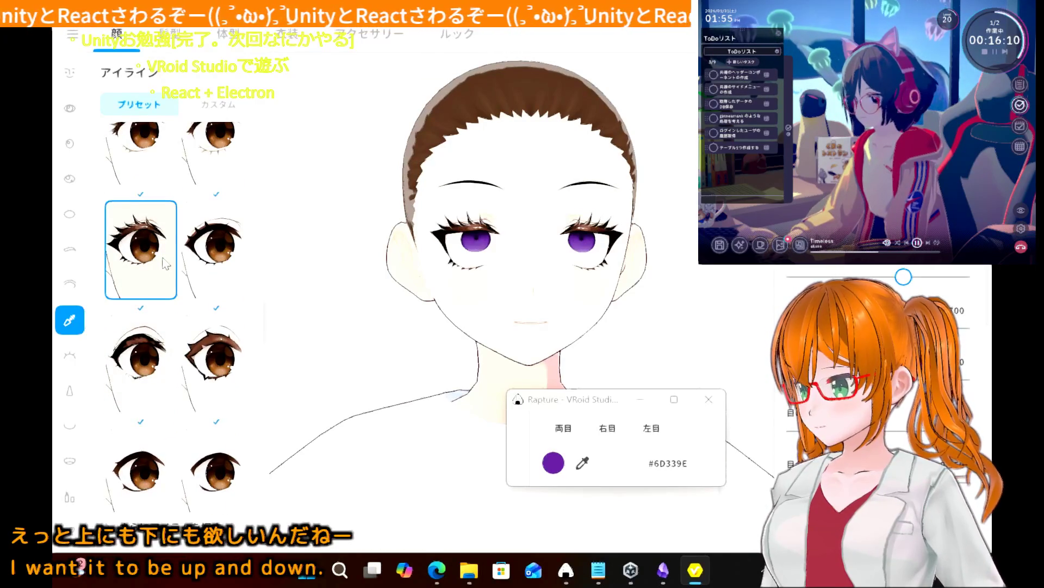
click(166, 264)
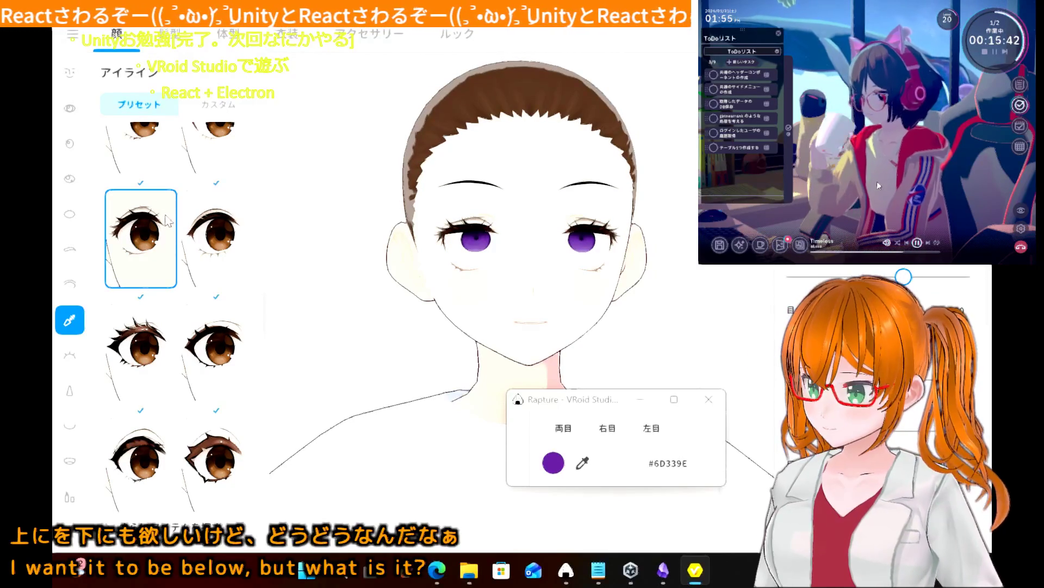
scroll(171, 222, up, 5)
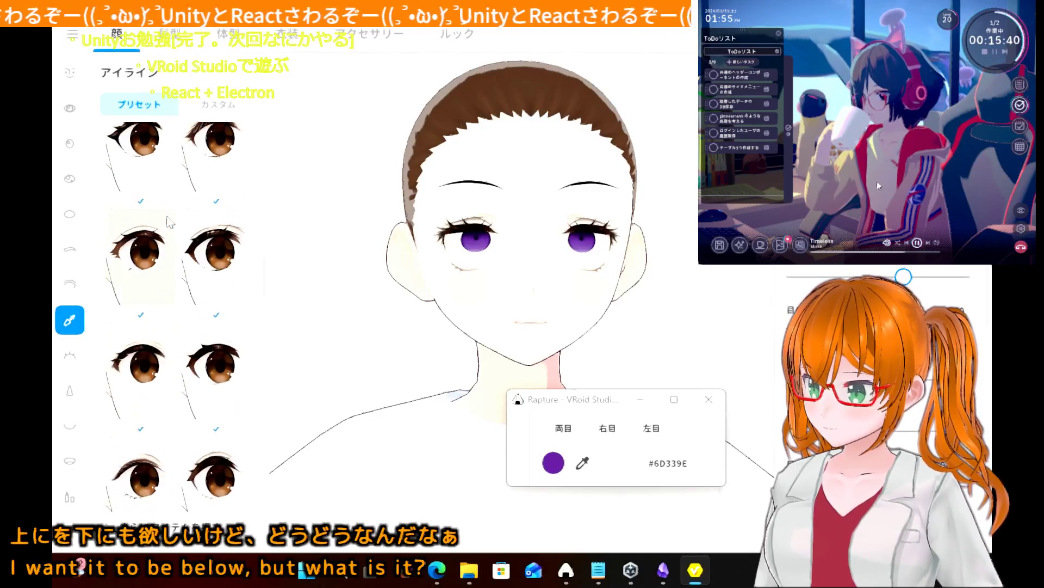
scroll(171, 221, down, 5)
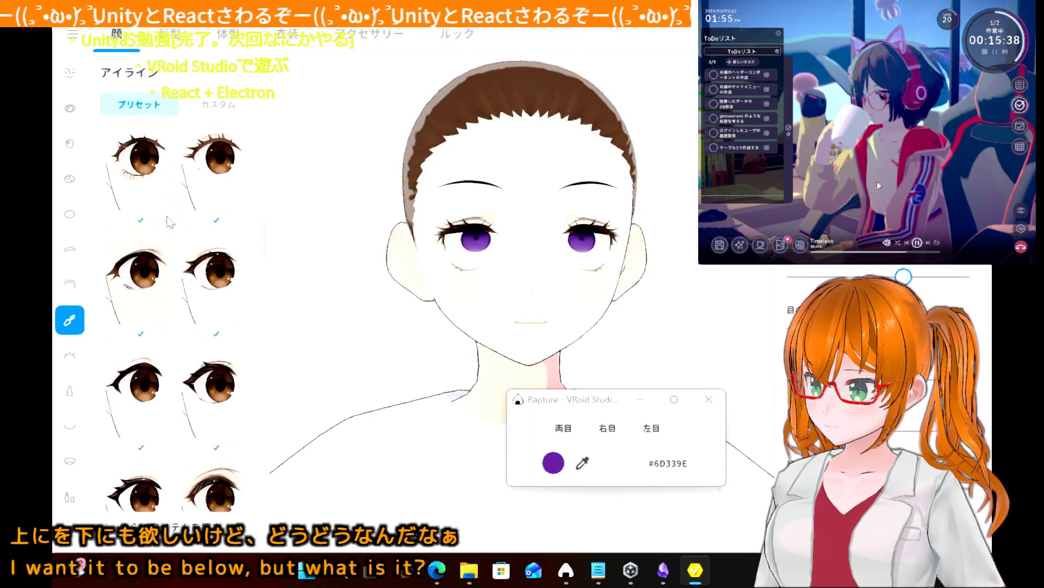
scroll(171, 222, down, 1)
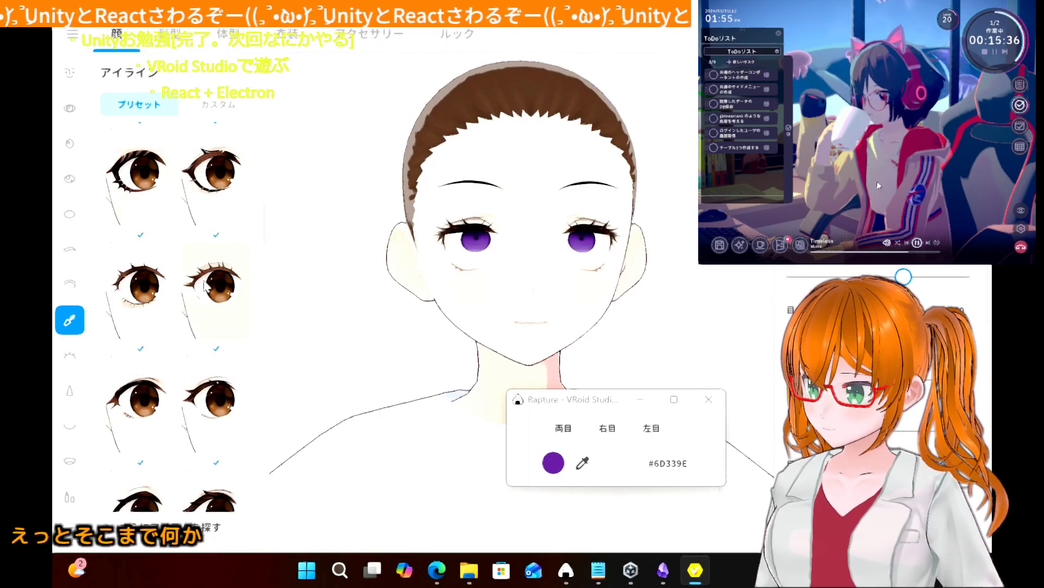
click(205, 286)
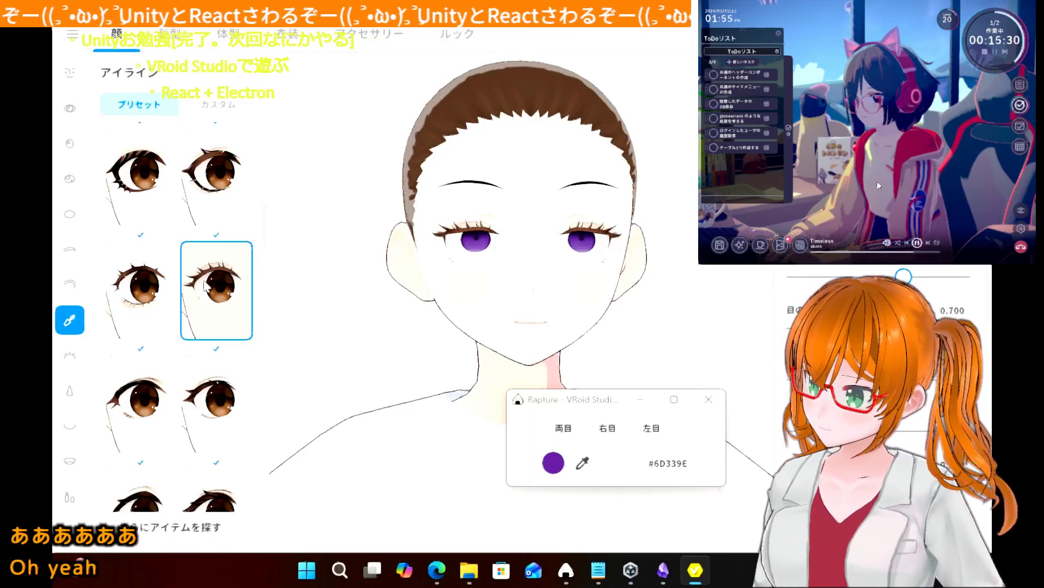
scroll(222, 188, up, 3)
scroll(222, 188, up, 4)
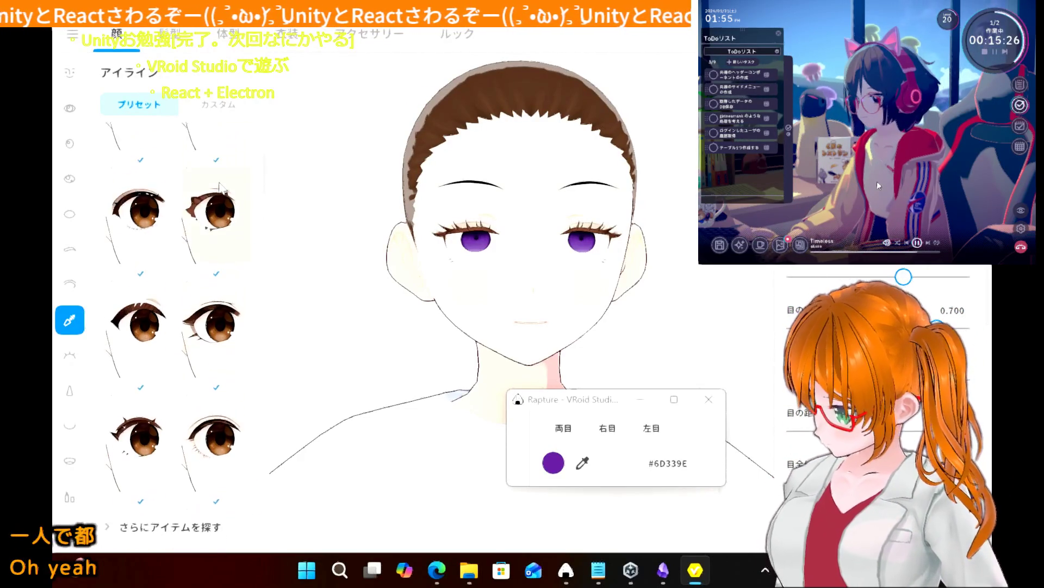
scroll(221, 188, up, 2)
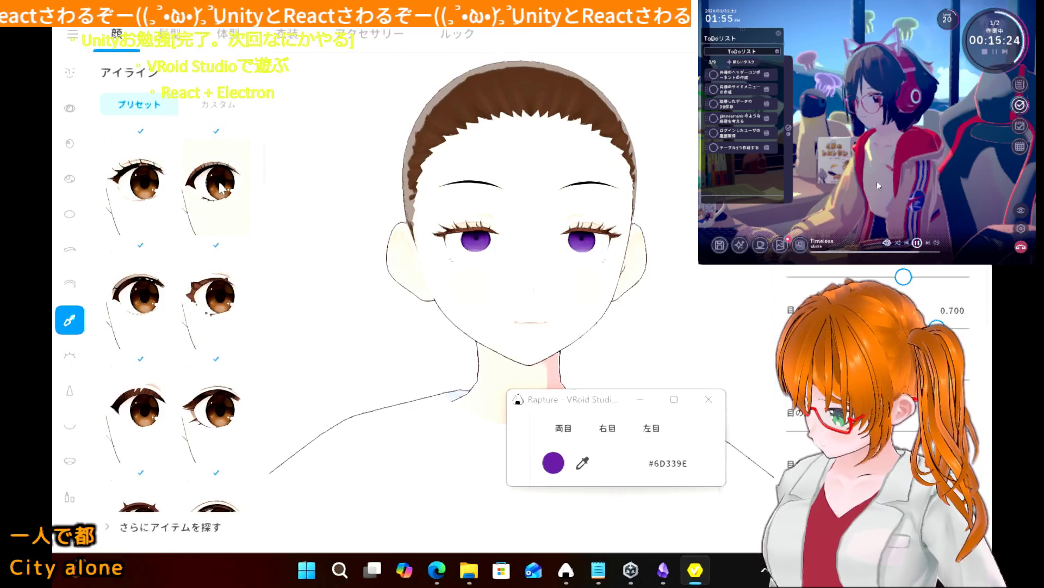
scroll(222, 188, up, 2)
scroll(136, 327, down, 1)
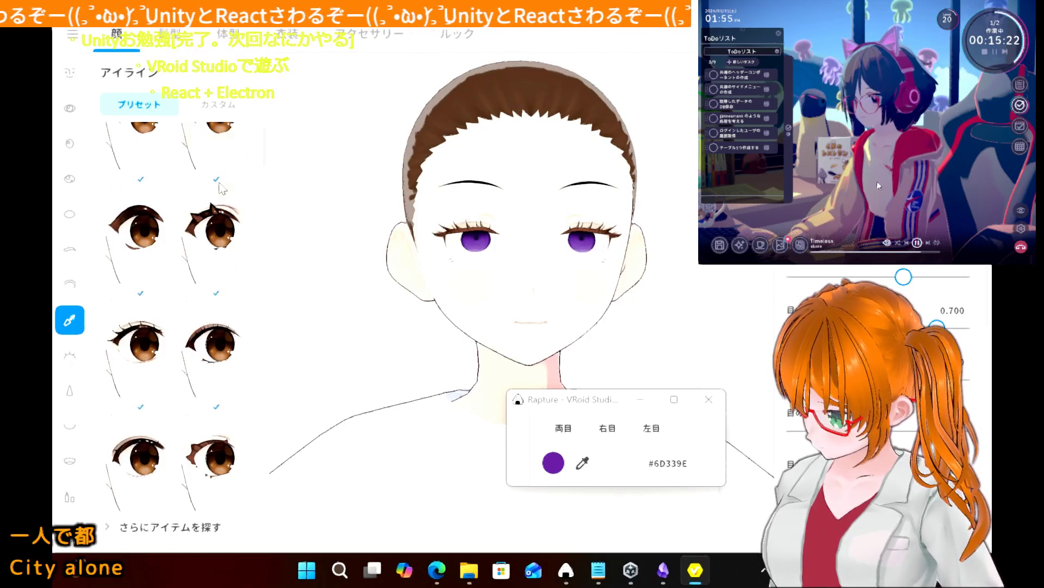
click(129, 359)
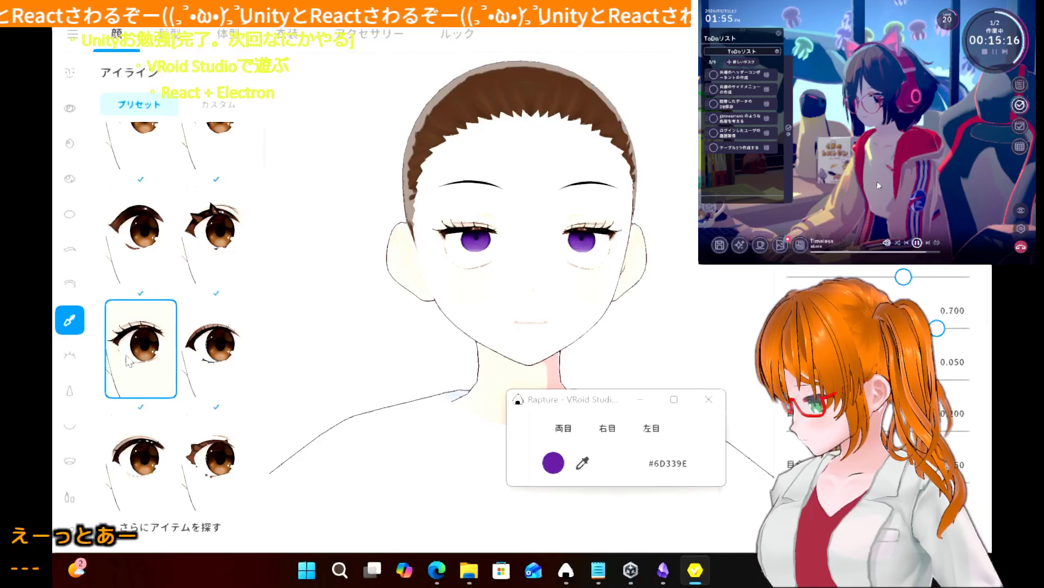
- Test several thinner eyeliner presets further down the list
scroll(128, 361, down, 3)
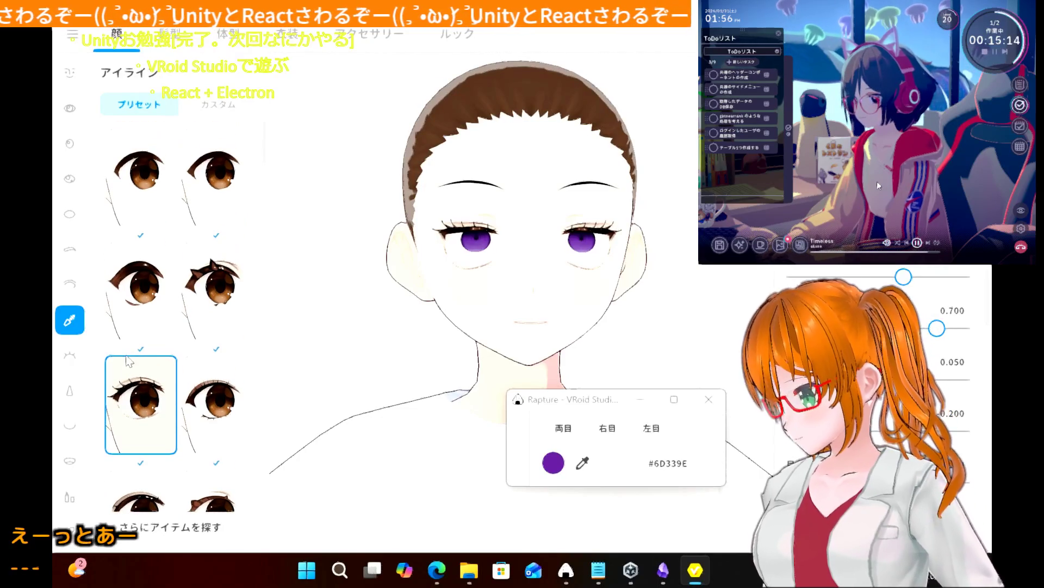
scroll(128, 360, down, 5)
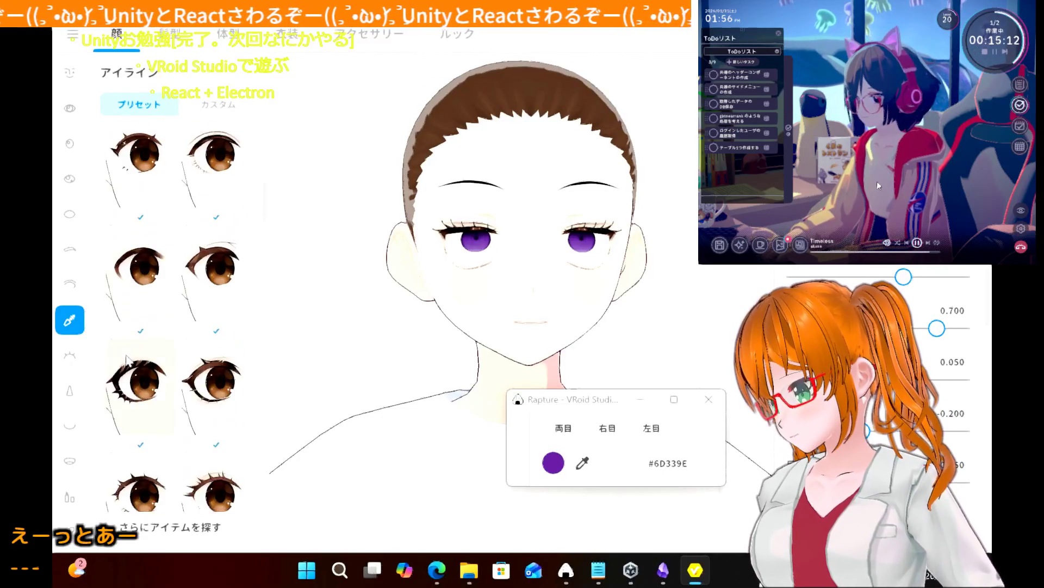
scroll(128, 360, down, 3)
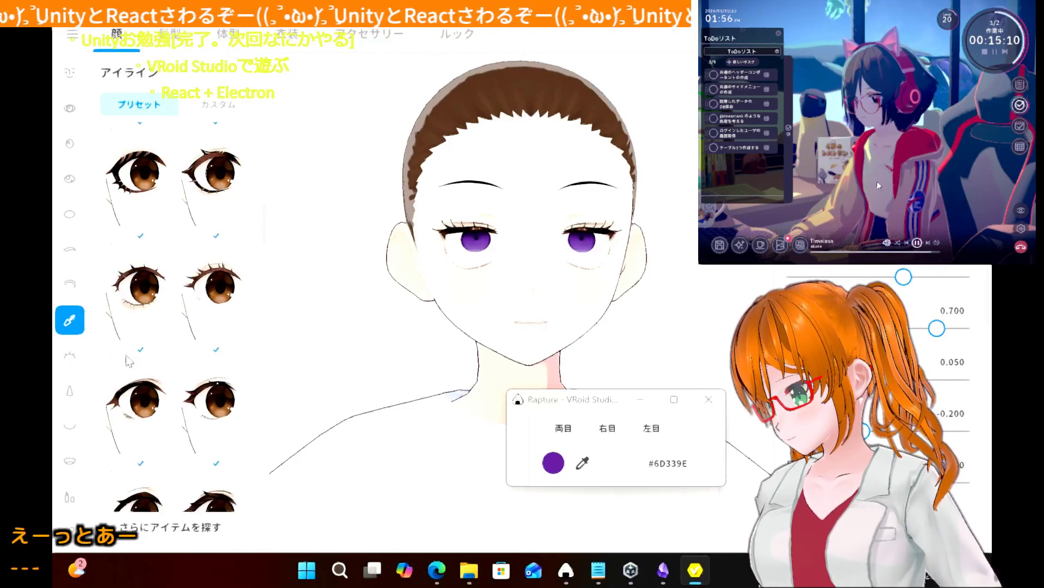
scroll(128, 361, down, 4)
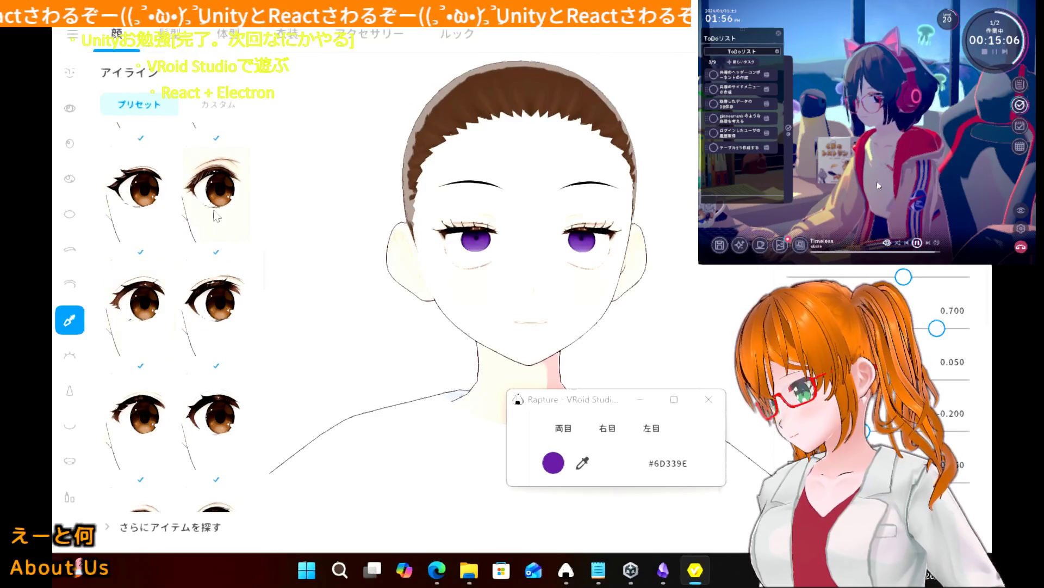
click(213, 279)
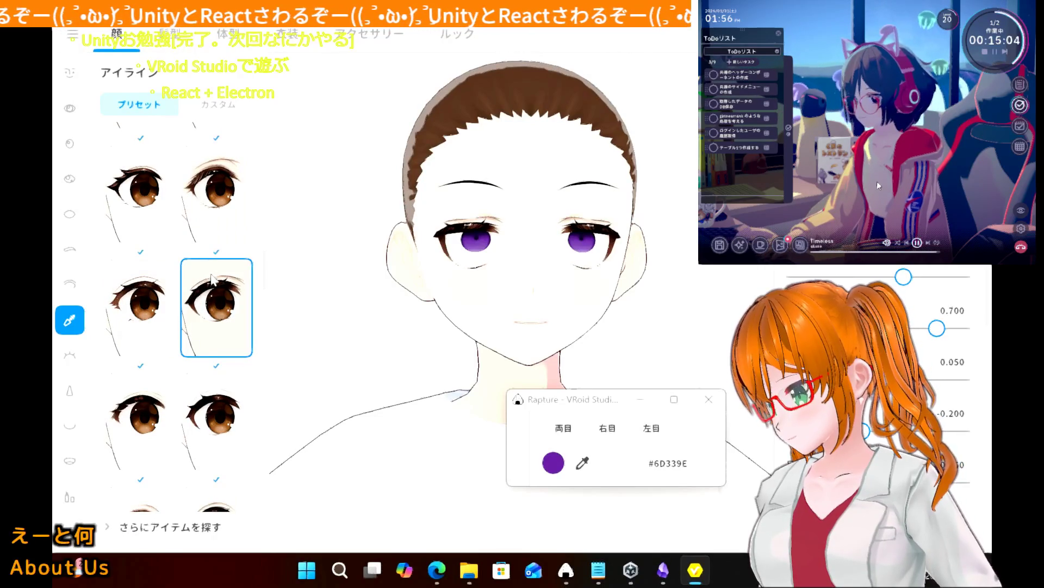
scroll(204, 326, down, 1)
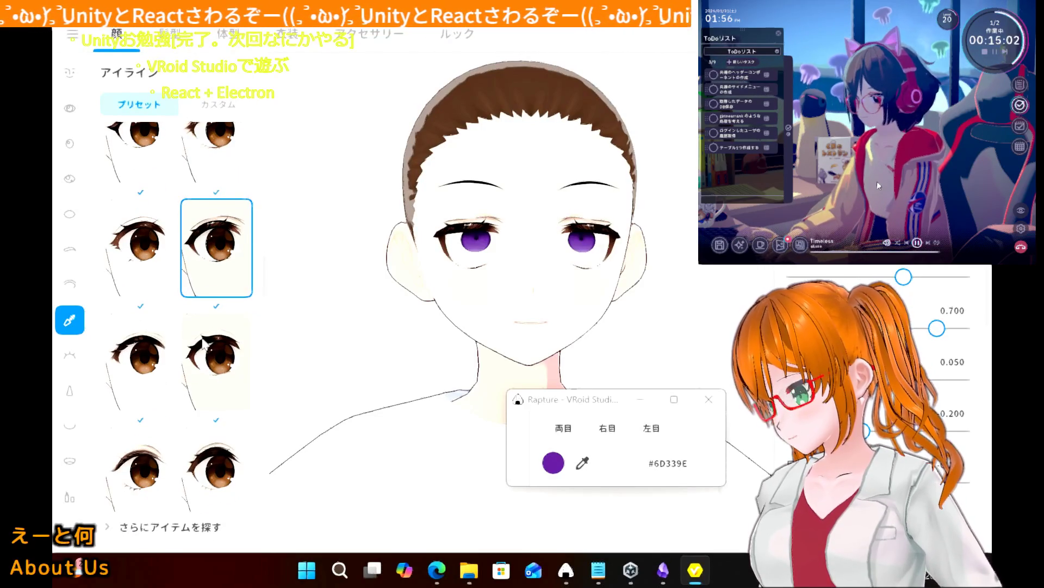
scroll(202, 343, down, 2)
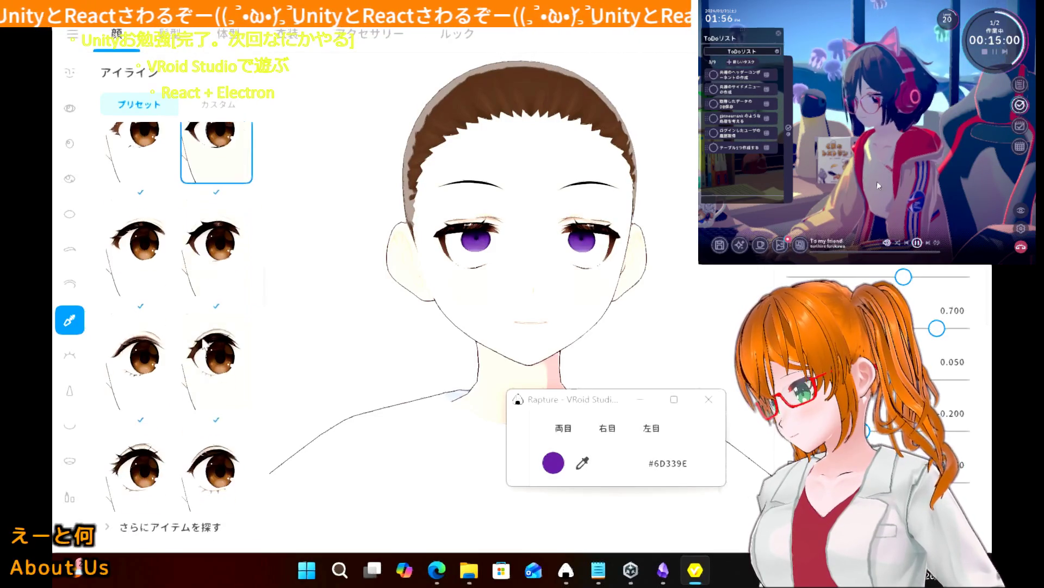
scroll(204, 344, down, 4)
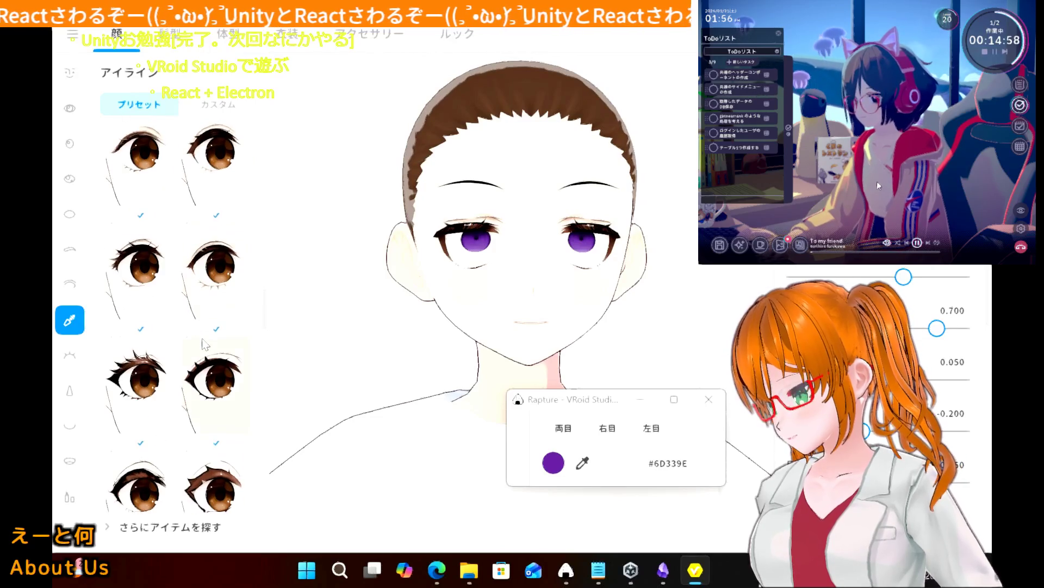
scroll(203, 344, down, 3)
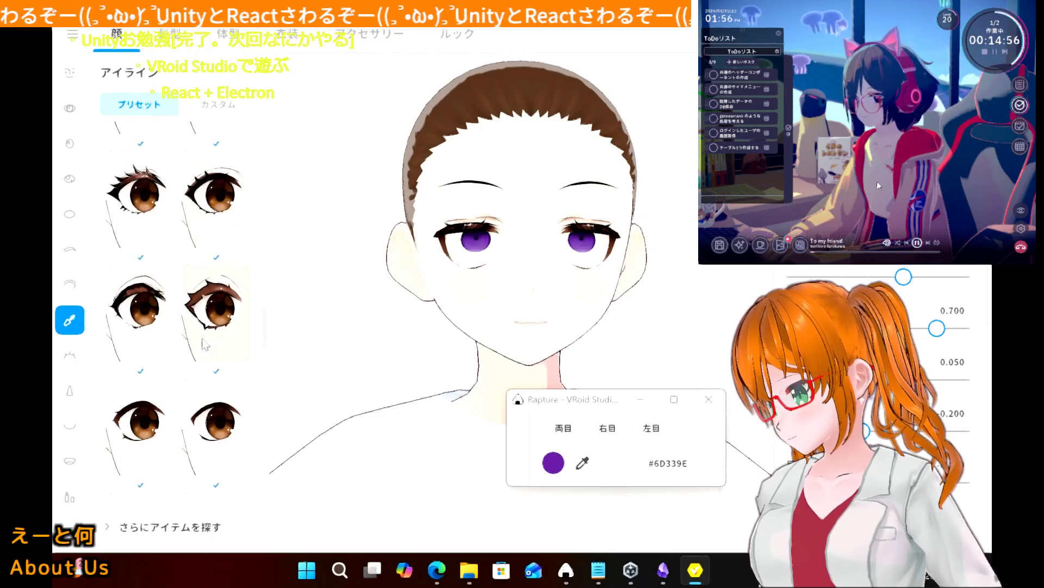
scroll(203, 344, down, 2)
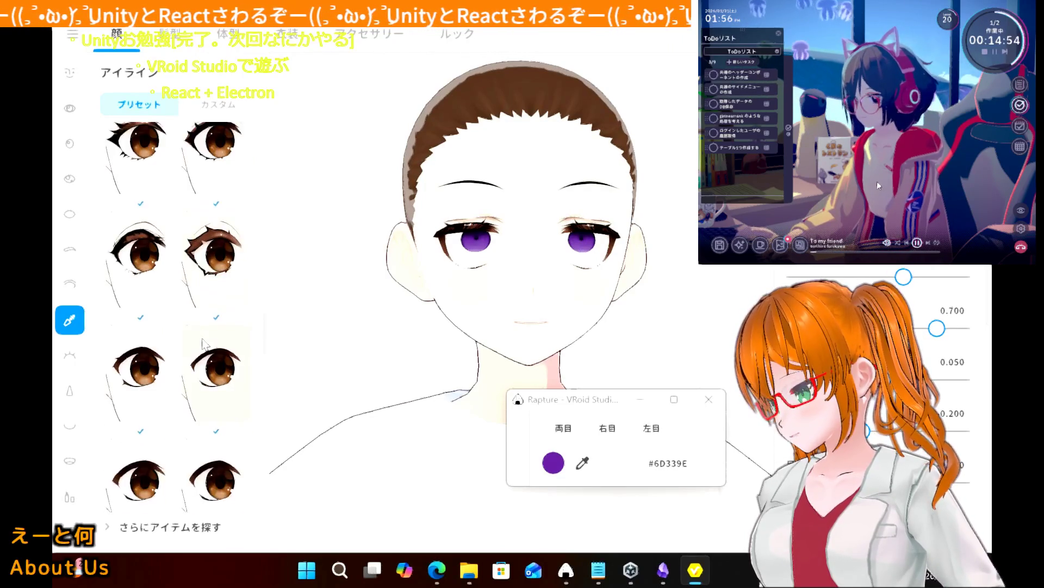
scroll(202, 344, down, 3)
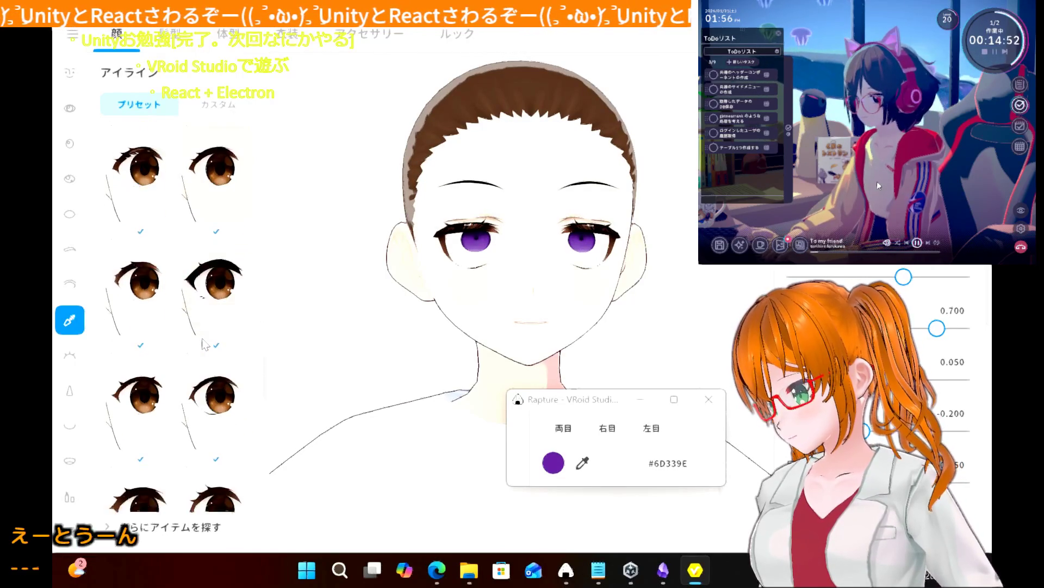
scroll(204, 345, down, 5)
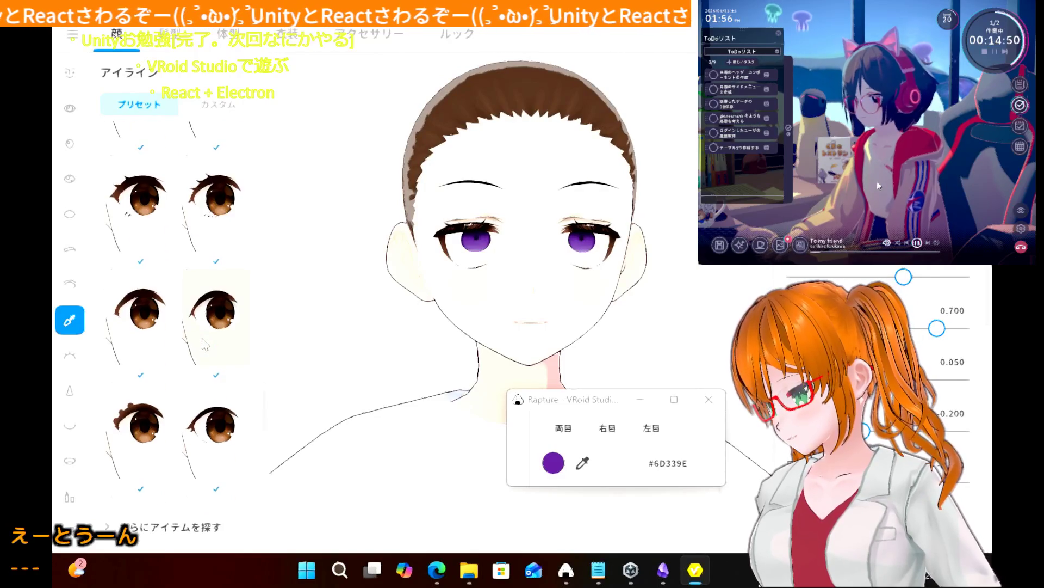
scroll(204, 345, down, 1)
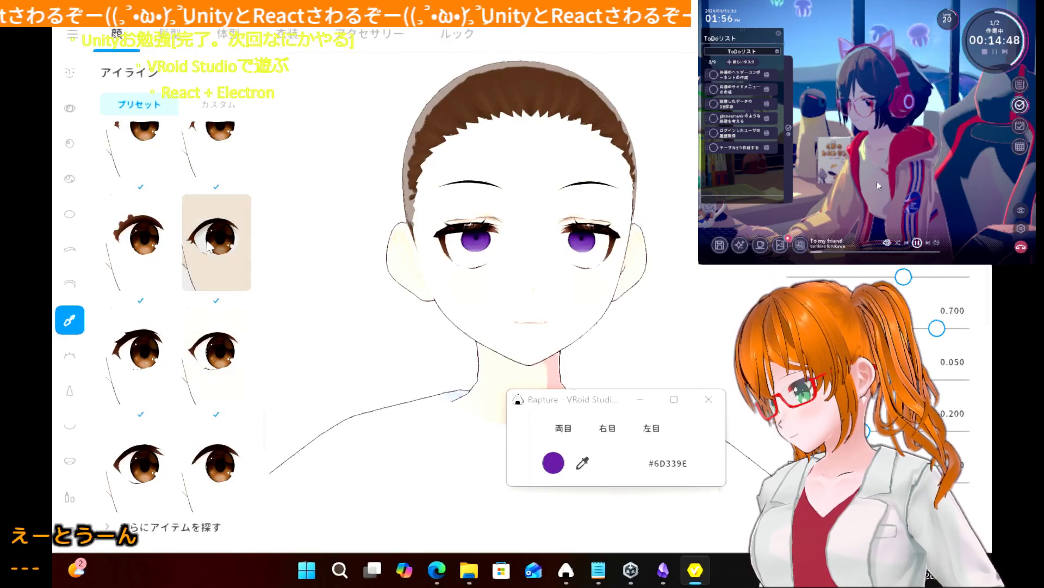
click(208, 245)
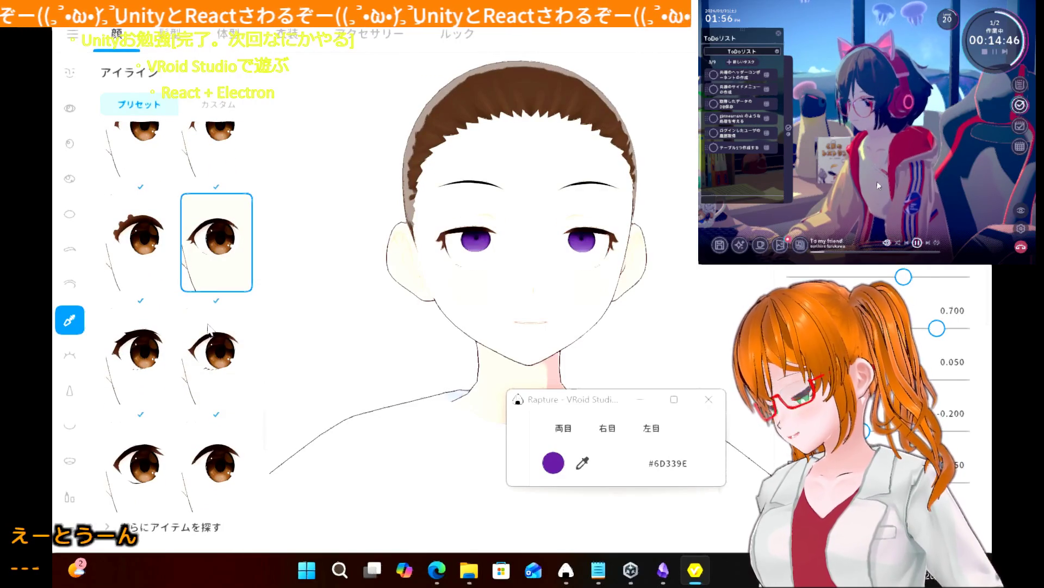
scroll(207, 325, down, 1)
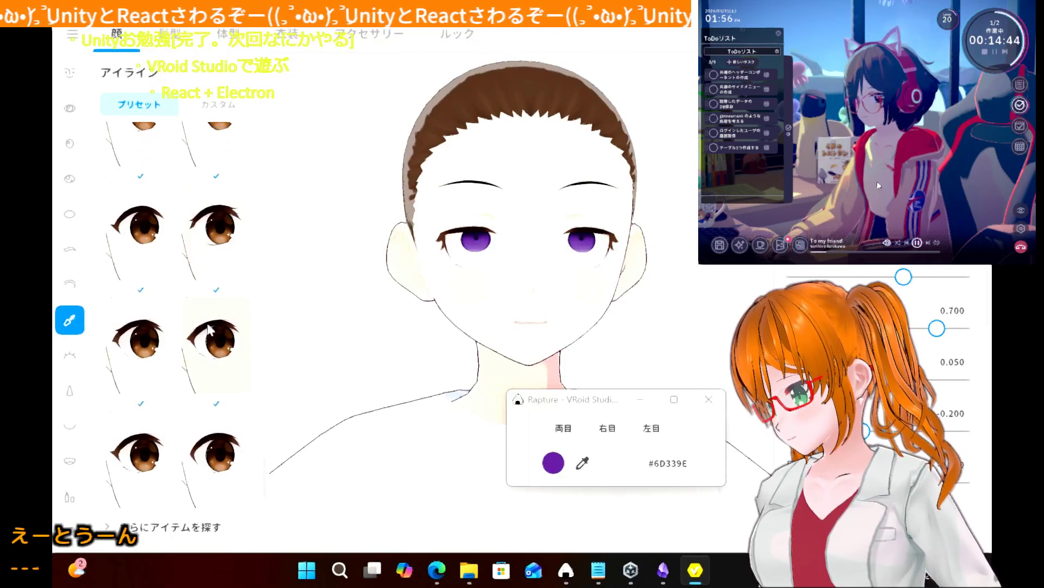
scroll(208, 328, down, 1)
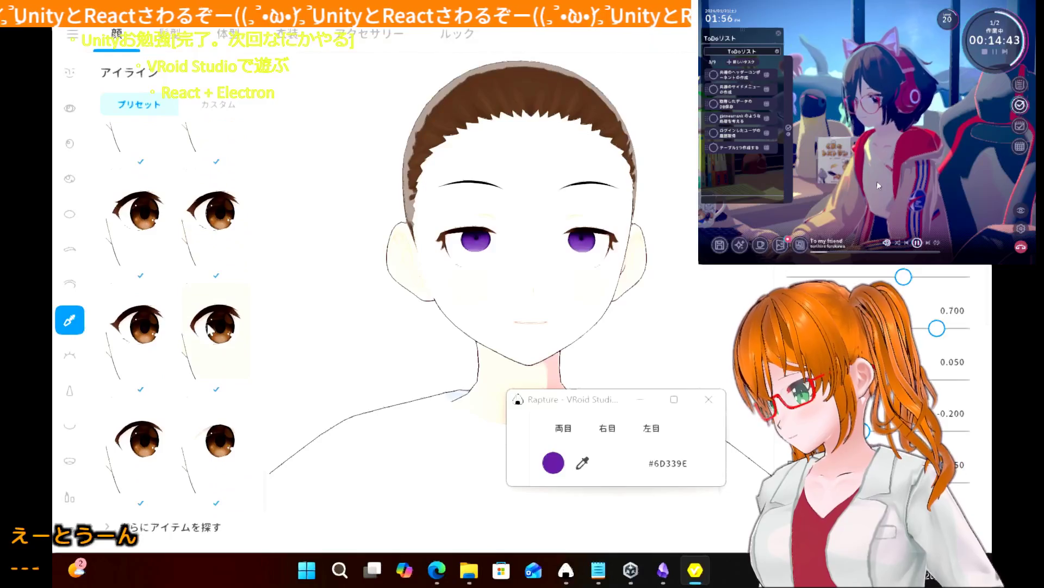
click(212, 441)
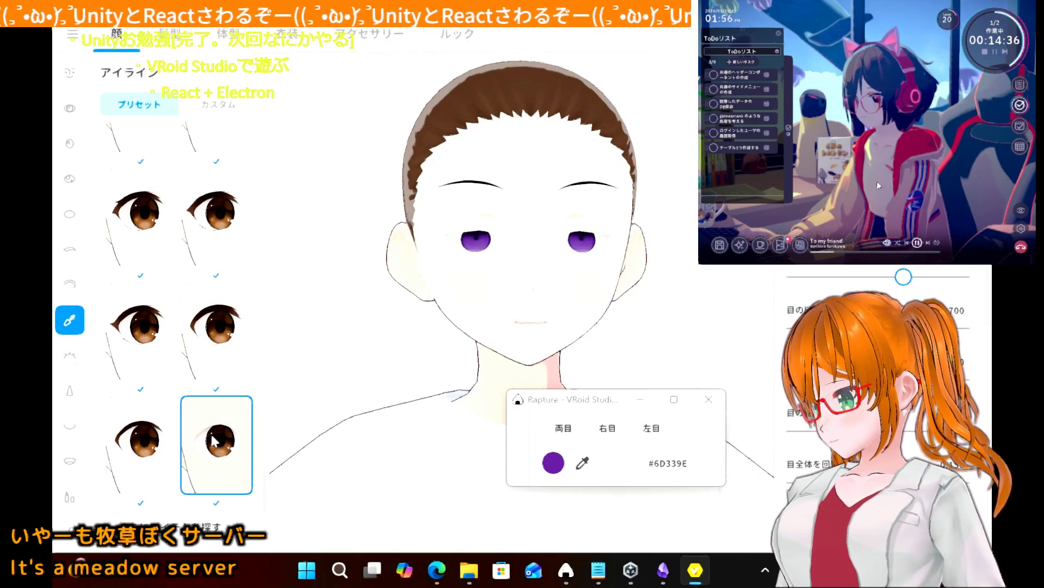
click(170, 448)
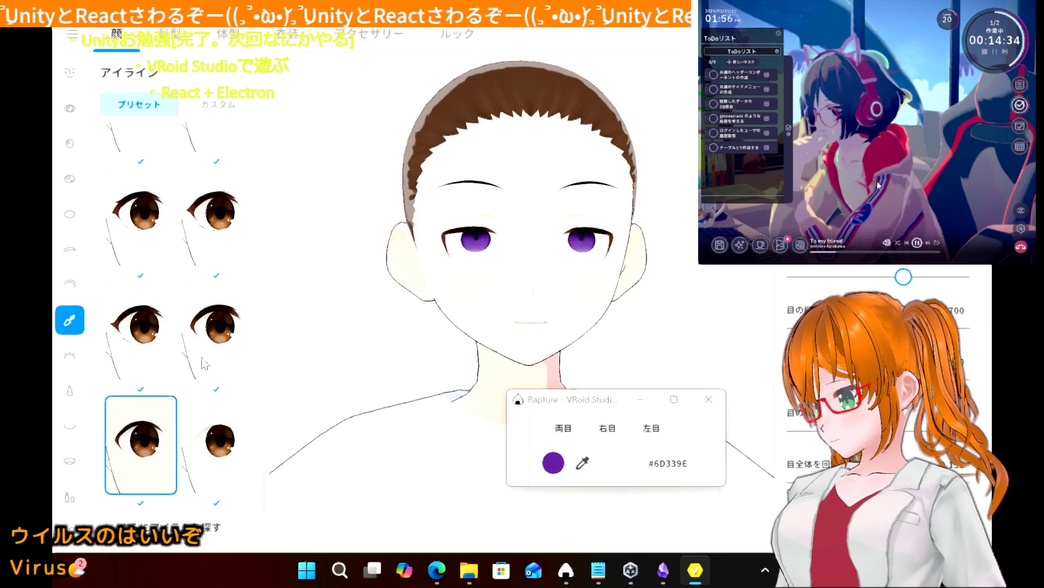
click(144, 351)
- Settle on the final thin, light eyeliner preset for the purple eyes
scroll(144, 351, up, 1)
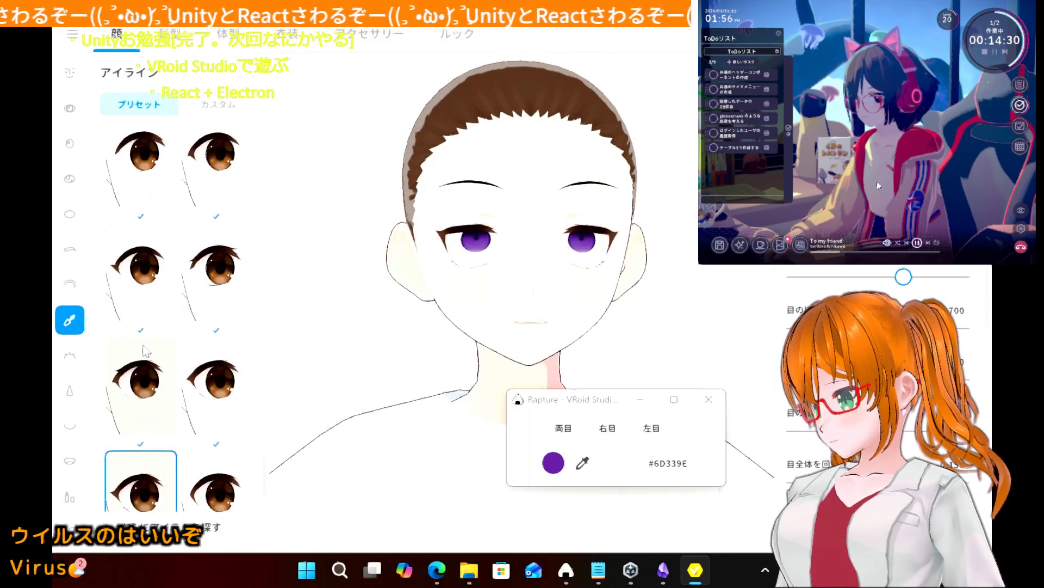
scroll(144, 351, down, 1)
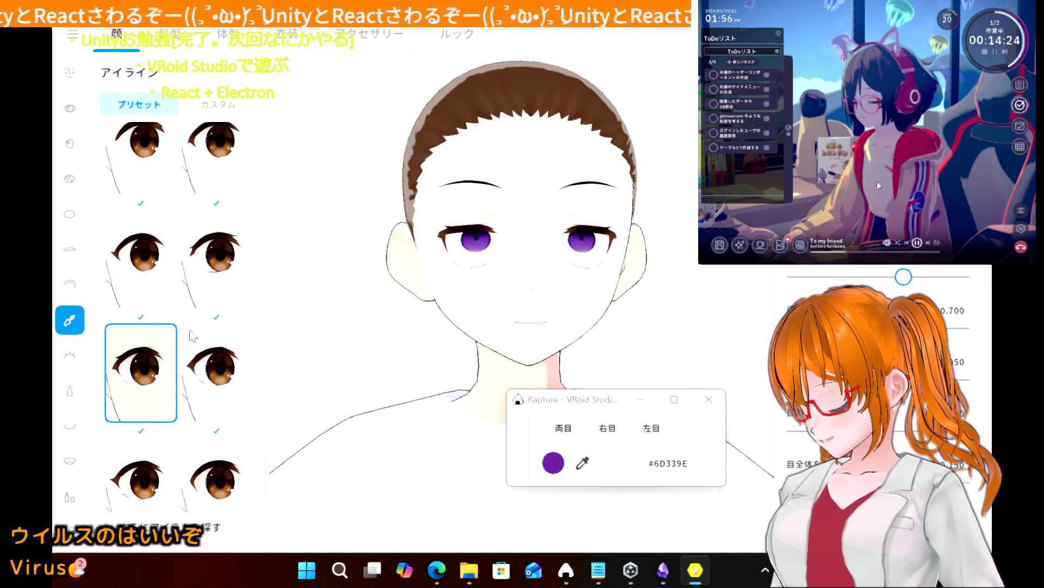
scroll(157, 321, down, 1)
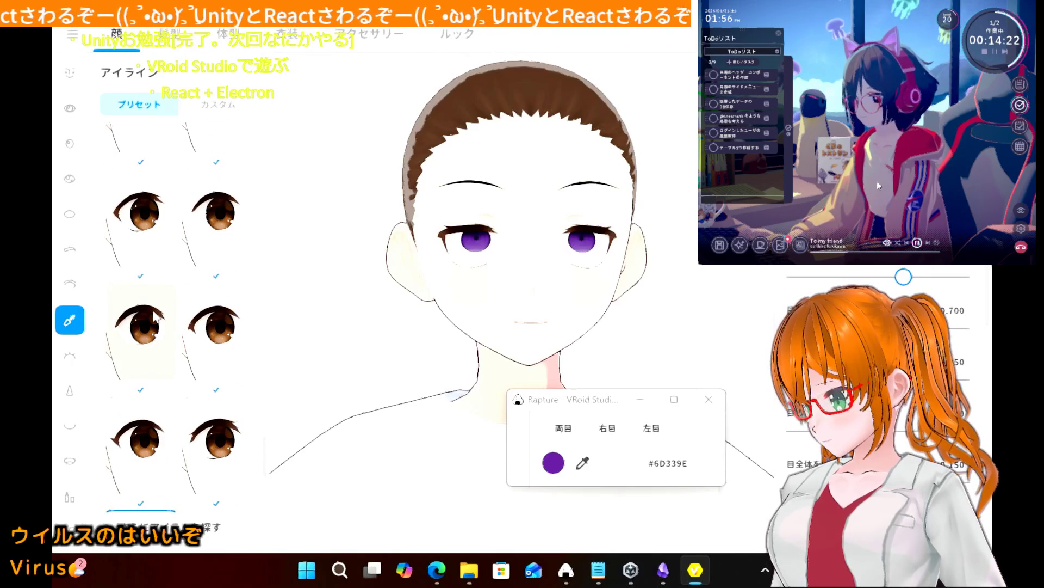
scroll(157, 318, up, 1)
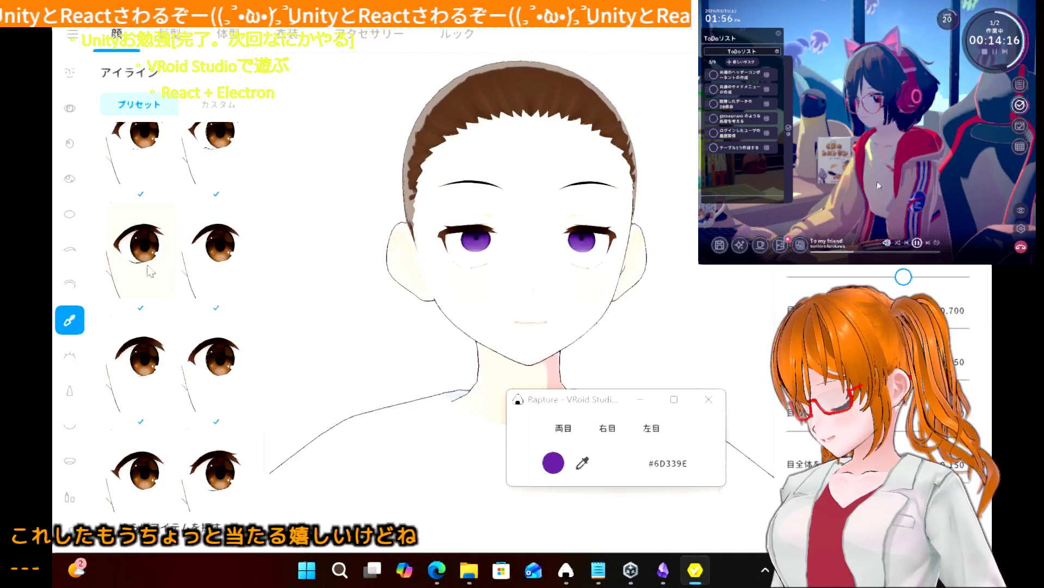
click(151, 271)
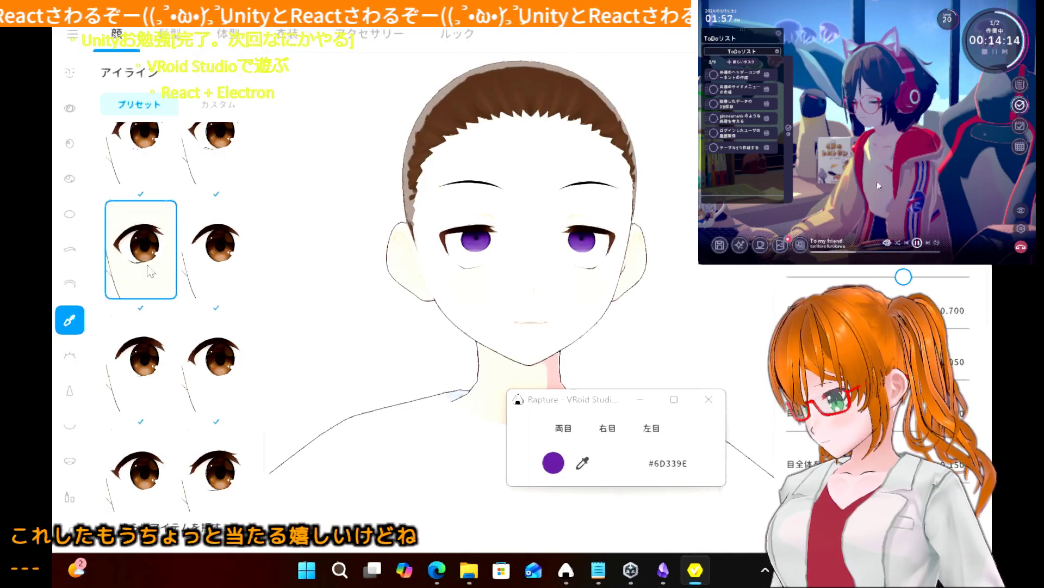
scroll(152, 462, down, 3)
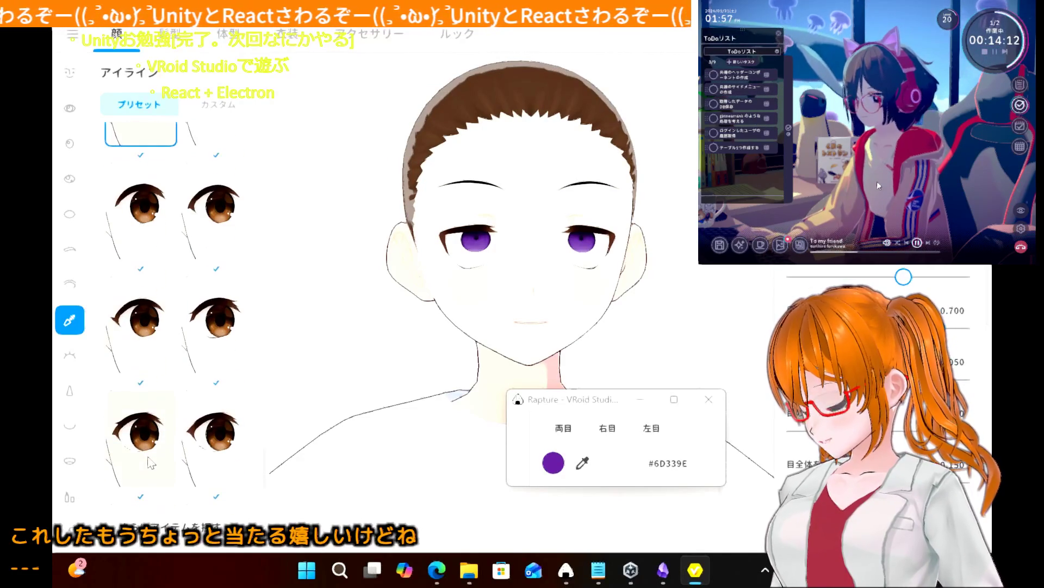
click(151, 462)
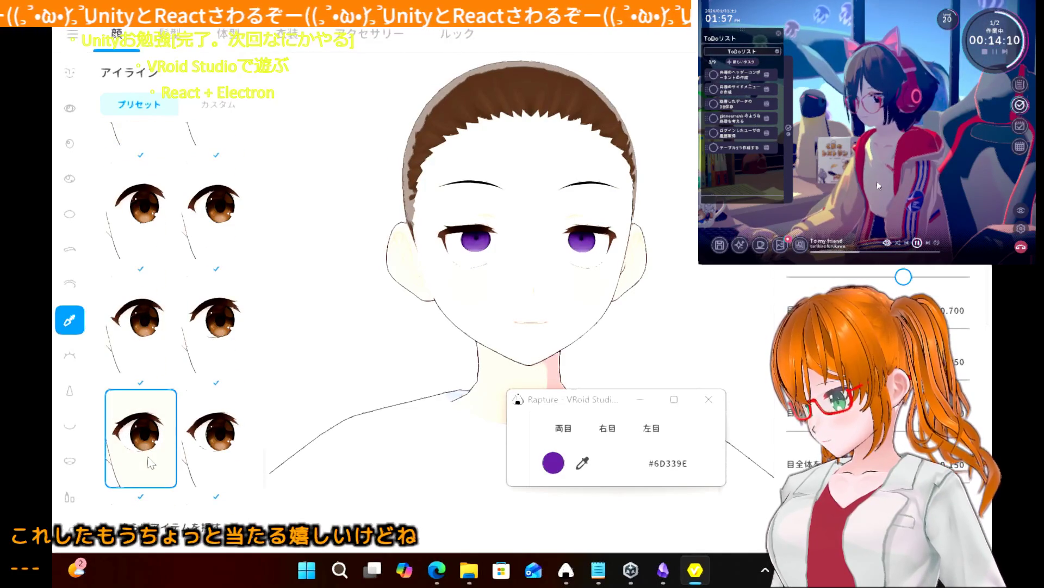
click(228, 458)
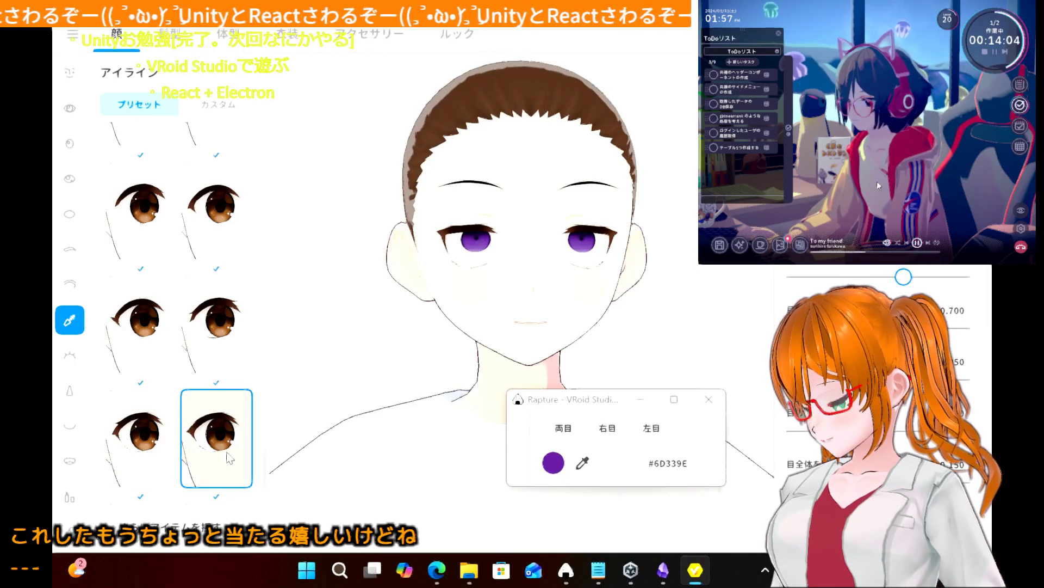
click(71, 359)
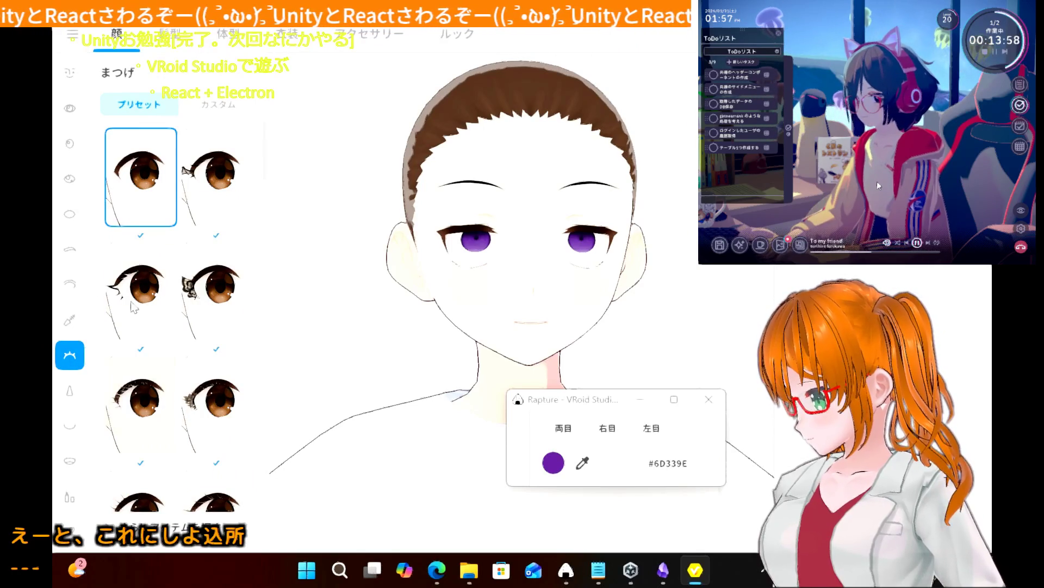
- Try the winged, decorative and plainer eyelash presets near the top of the list
click(213, 186)
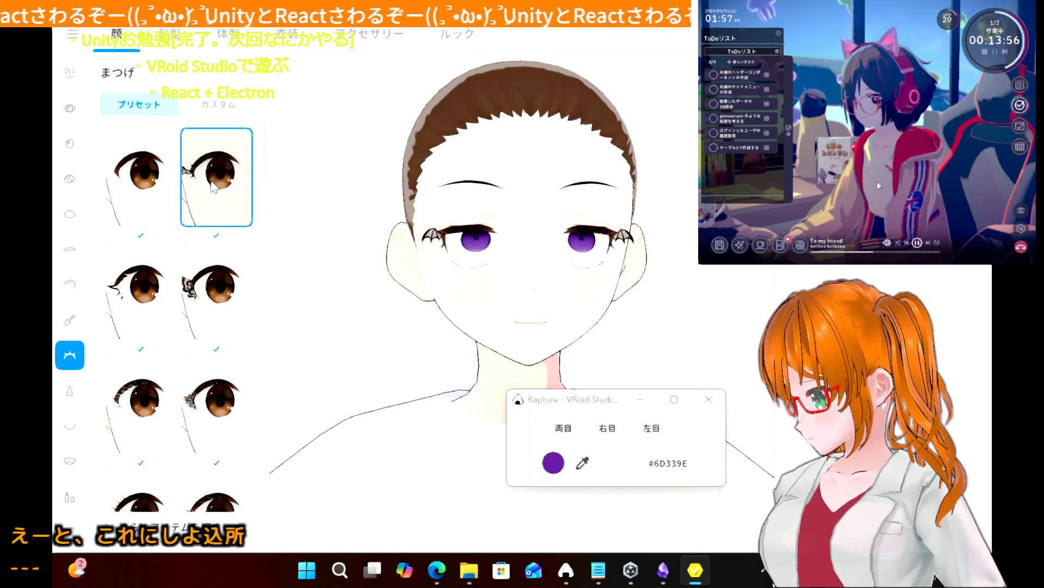
click(156, 184)
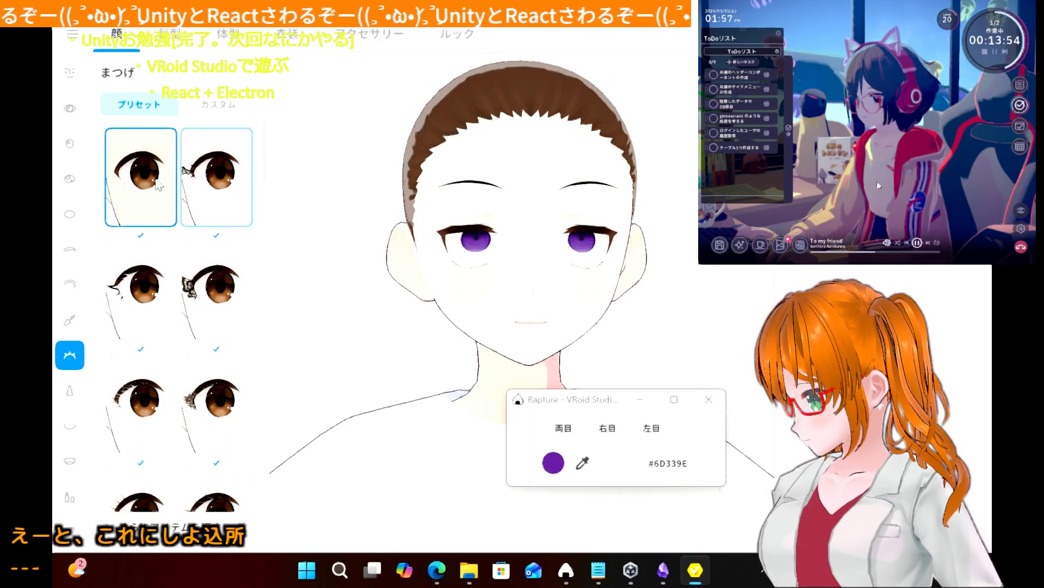
click(218, 319)
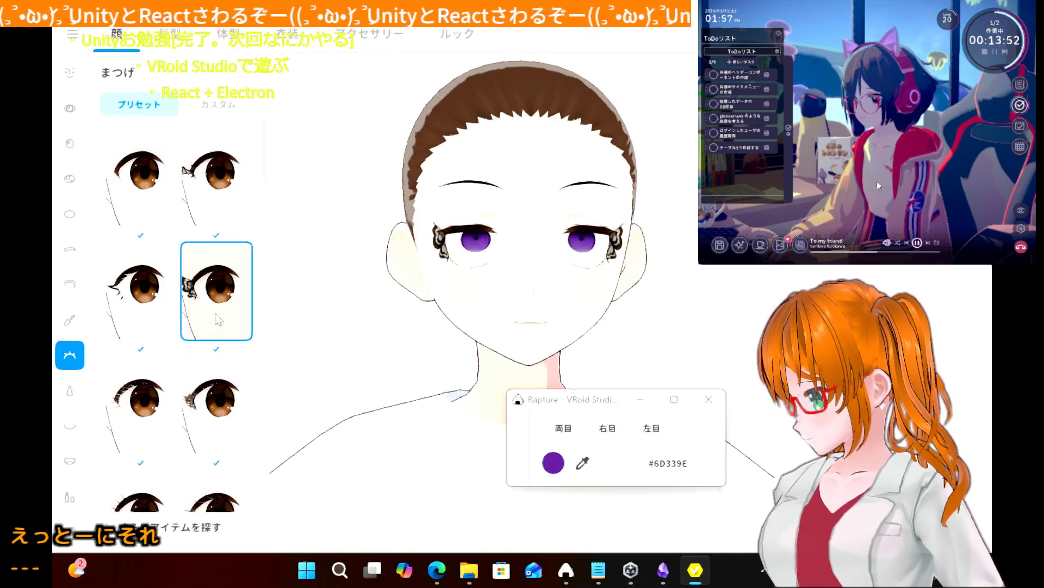
click(160, 293)
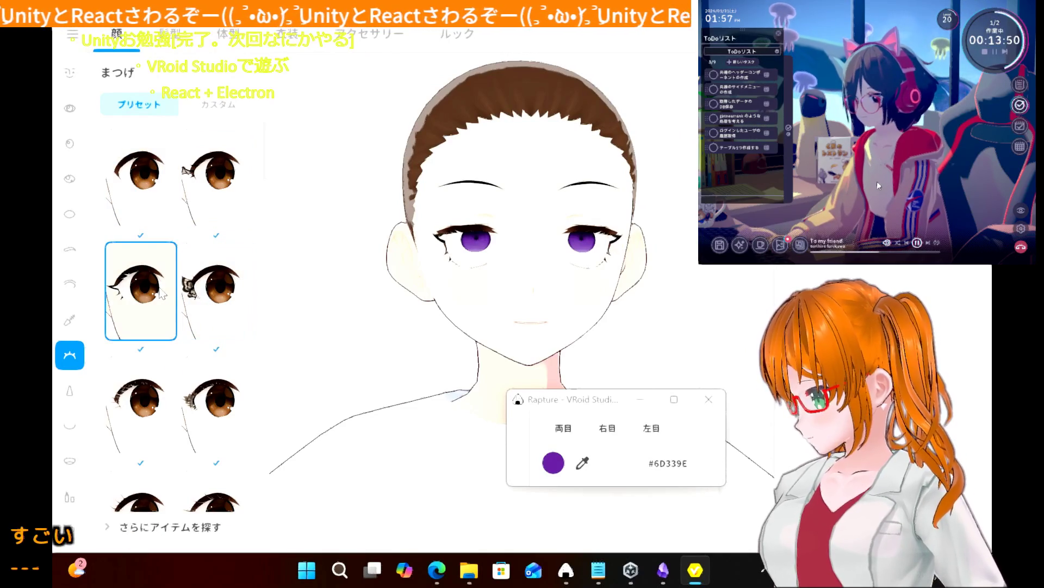
click(153, 417)
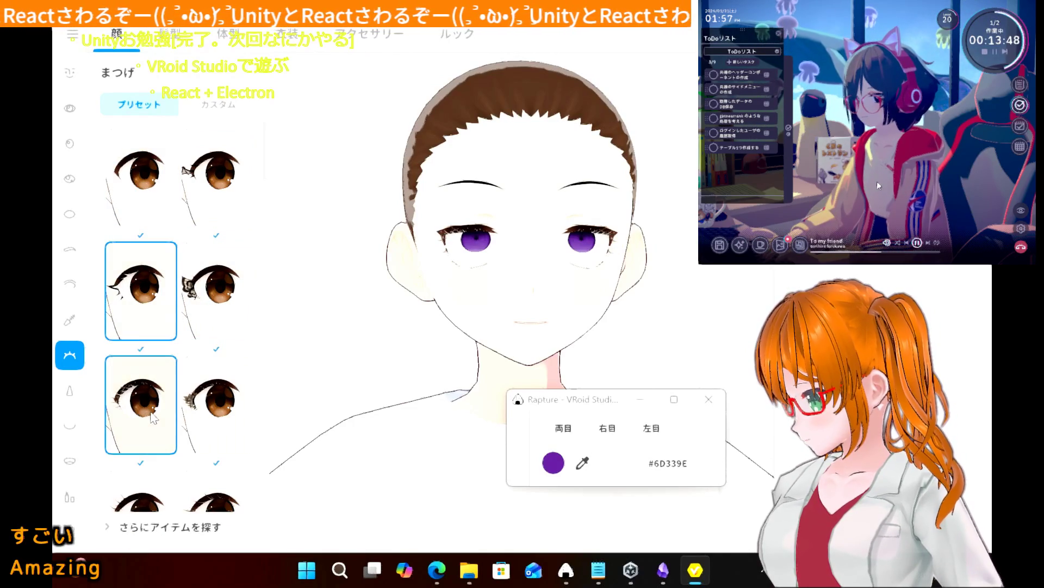
- Compare eyelash presets further down, settling on the third-row left preset
scroll(154, 418, down, 5)
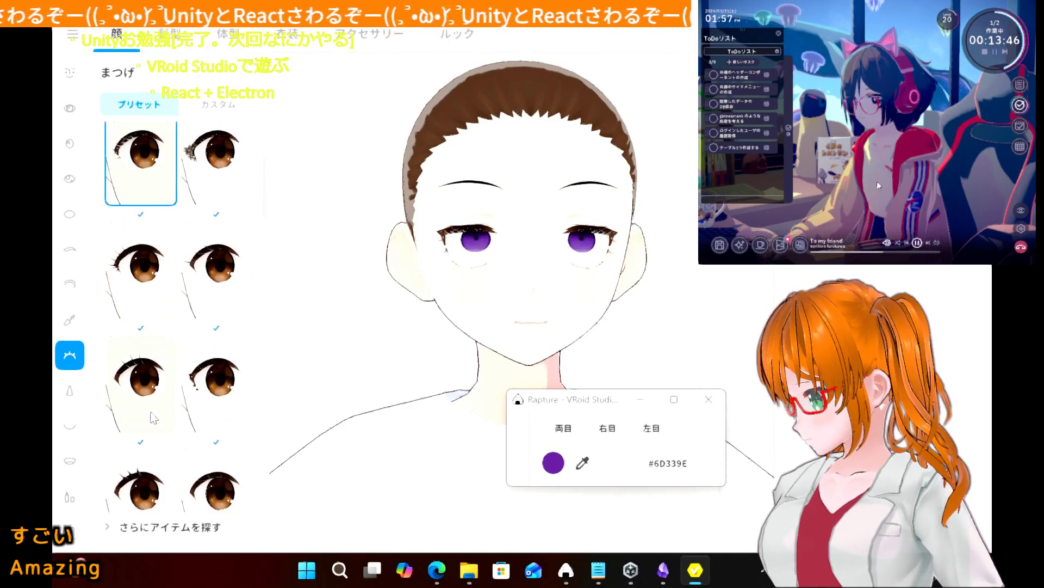
scroll(154, 417, down, 5)
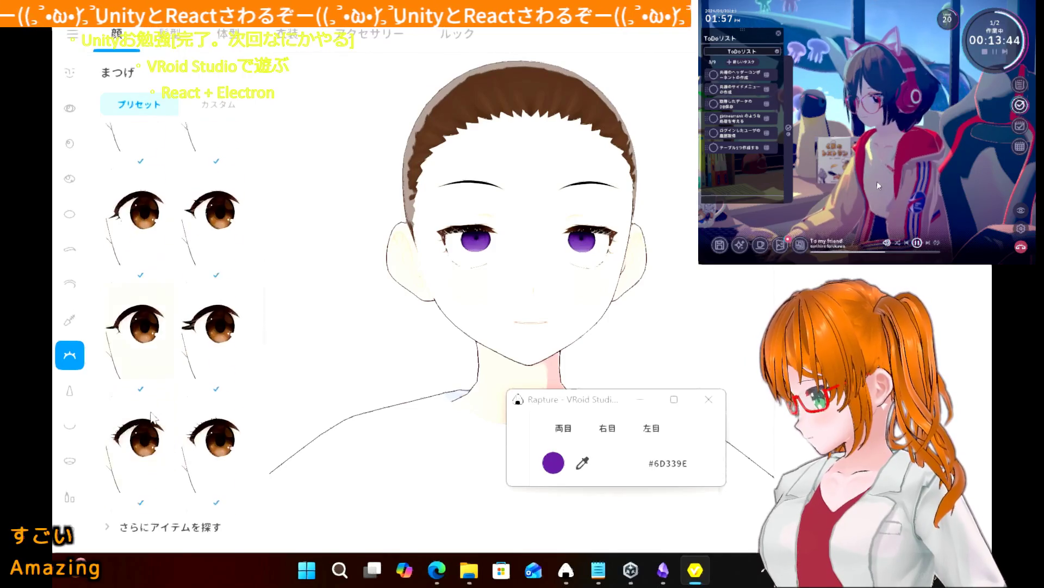
click(141, 297)
scroll(141, 297, down, 1)
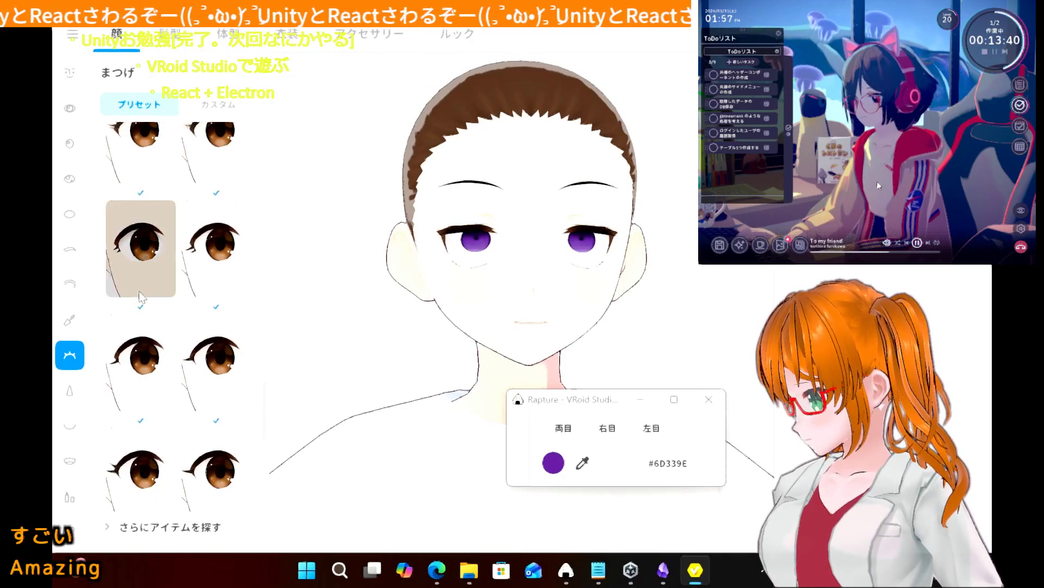
scroll(141, 297, down, 1)
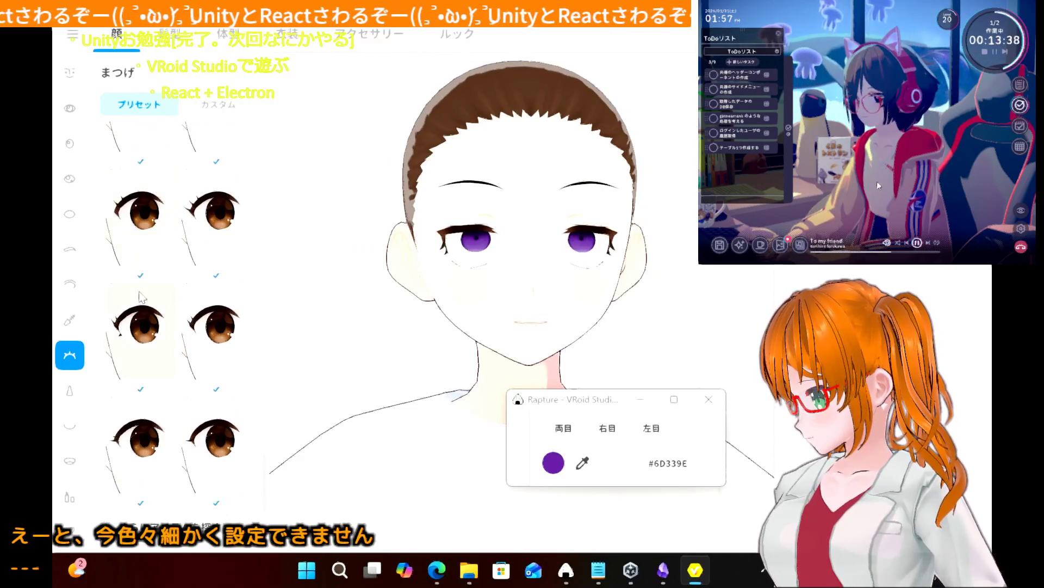
click(146, 373)
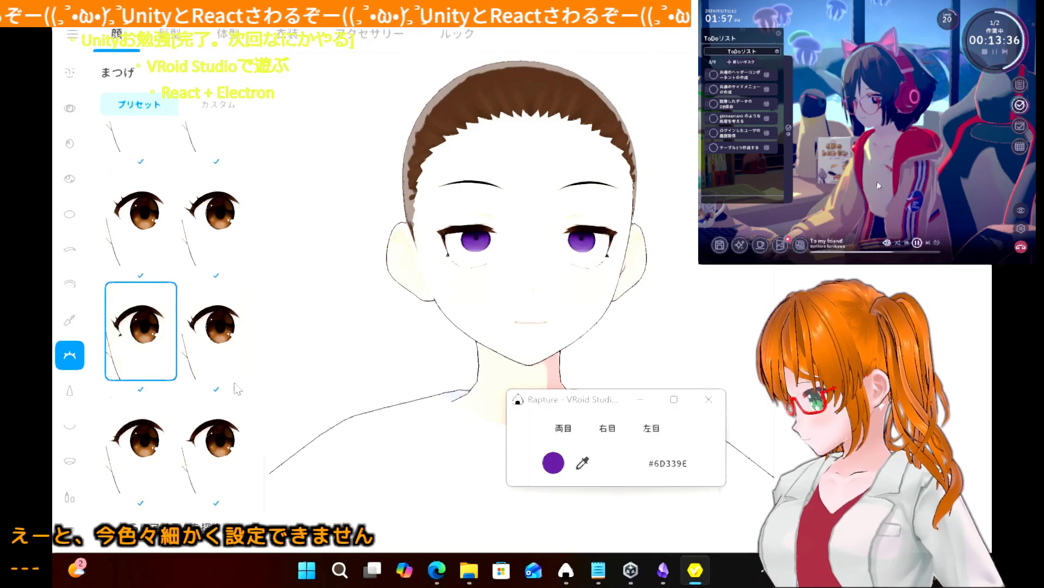
click(229, 360)
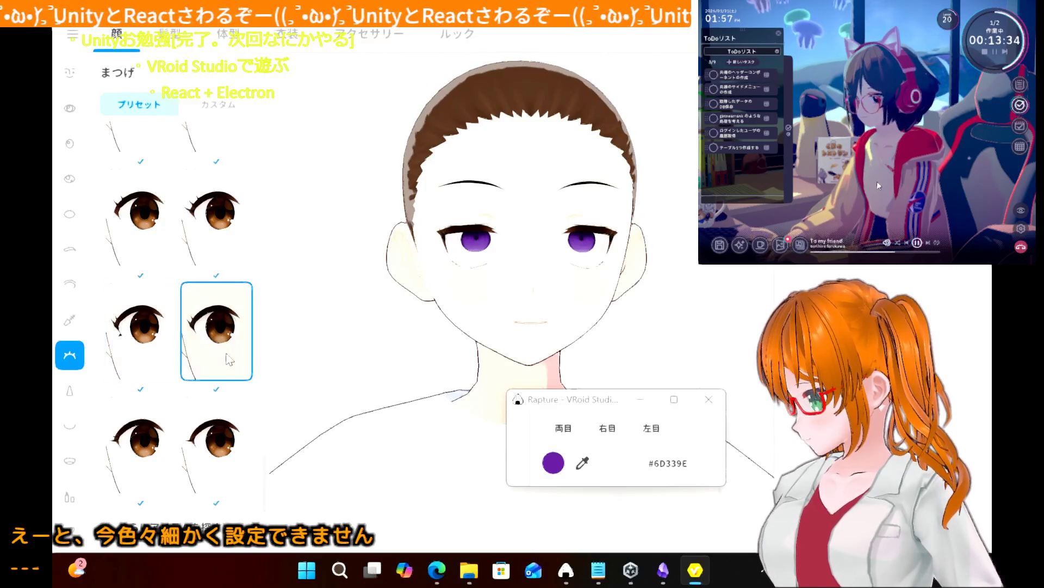
click(154, 370)
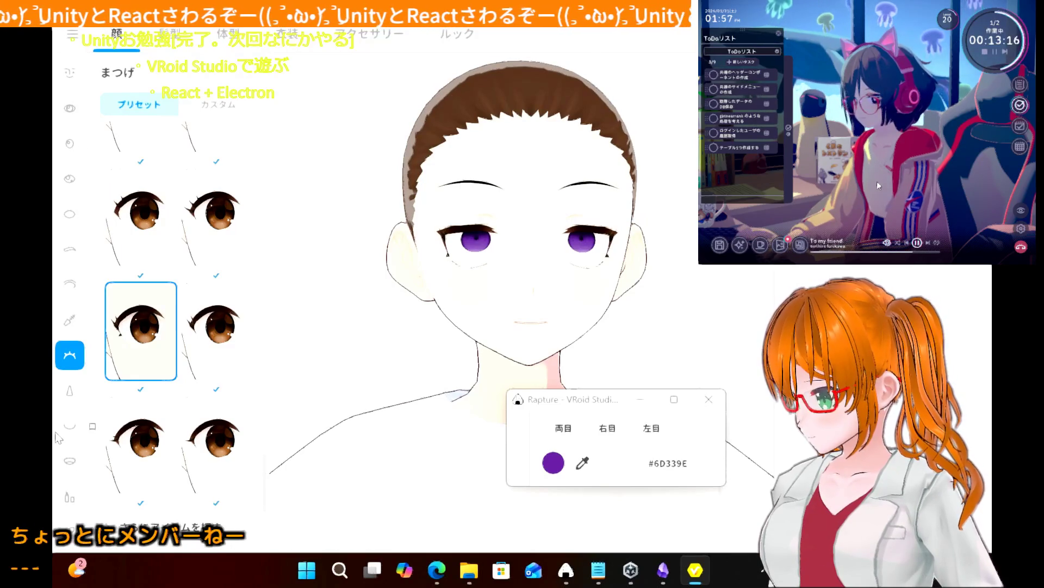
- Browse the Eyelid, Eye White, Eye Highlight and Eye sections, ending on the highlight custom items
scroll(58, 437, down, 2)
scroll(58, 437, up, 2)
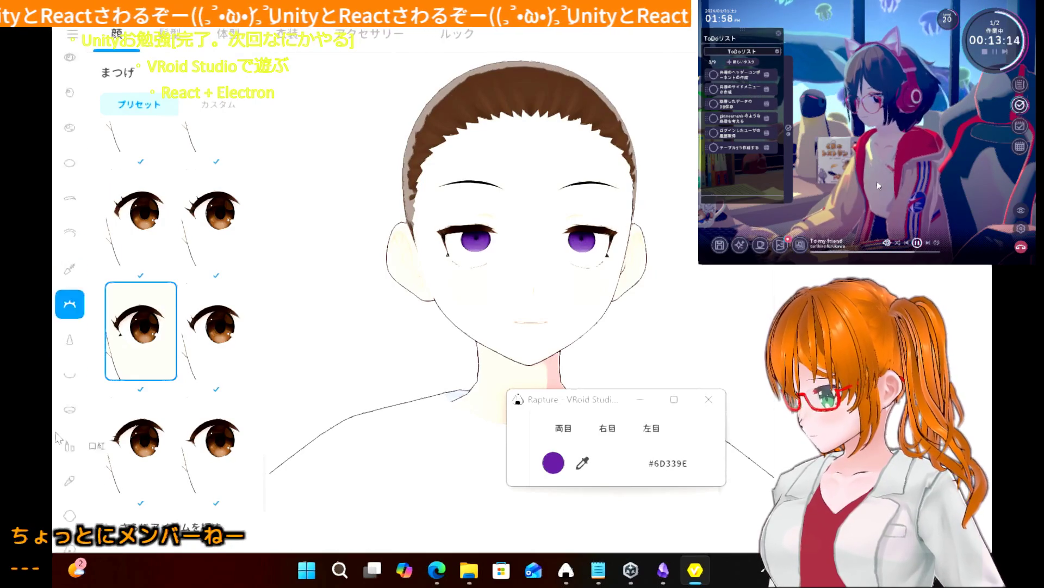
scroll(58, 437, down, 2)
scroll(63, 392, up, 2)
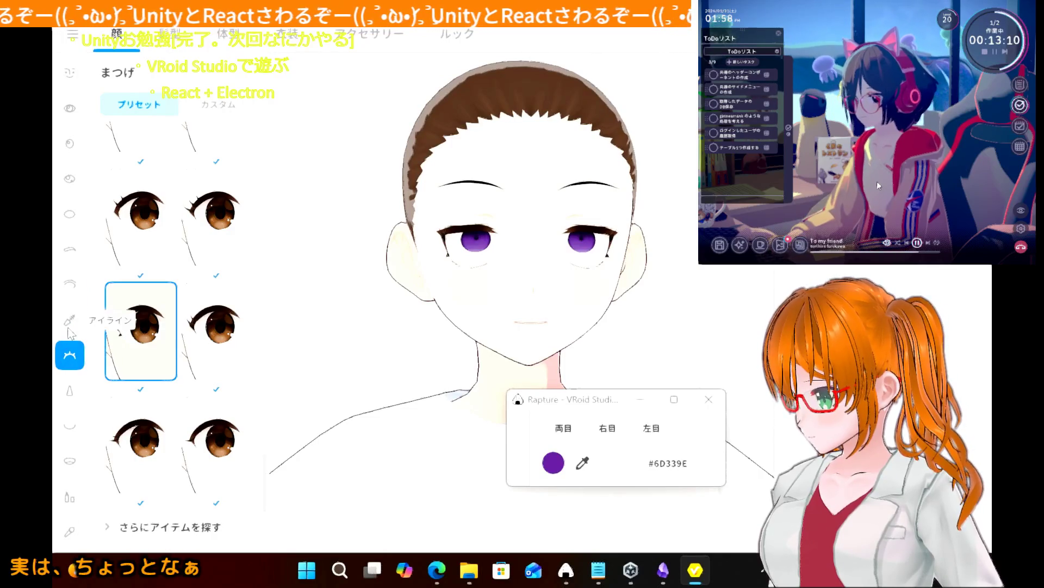
click(70, 284)
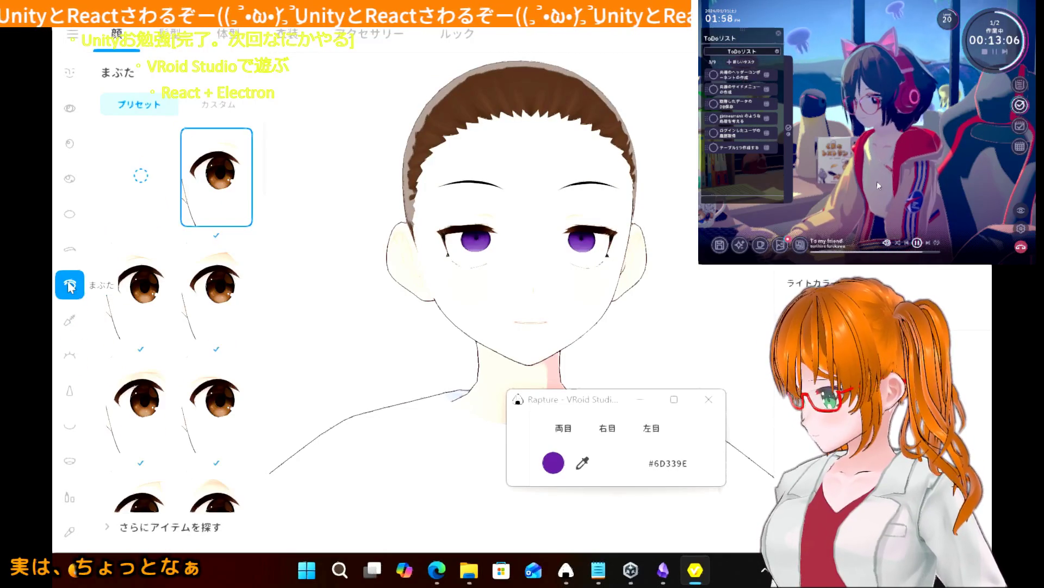
click(68, 221)
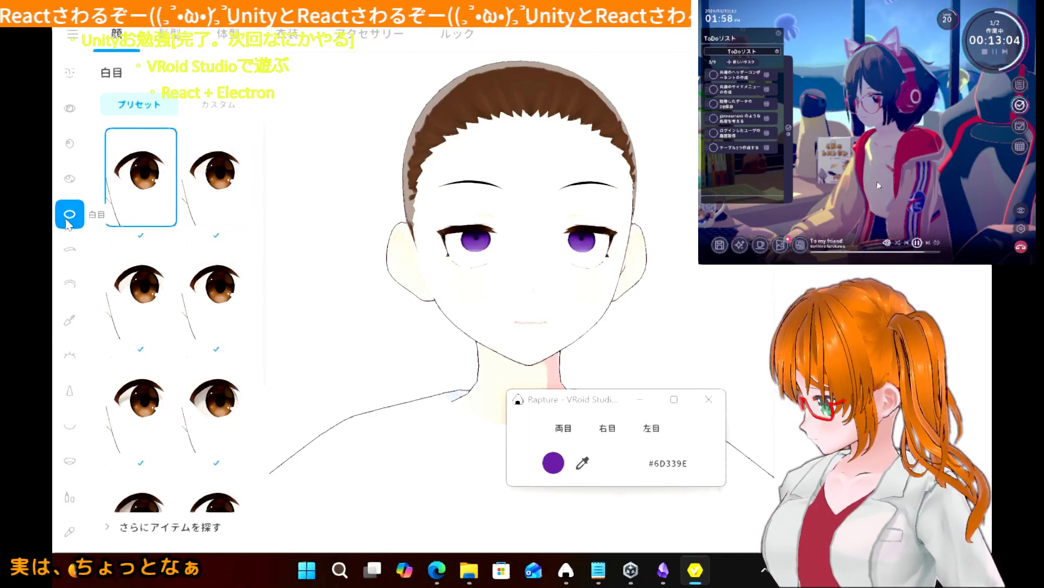
click(70, 180)
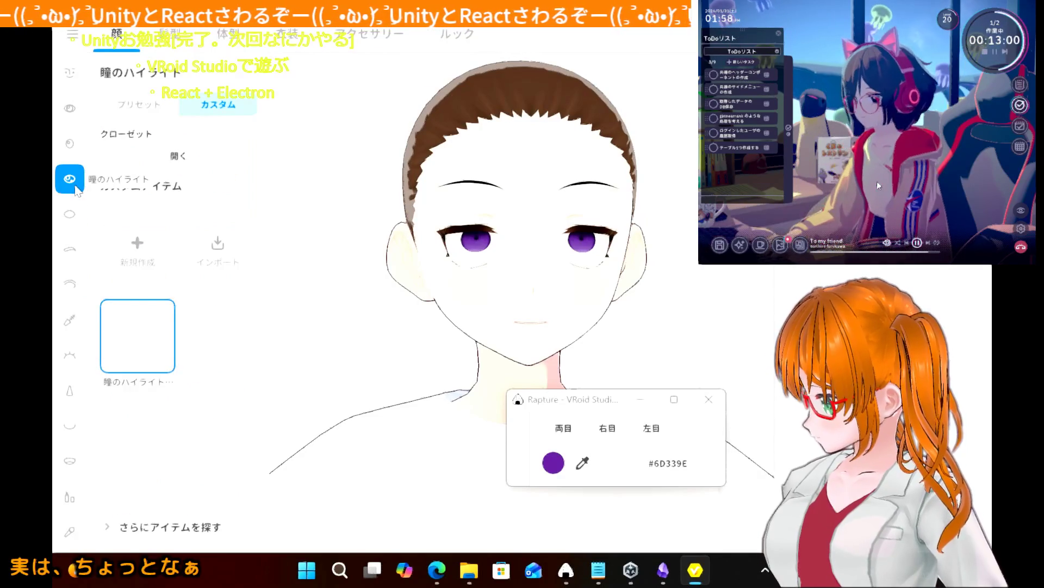
click(71, 146)
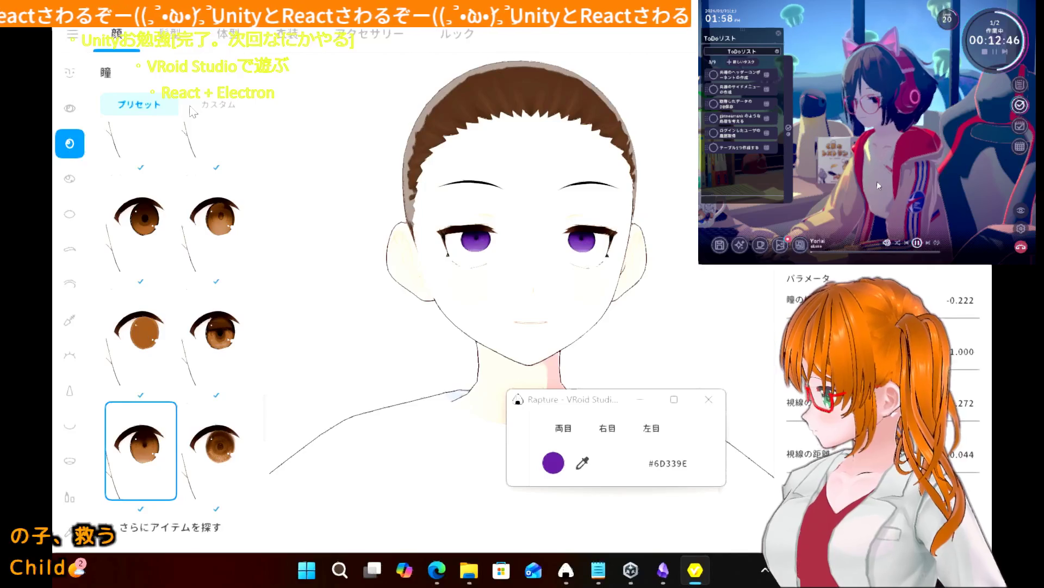
click(71, 180)
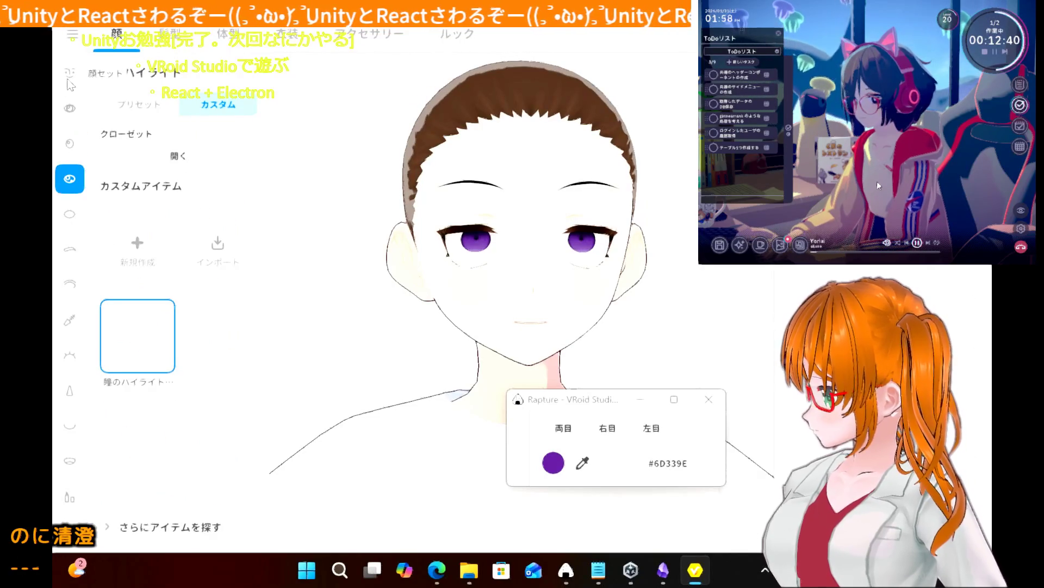
scroll(68, 320, down, 2)
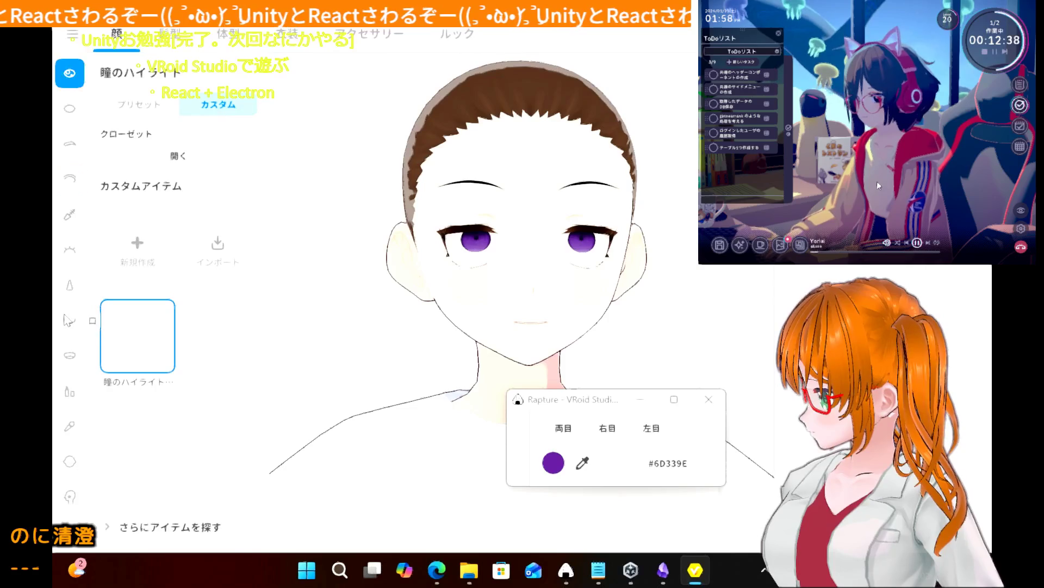
- Try several mouth-interior presets and settle on the top-left one
click(70, 363)
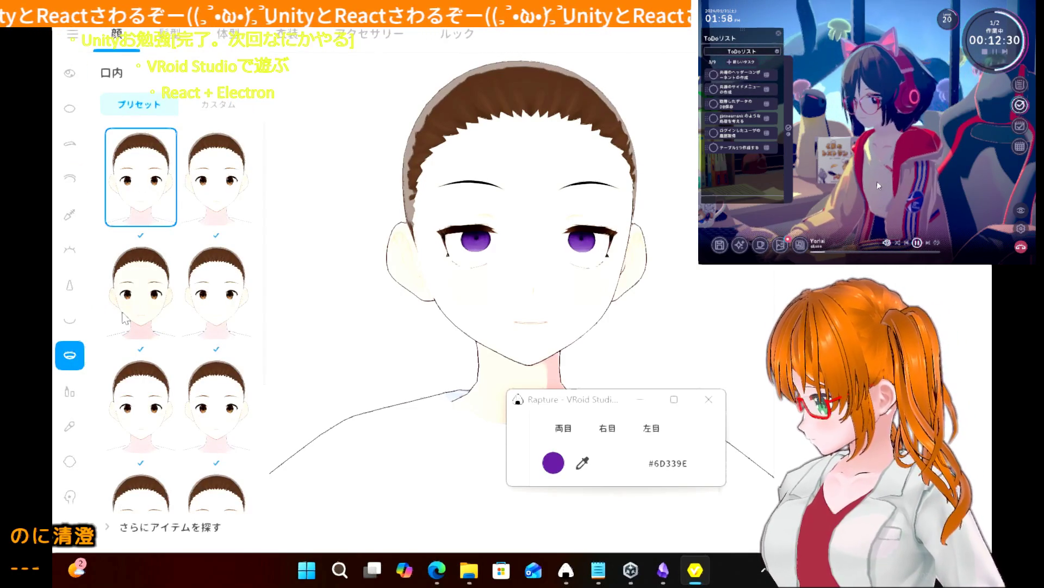
scroll(124, 318, down, 2)
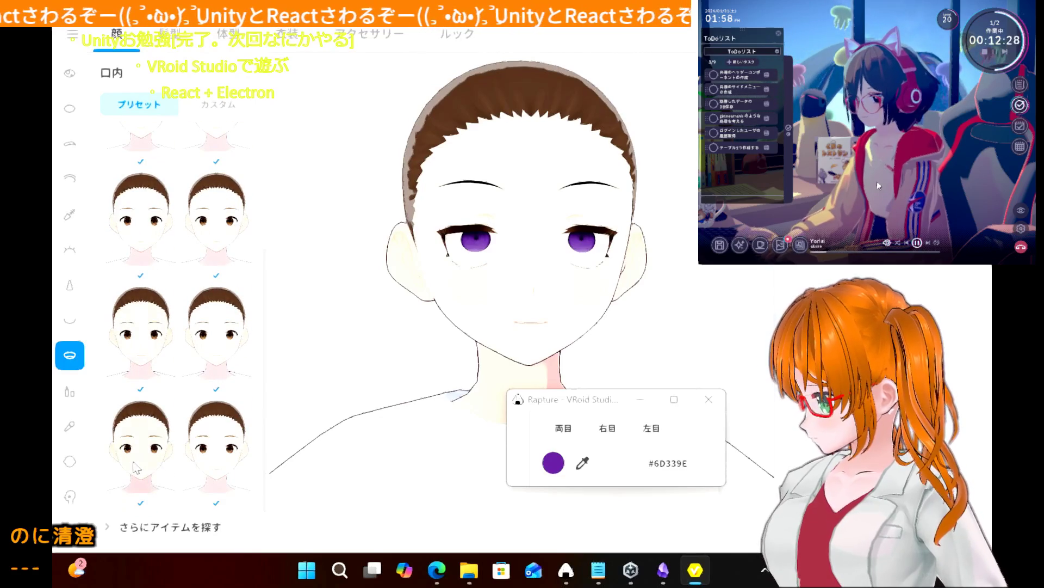
click(136, 467)
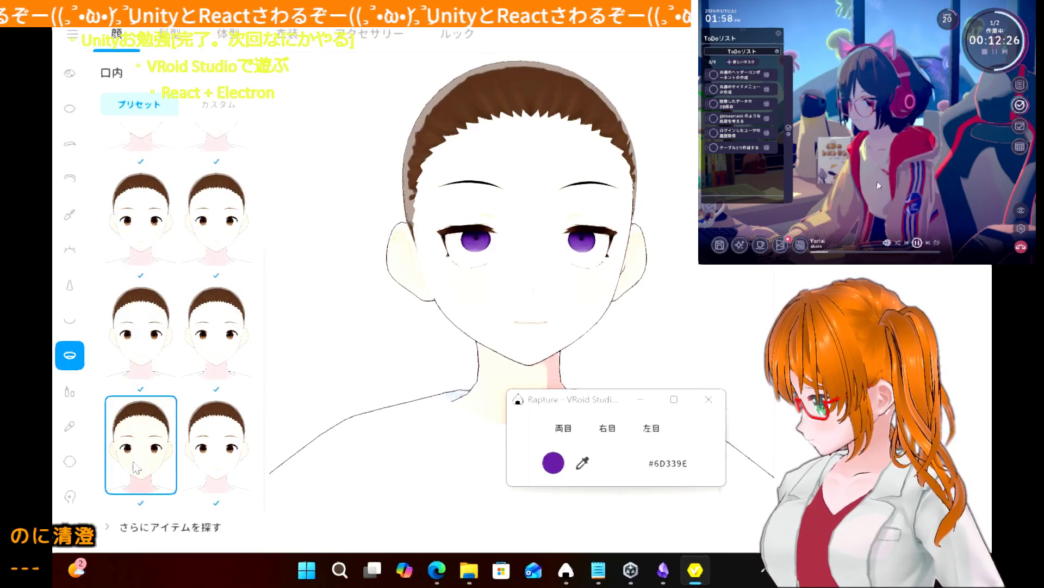
click(134, 356)
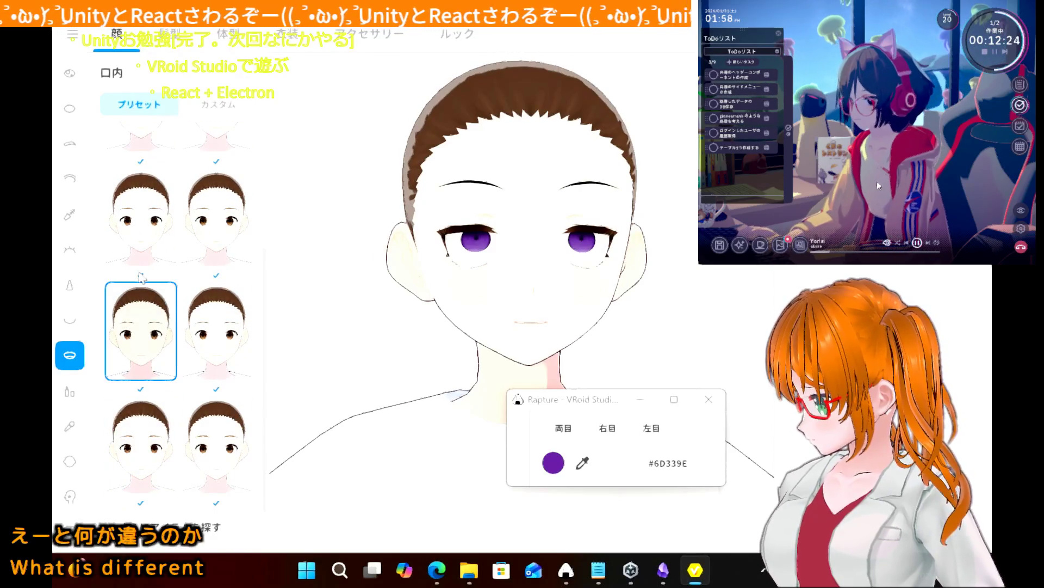
click(143, 239)
scroll(145, 247, up, 1)
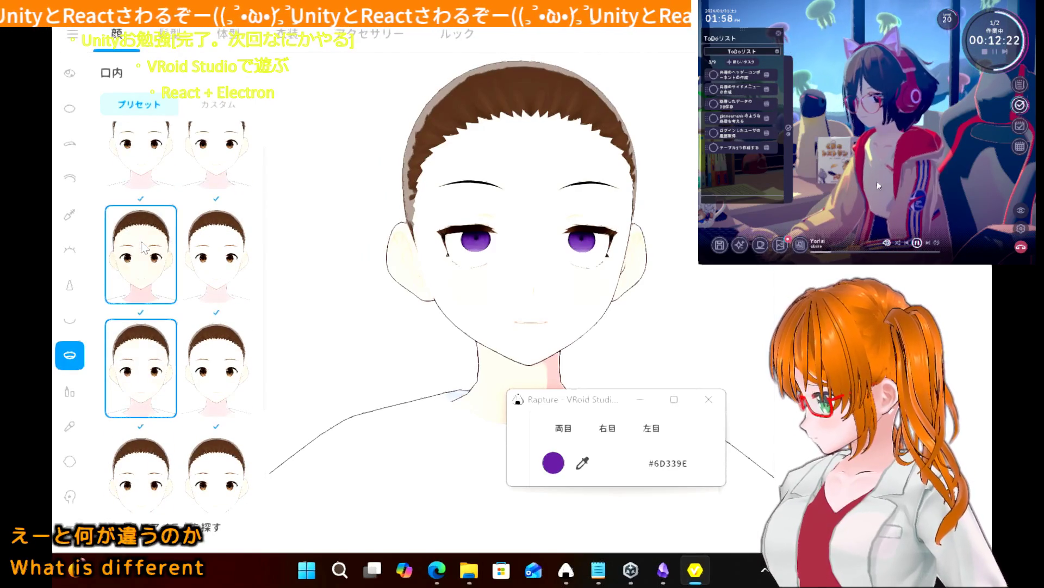
click(221, 268)
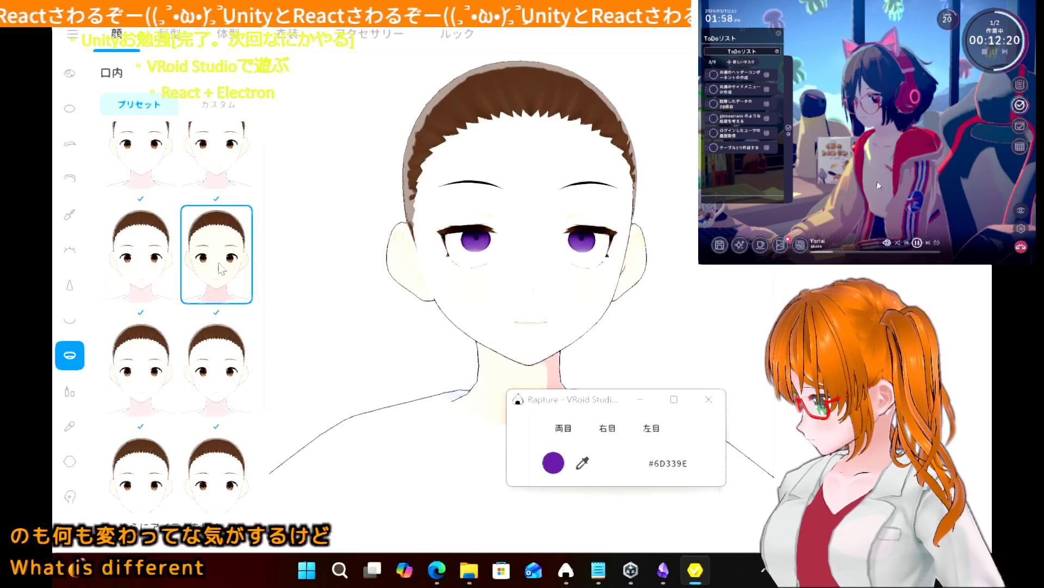
scroll(173, 240, up, 1)
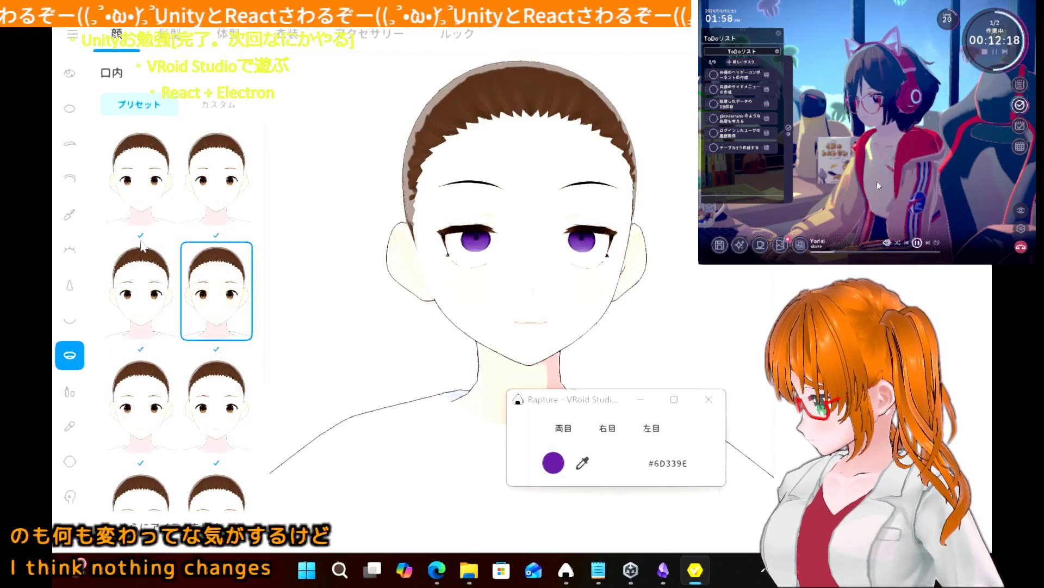
click(147, 191)
click(218, 206)
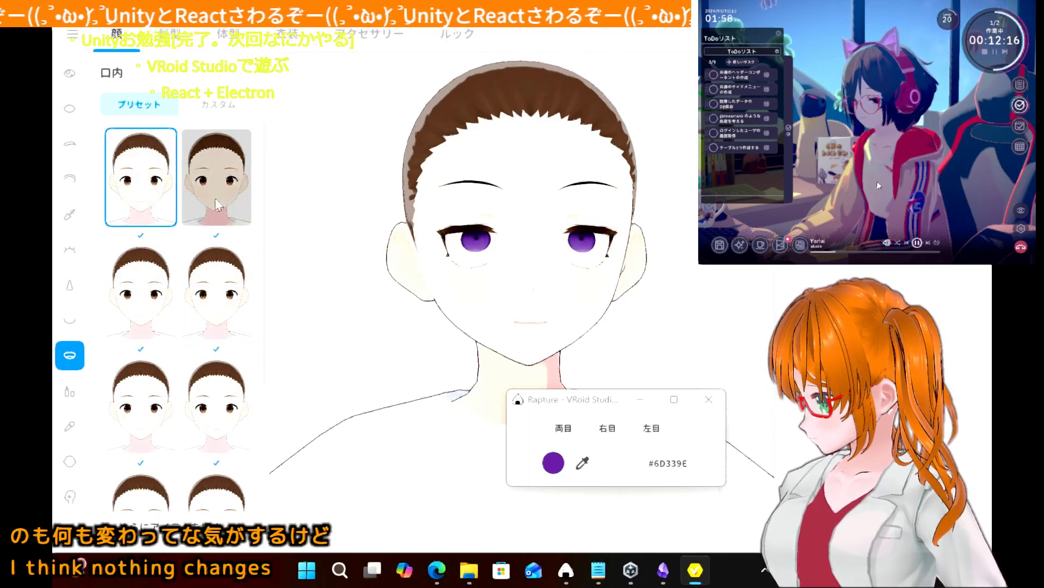
click(167, 197)
click(76, 401)
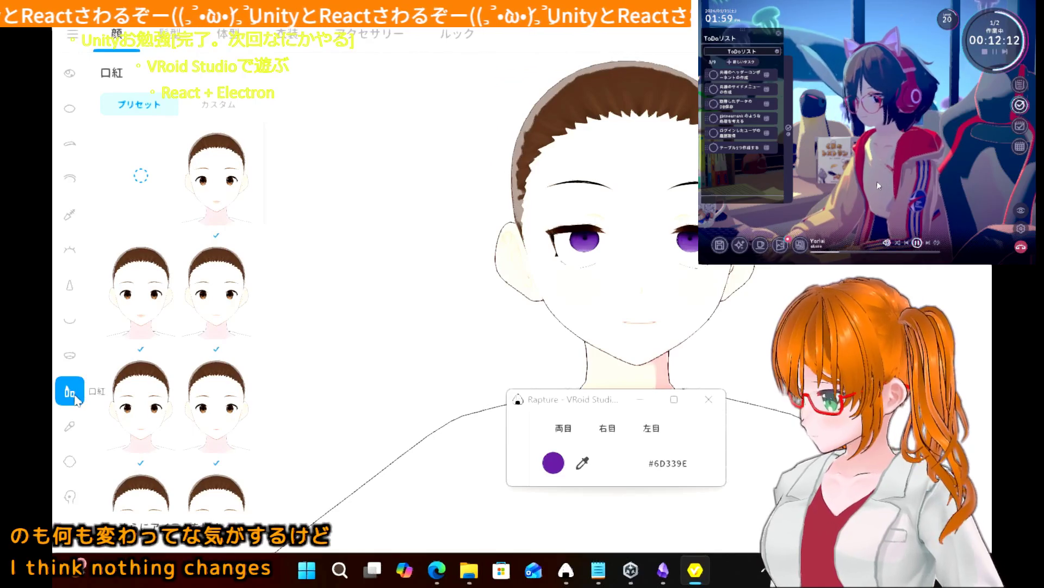
- Try several lipstick presets and settle on the paler middle-row one
click(132, 416)
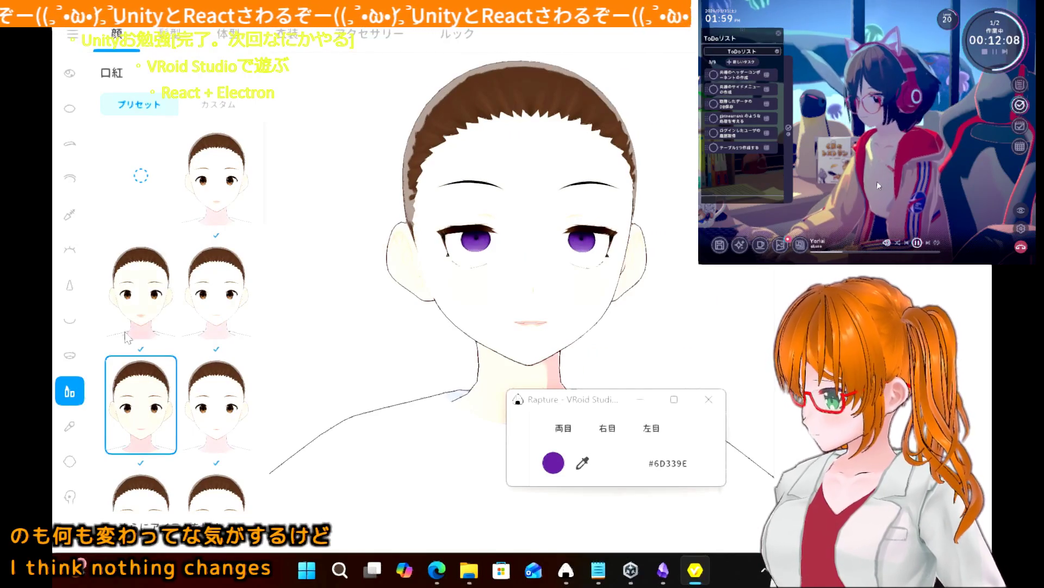
click(132, 326)
scroll(132, 325, down, 2)
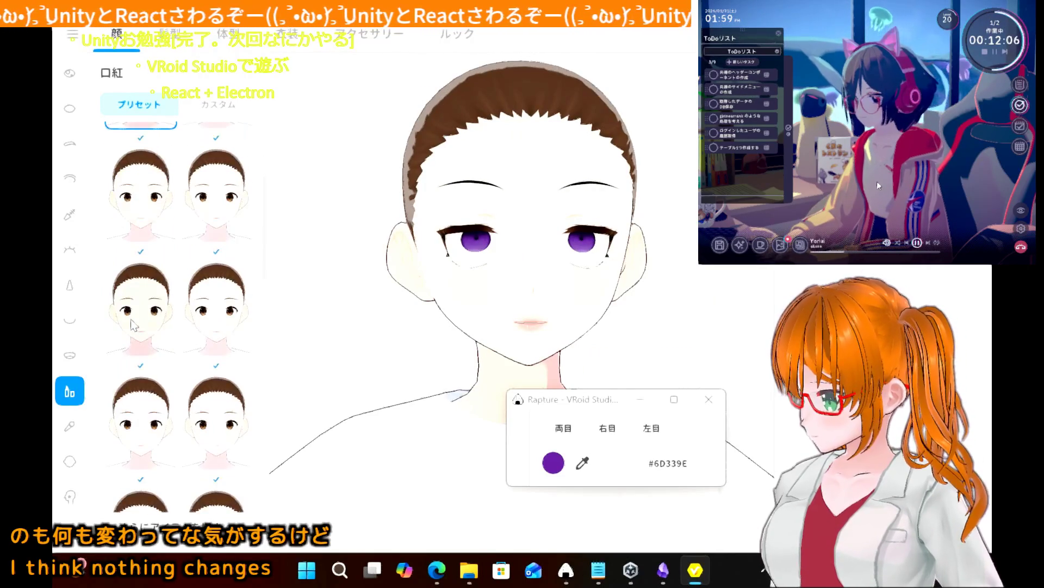
click(136, 321)
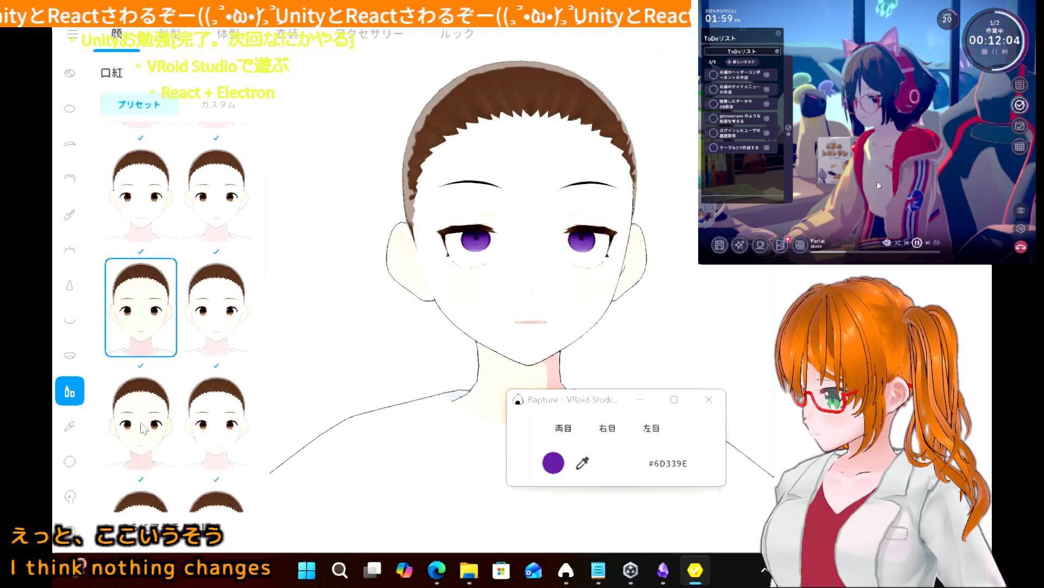
scroll(142, 429, down, 2)
scroll(143, 429, down, 1)
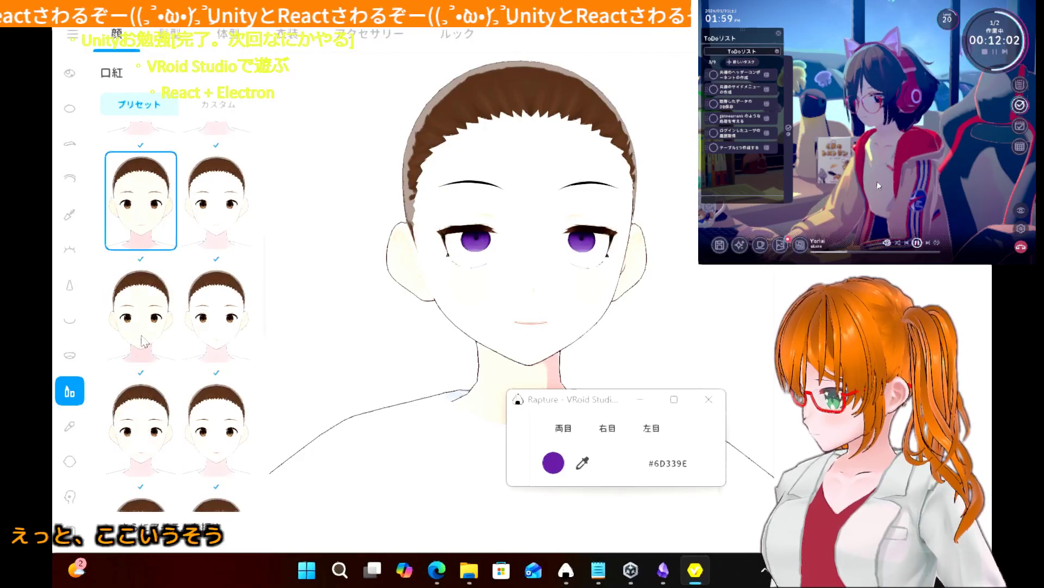
click(140, 339)
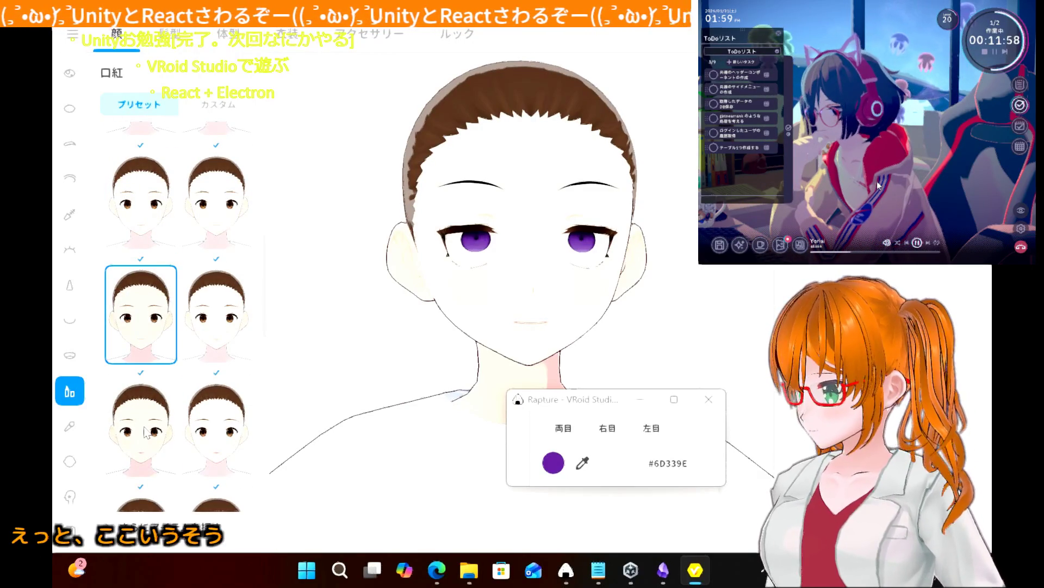
click(147, 432)
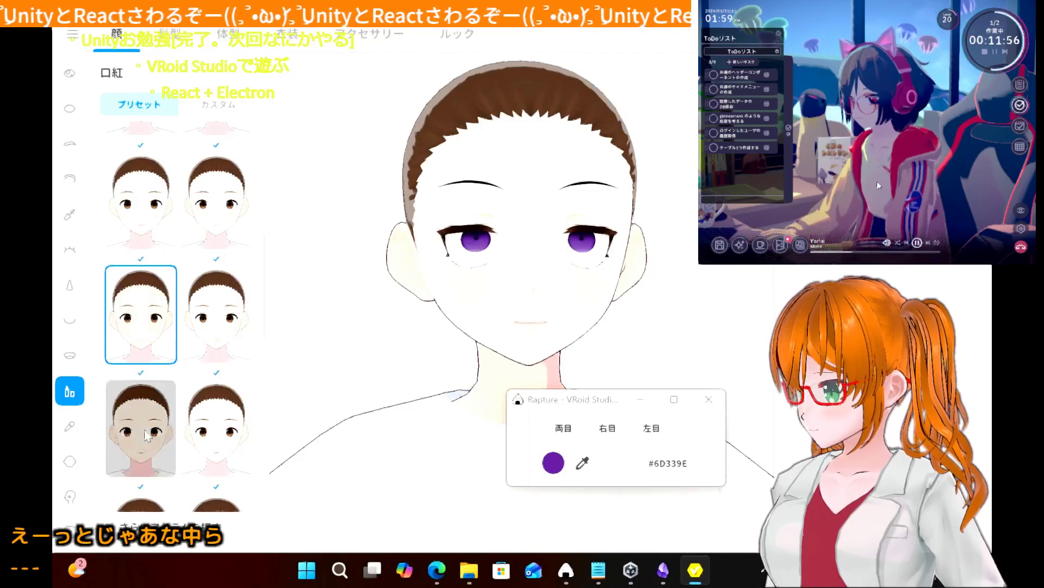
click(148, 308)
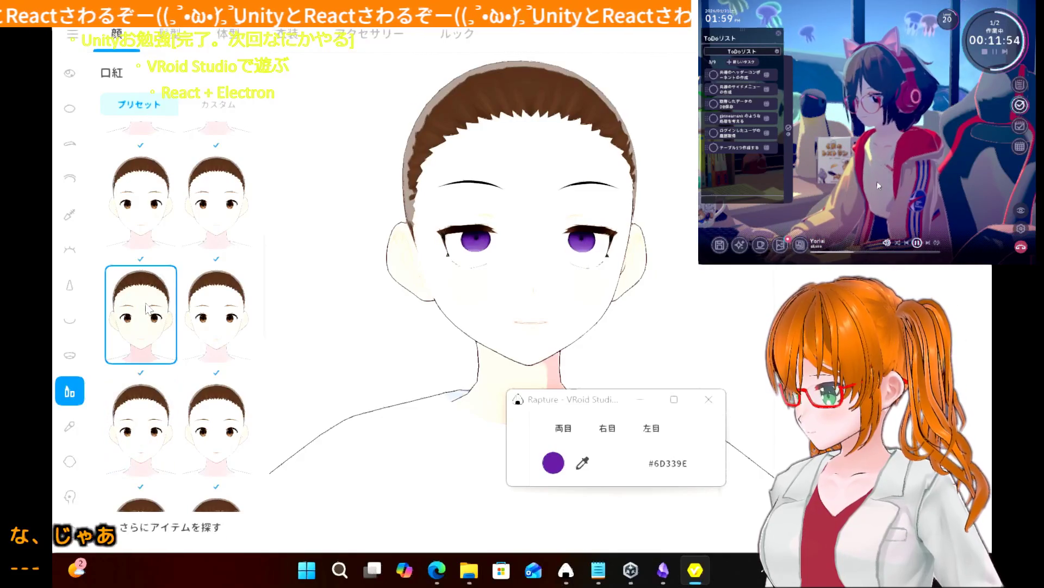
- Try the second-row left and right blush presets, then restore the first blush preset
click(69, 427)
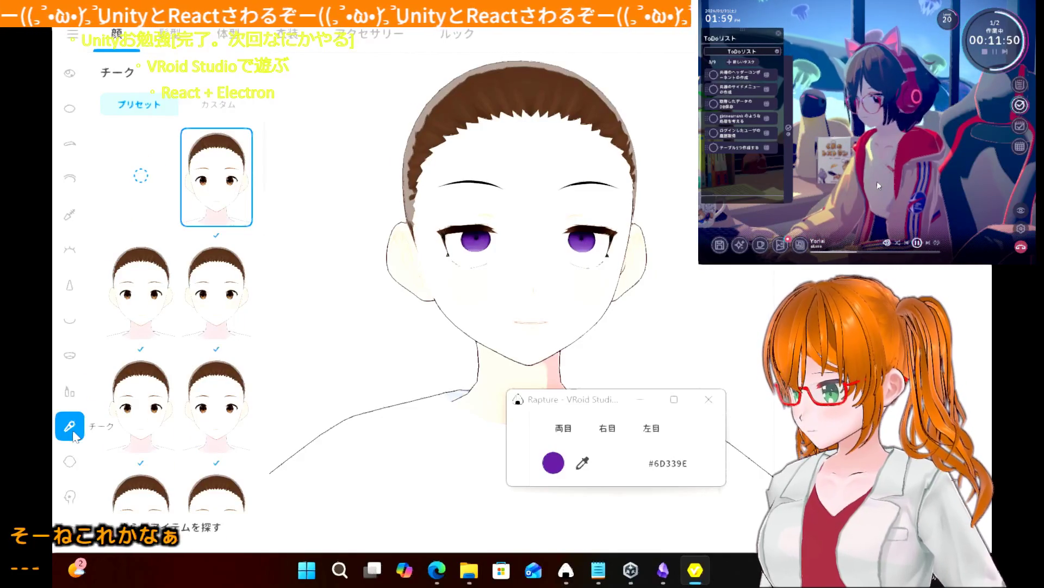
click(142, 305)
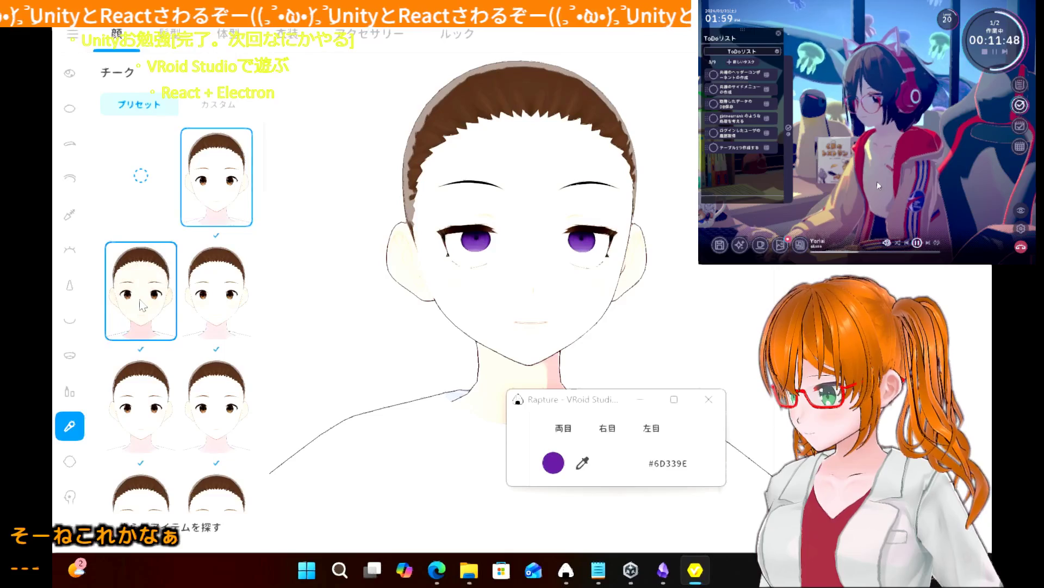
click(189, 306)
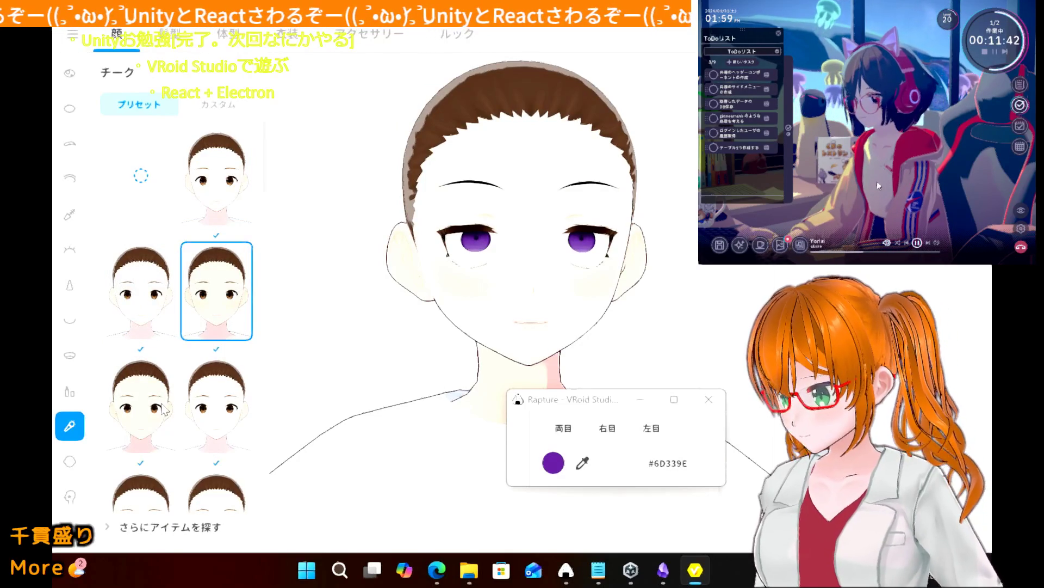
click(233, 212)
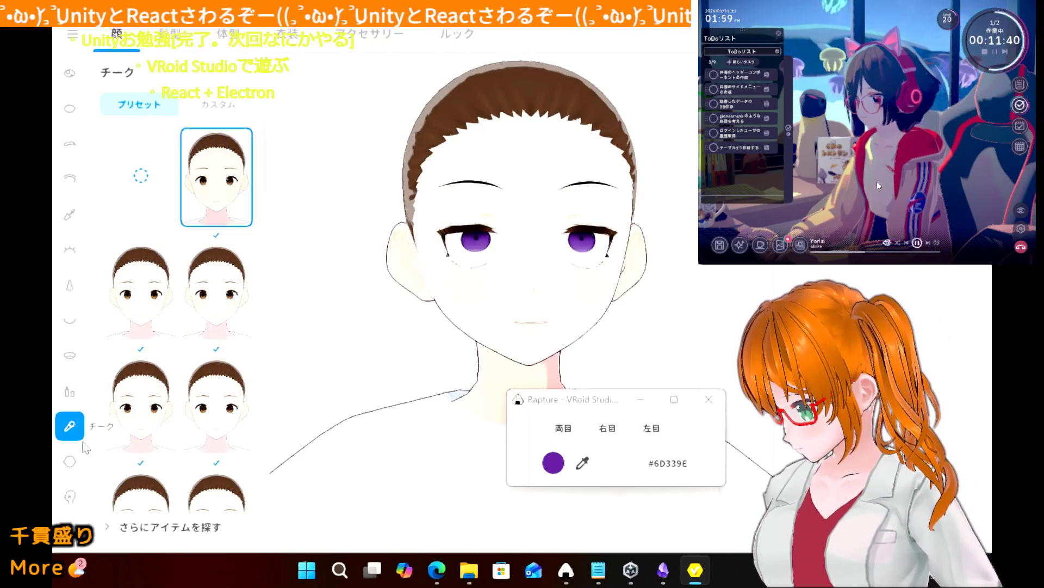
click(79, 462)
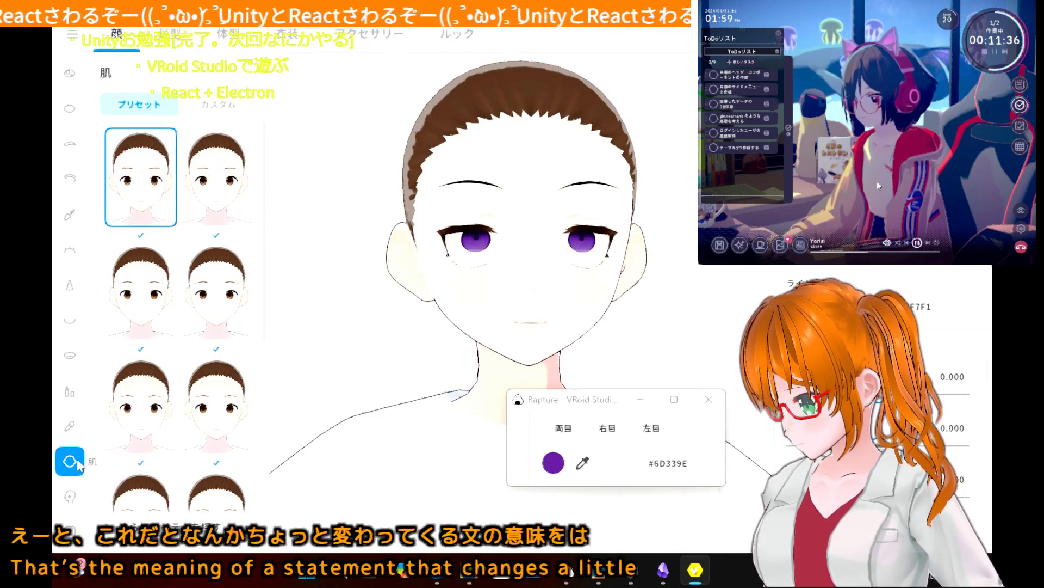
- Compare the skin presets and apply the top-right (second) skin preset
click(223, 204)
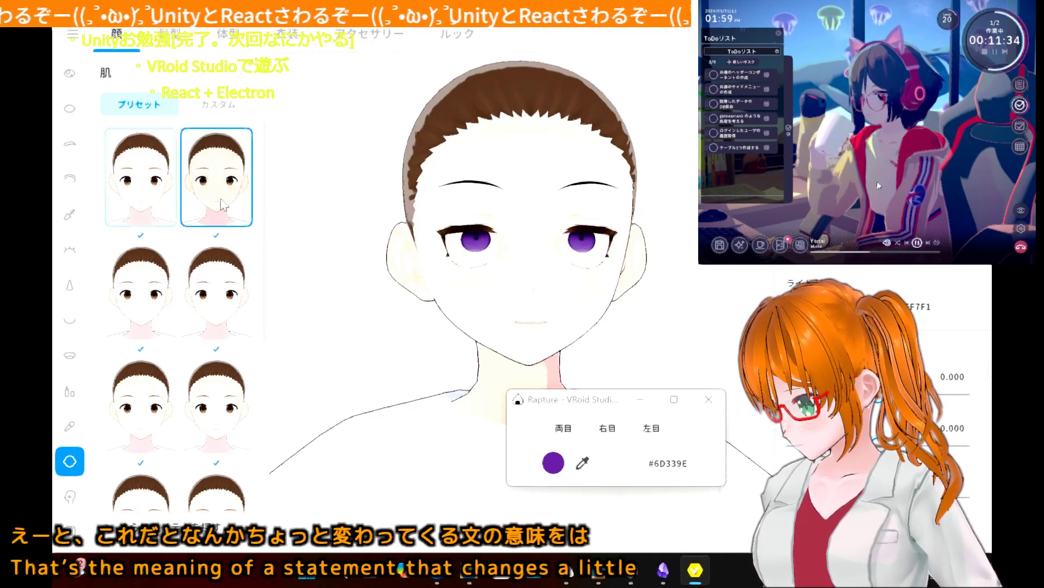
click(160, 182)
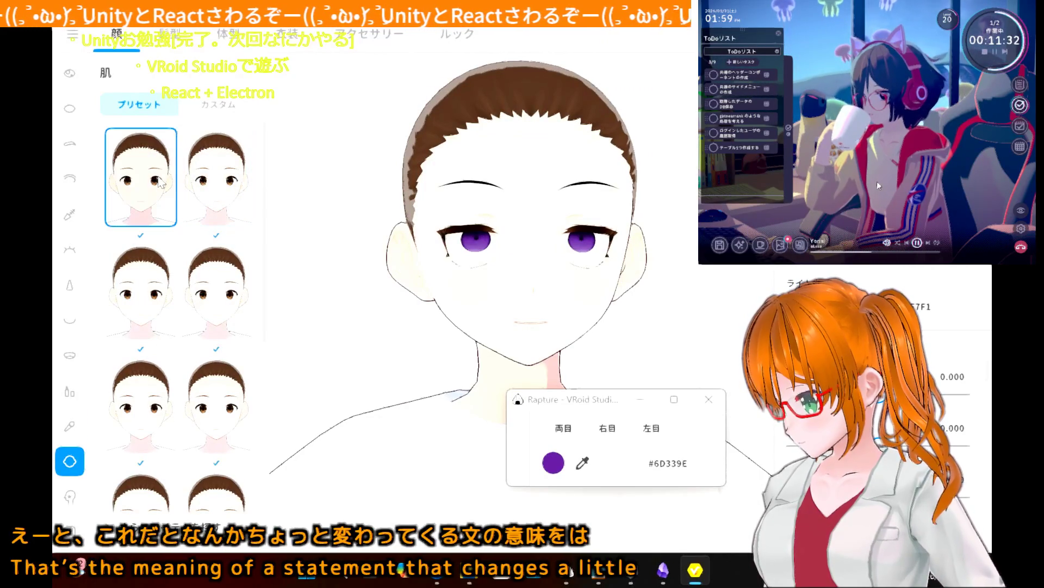
click(157, 288)
click(166, 188)
click(212, 325)
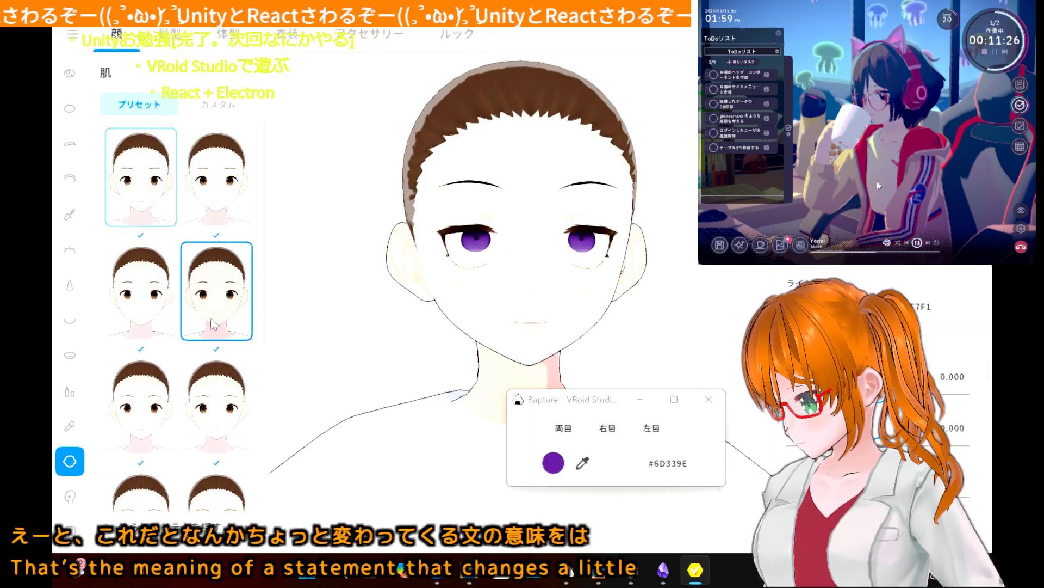
click(228, 194)
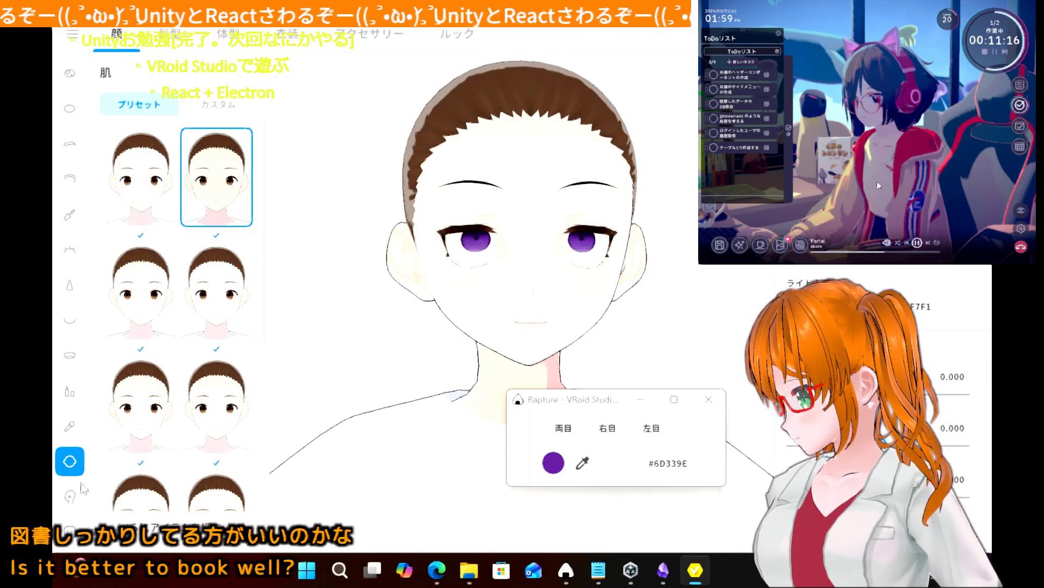
click(72, 179)
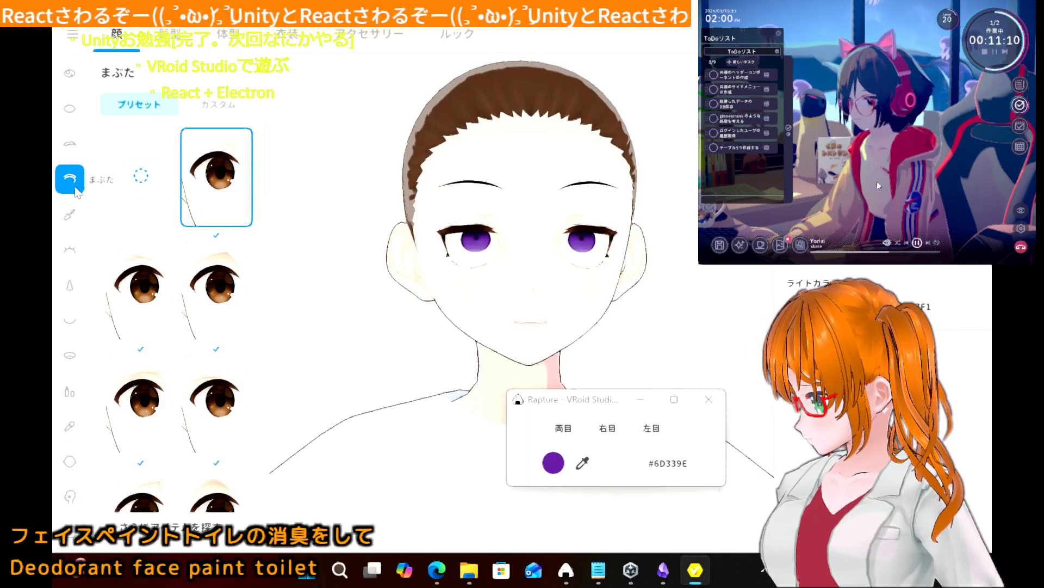
- Look through the Eye White and Eye Highlight sections, then bring up the iris presets
click(69, 114)
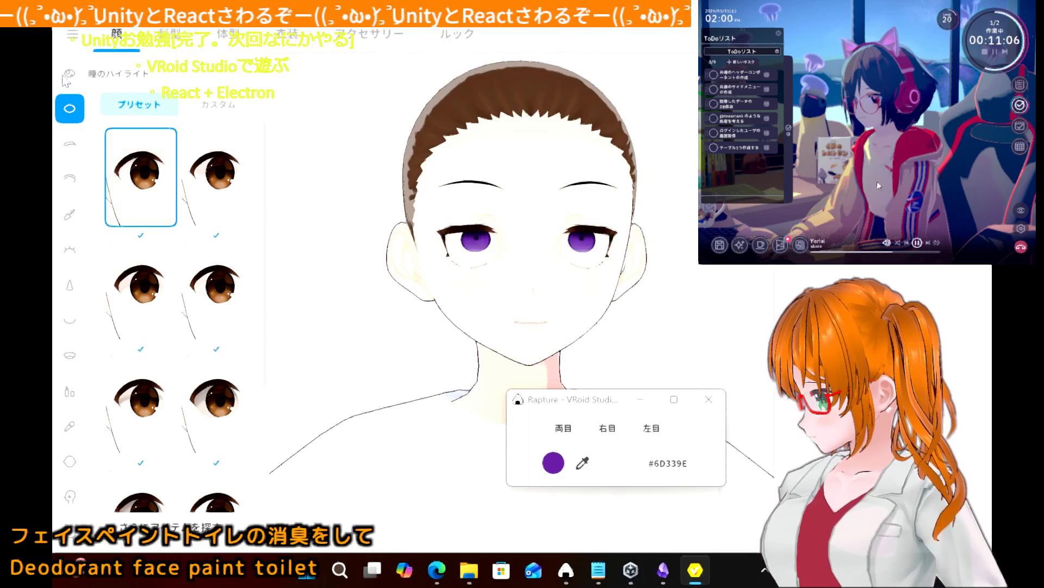
click(68, 75)
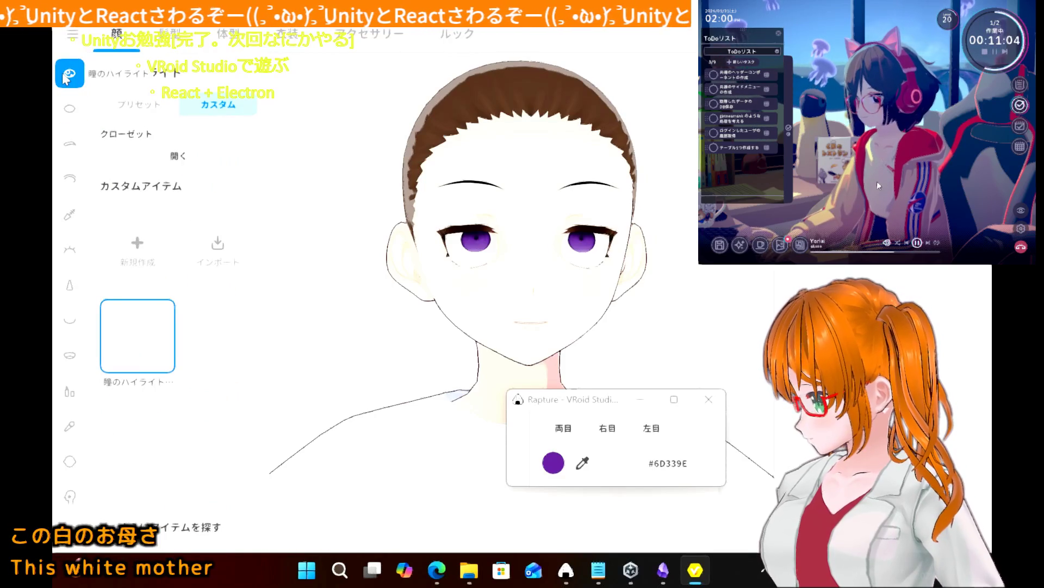
click(70, 143)
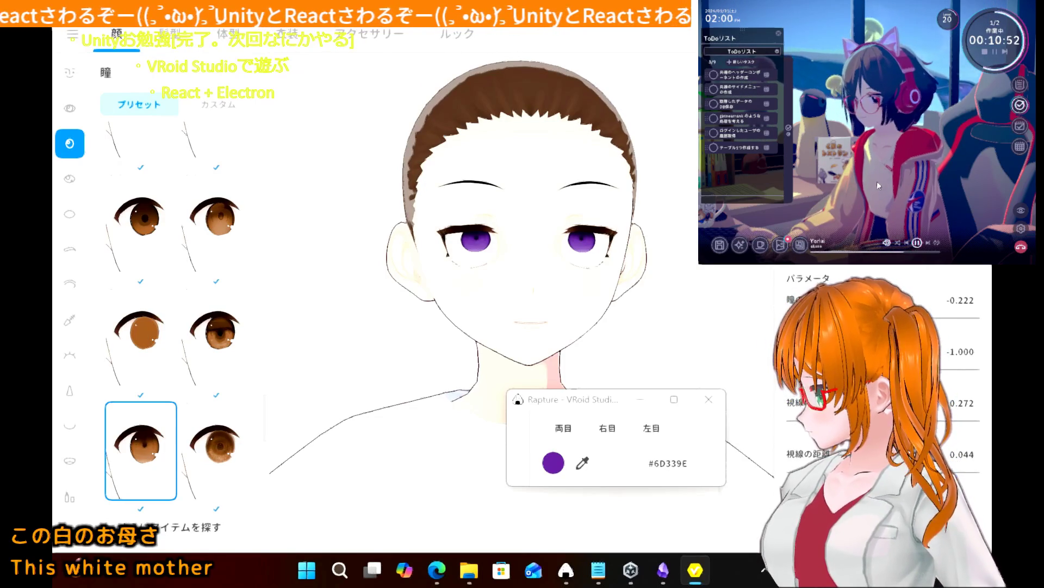
- Edit the iris texture, toggle its layer visibility twice, and exit without saving
click(217, 104)
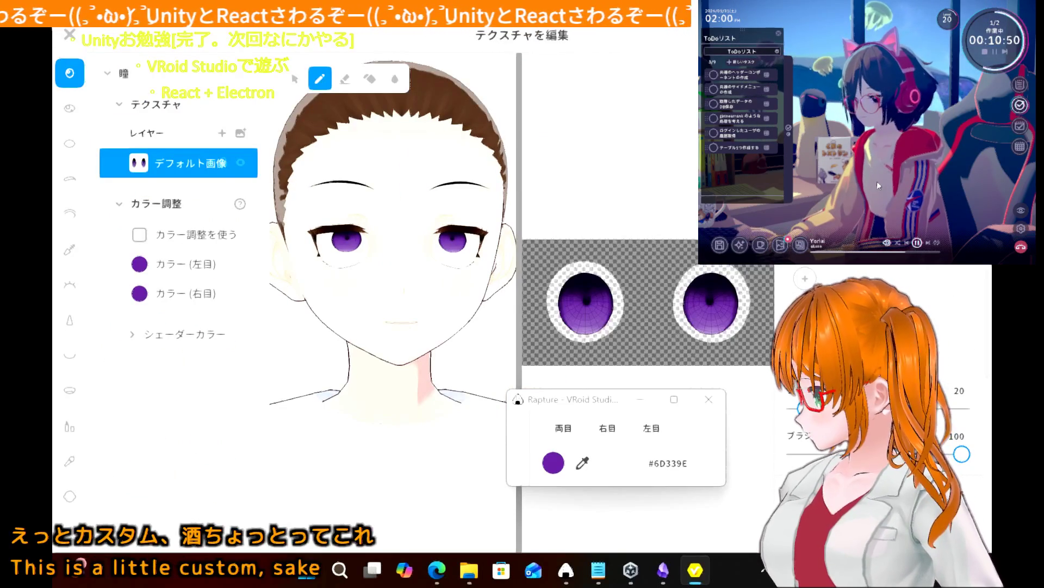
click(240, 165)
click(240, 164)
click(239, 164)
click(240, 165)
click(70, 34)
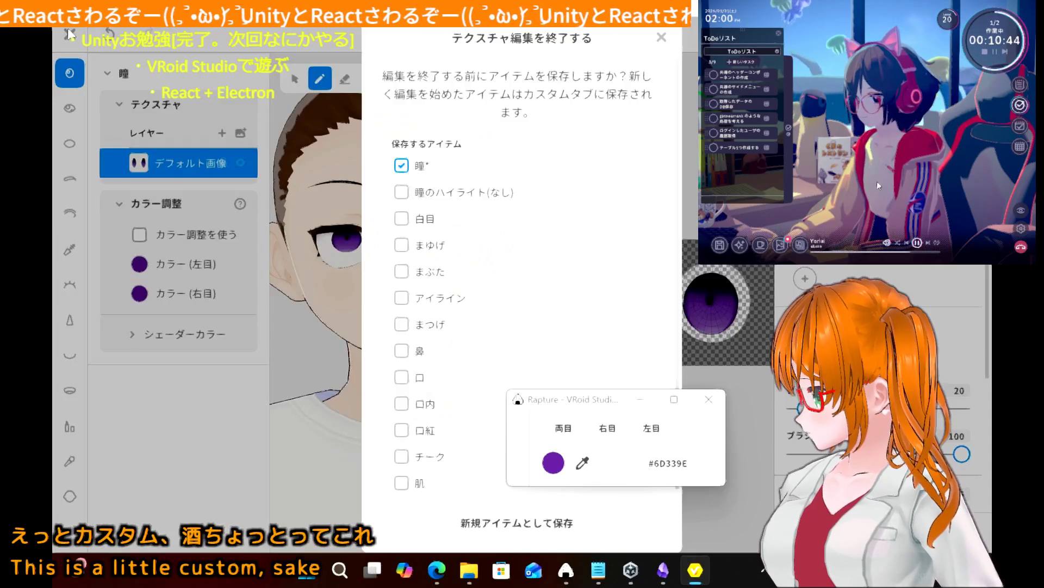
scroll(453, 457, down, 2)
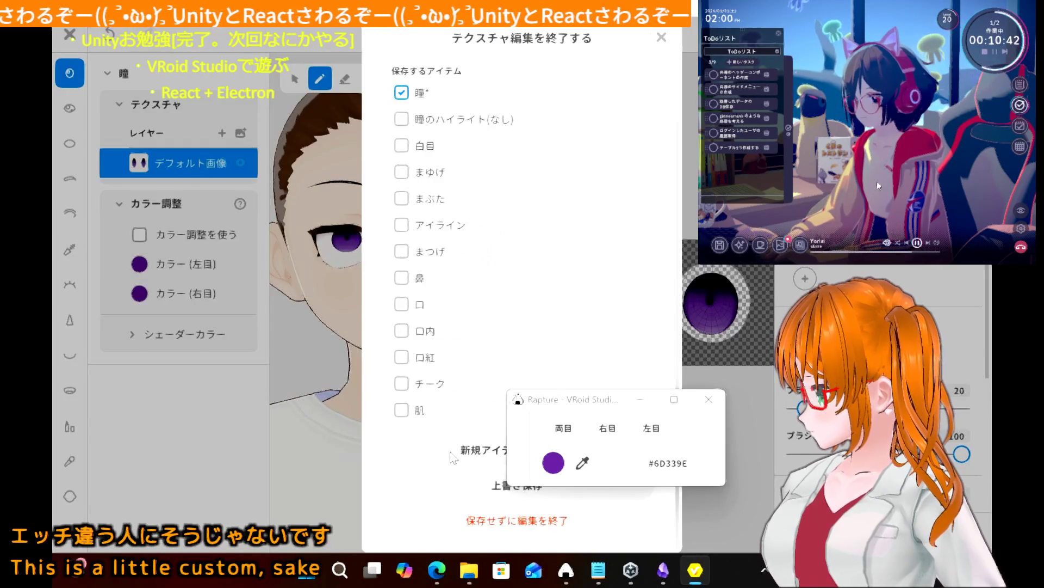
click(469, 522)
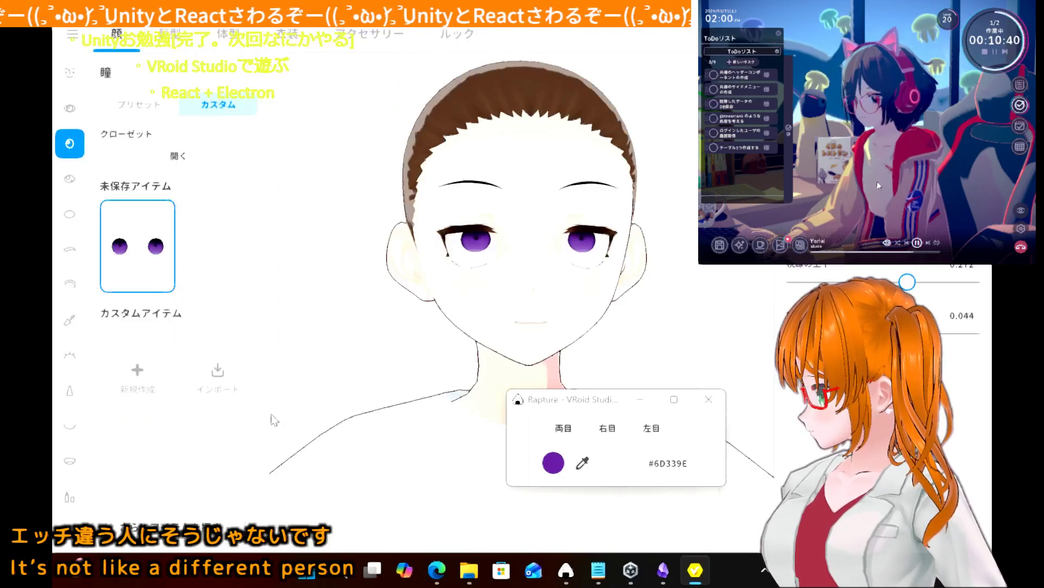
- Move the Rapture color picker window to the canvas's lower left and return to the custom iris items
click(69, 109)
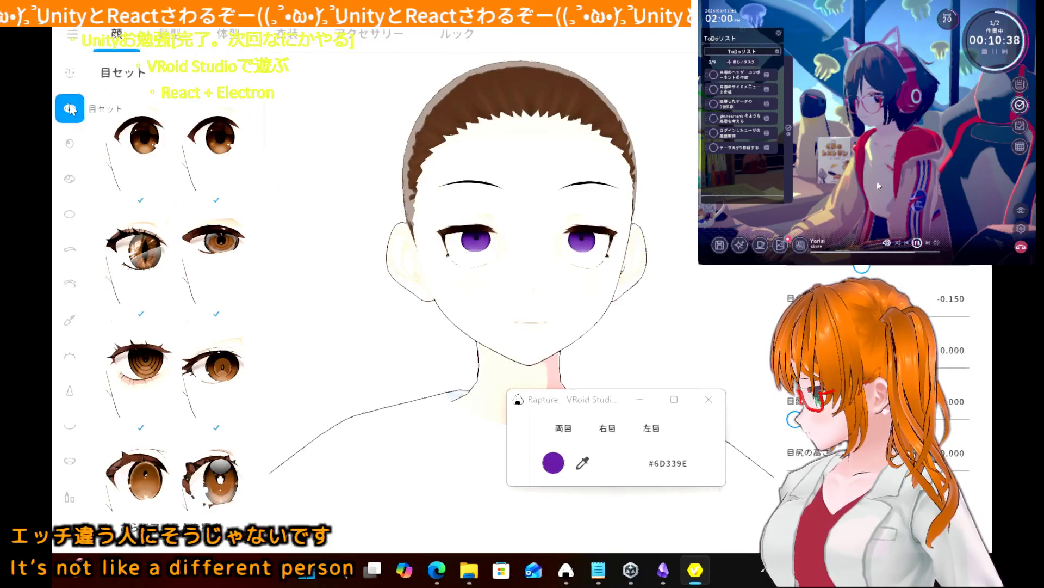
click(67, 74)
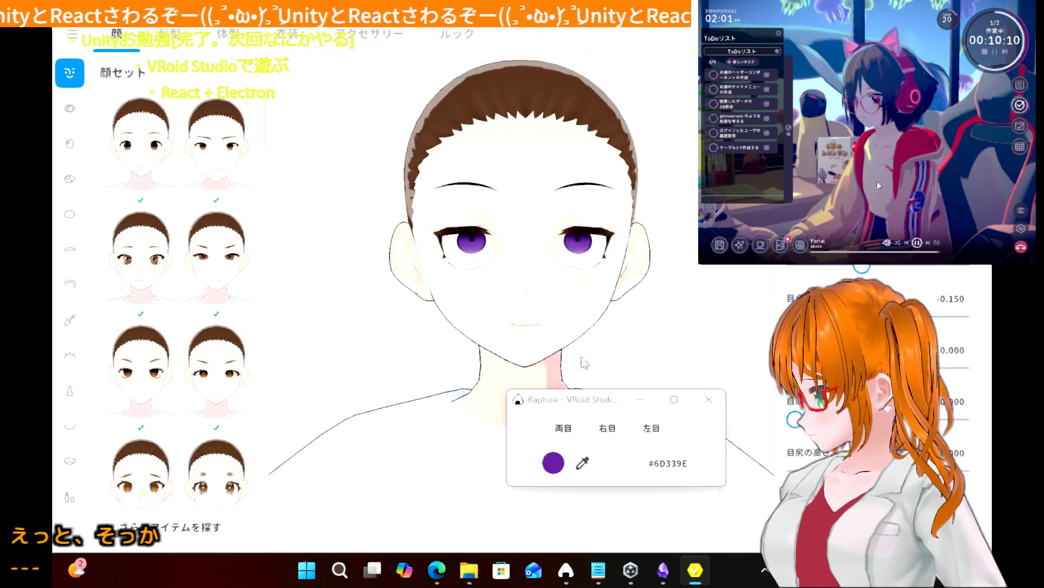
drag(595, 405, 211, 437)
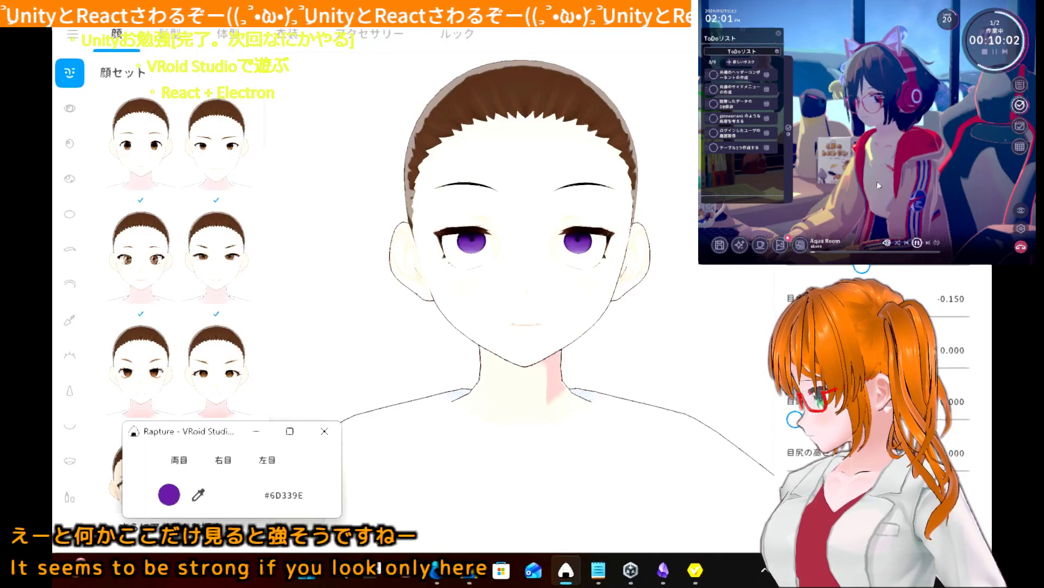
click(878, 185)
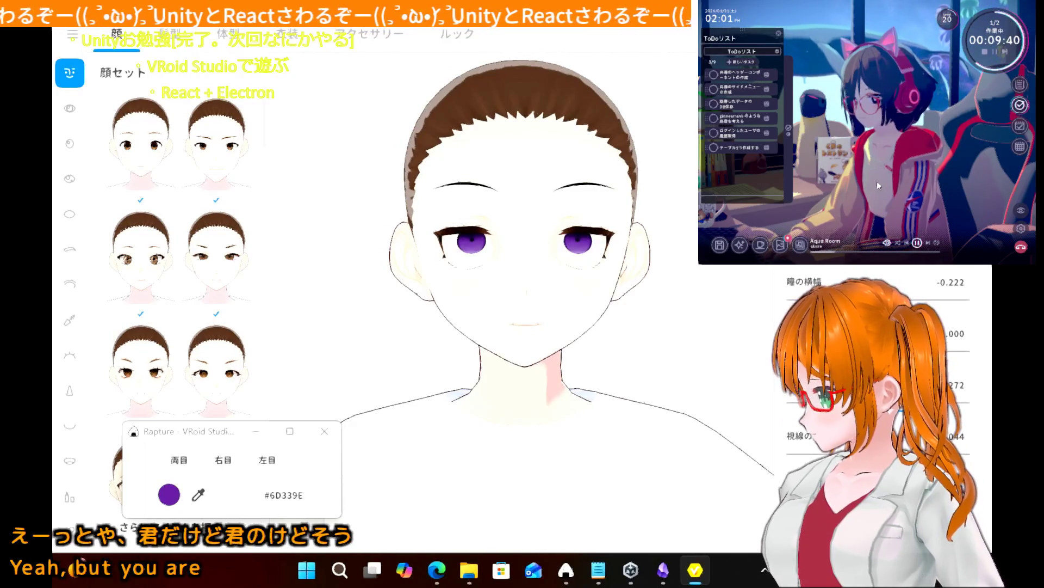
click(69, 142)
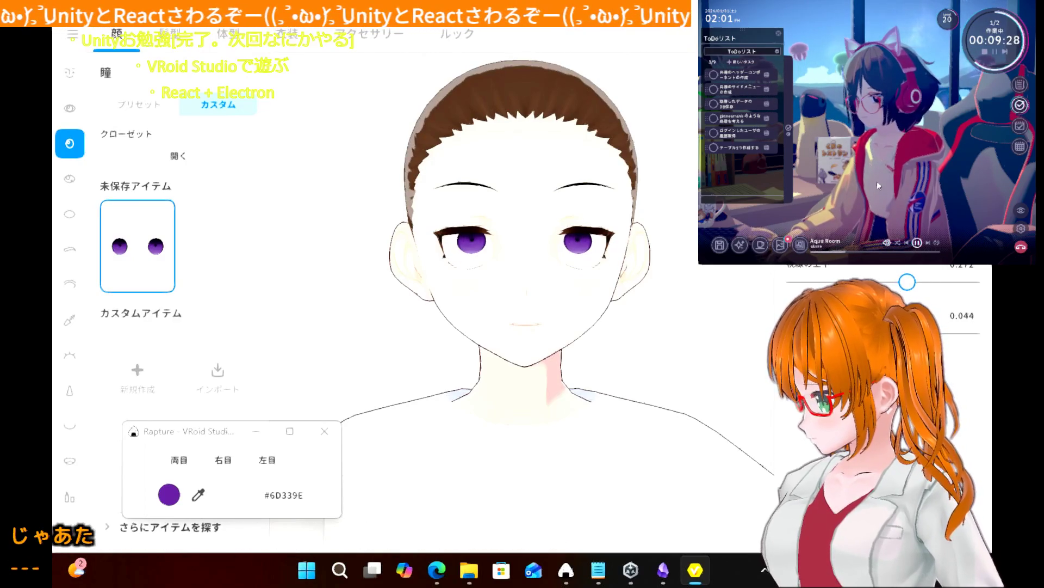
- Set an iris parameter to 0, ジト目 to 1.000, and adjust the female eye shape slider
drag(907, 282, 883, 281)
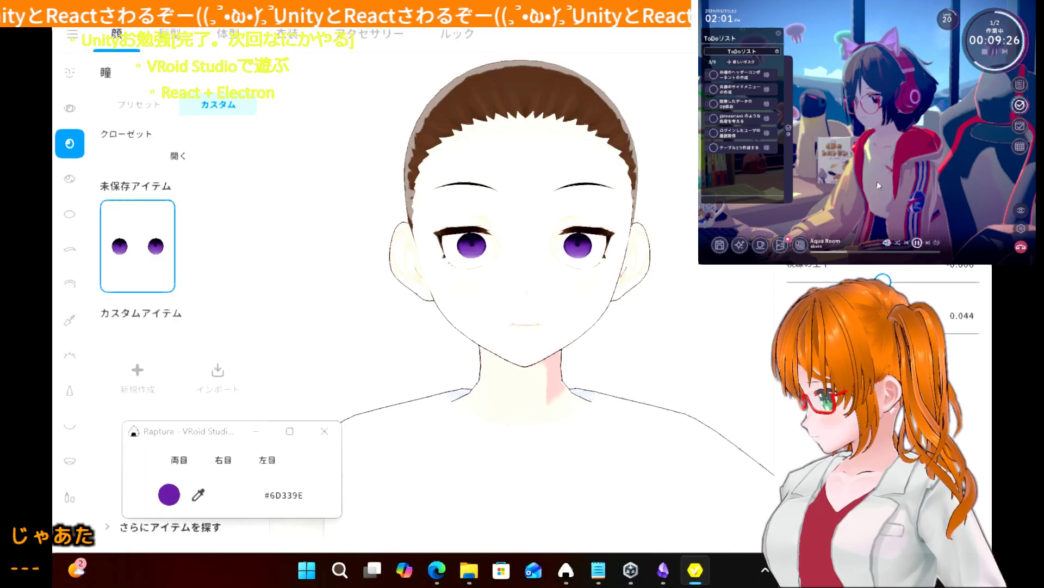
click(972, 267)
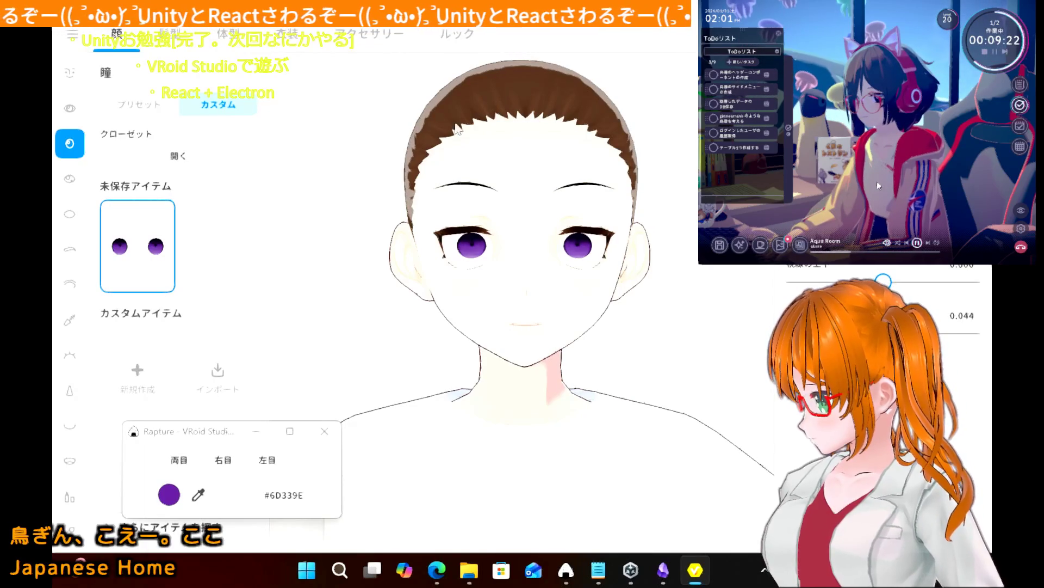
click(74, 111)
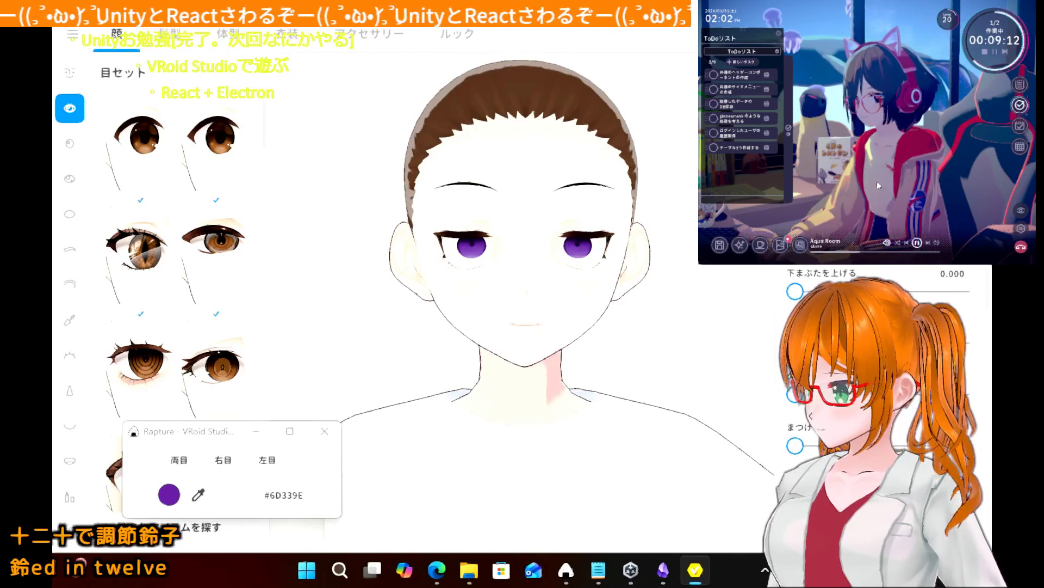
drag(960, 358, 968, 356)
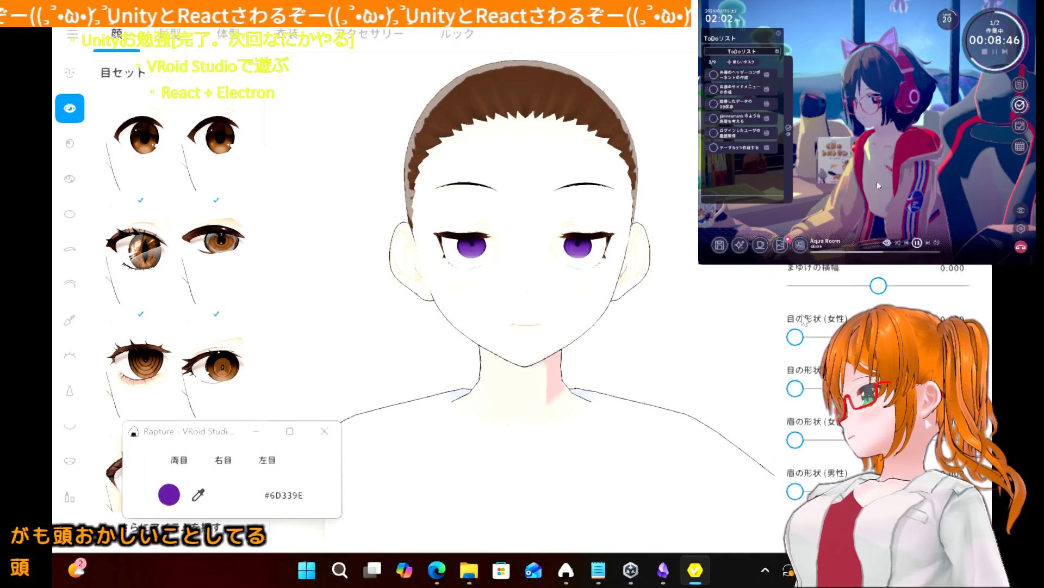
drag(800, 341, 860, 340)
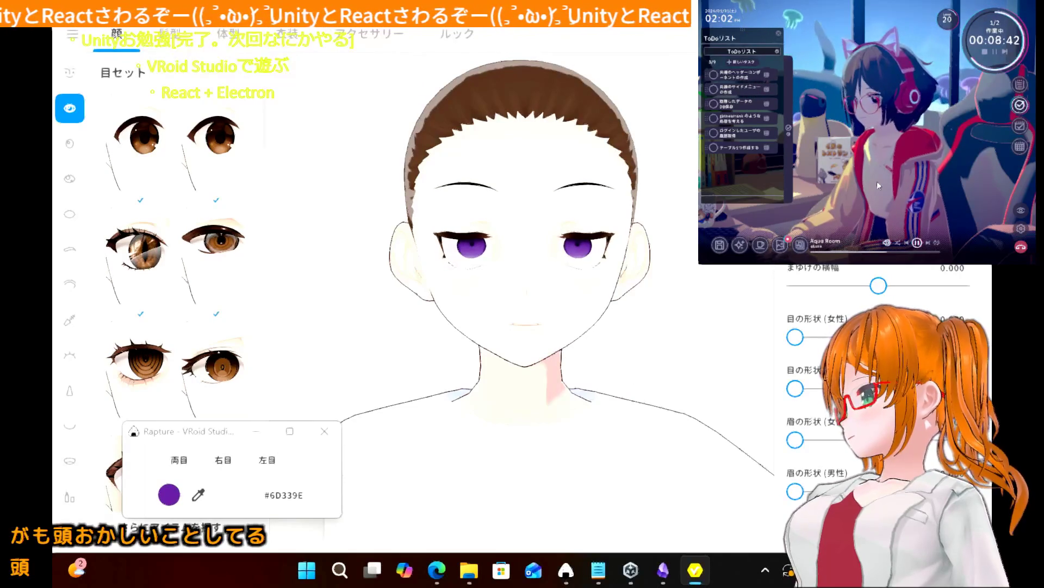
scroll(871, 381, up, 5)
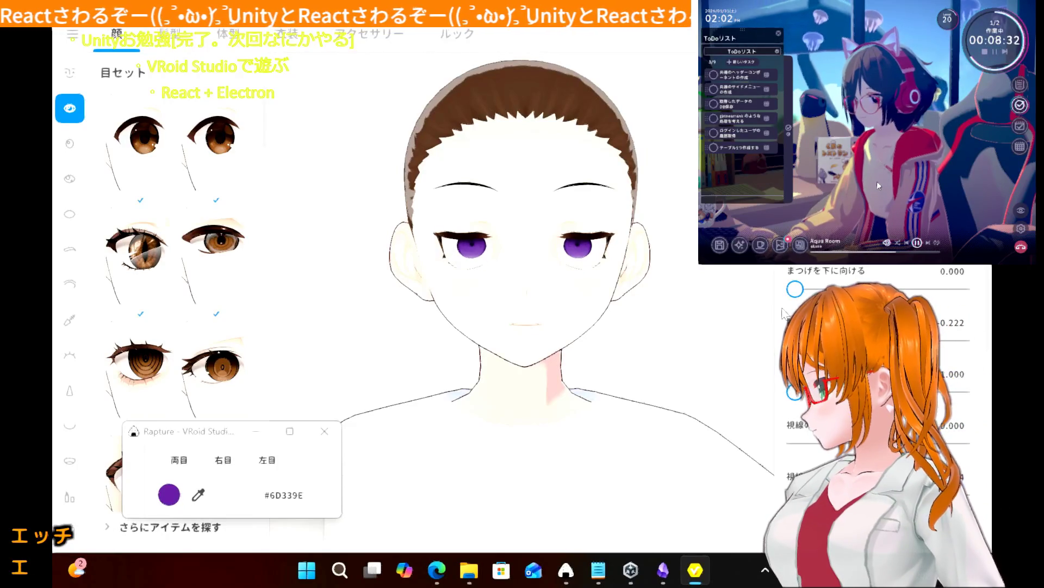
scroll(782, 308, up, 2)
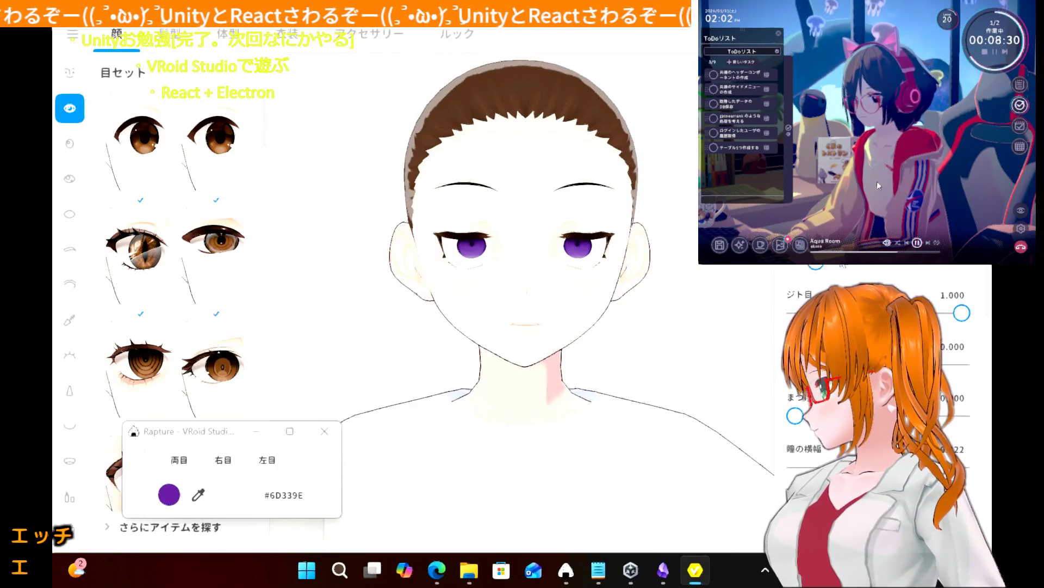
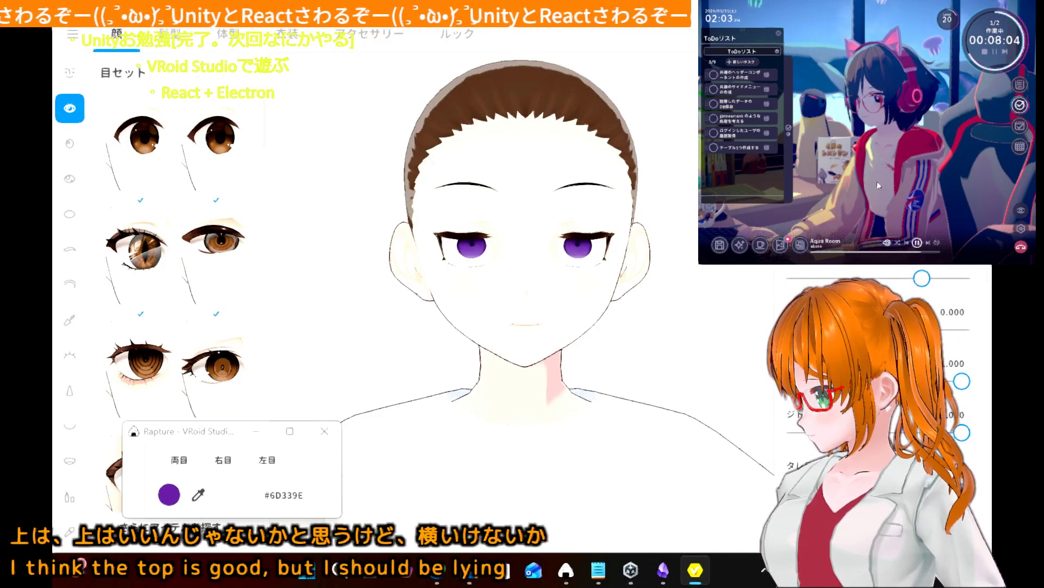
- Raise one eye slider to 0.476, lower another to 0.866, and space the eyes further apart
mouse_move(795, 329)
mouse_down()
mouse_move(874, 329)
mouse_move(835, 329)
mouse_up()
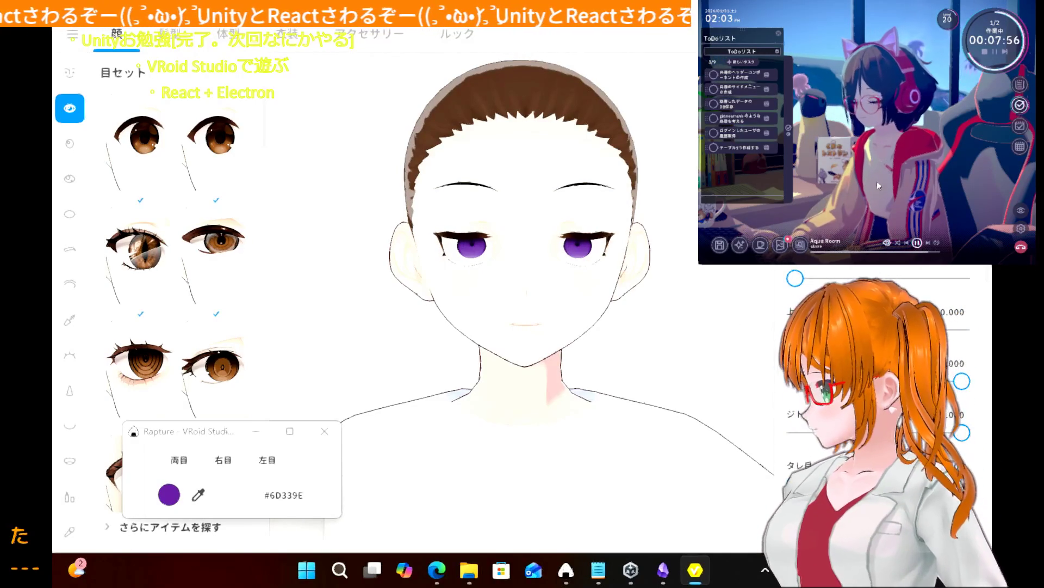
drag(957, 353, 939, 351)
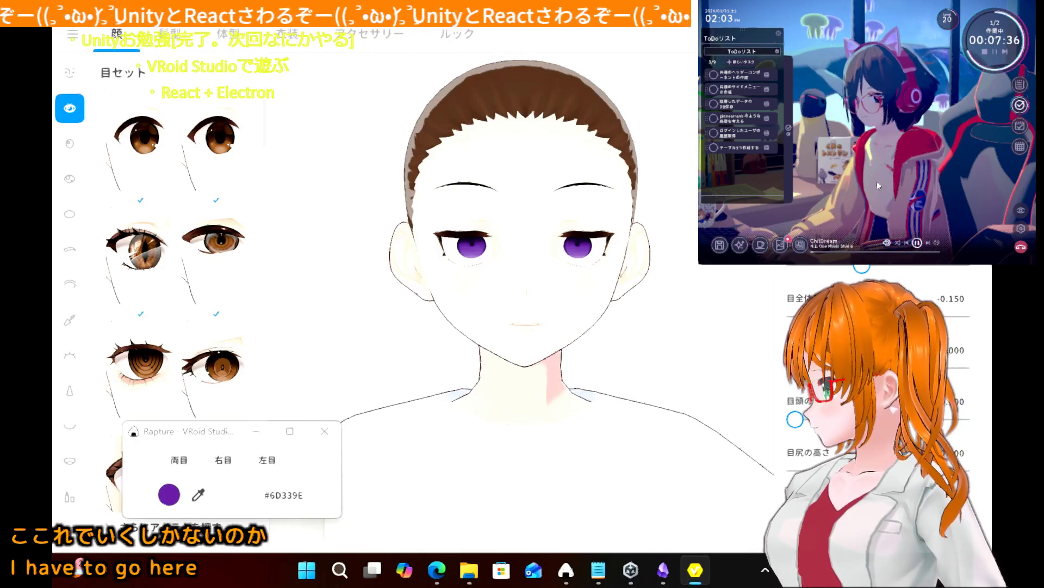
drag(862, 269, 886, 270)
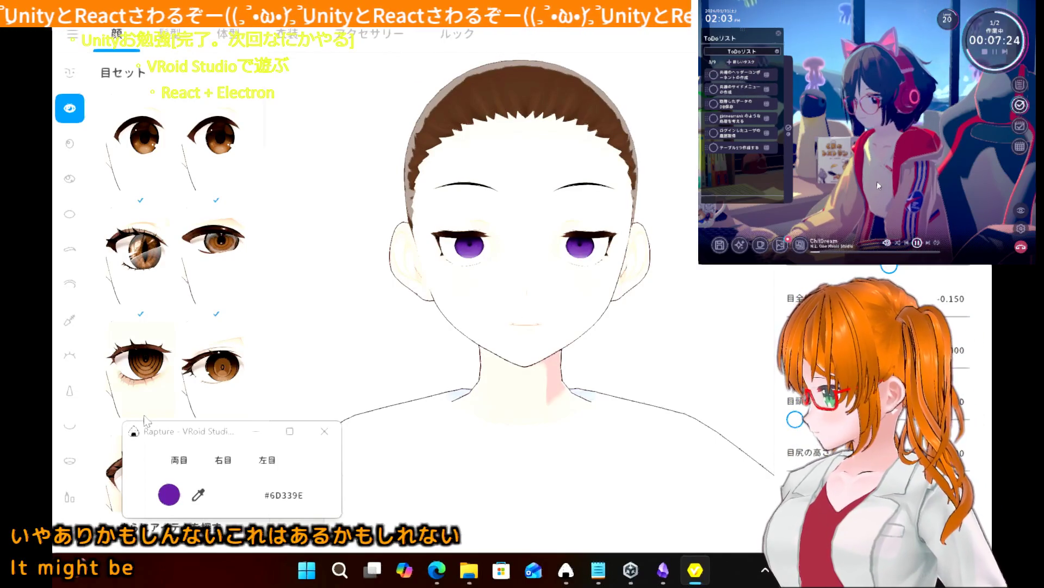
mouse_move(162, 433)
mouse_down()
mouse_move(429, 392)
mouse_move(347, 419)
mouse_up()
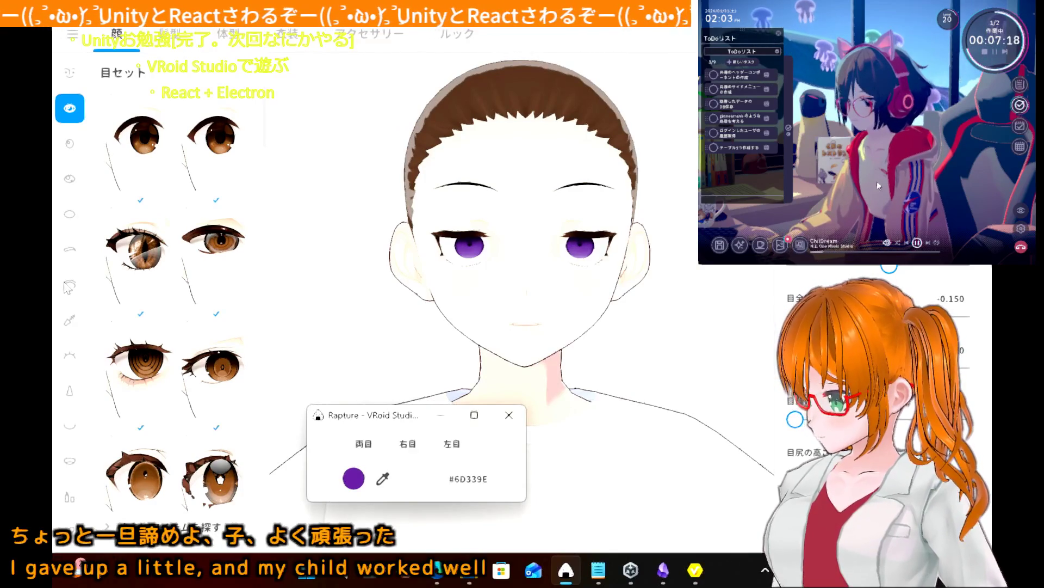
click(170, 34)
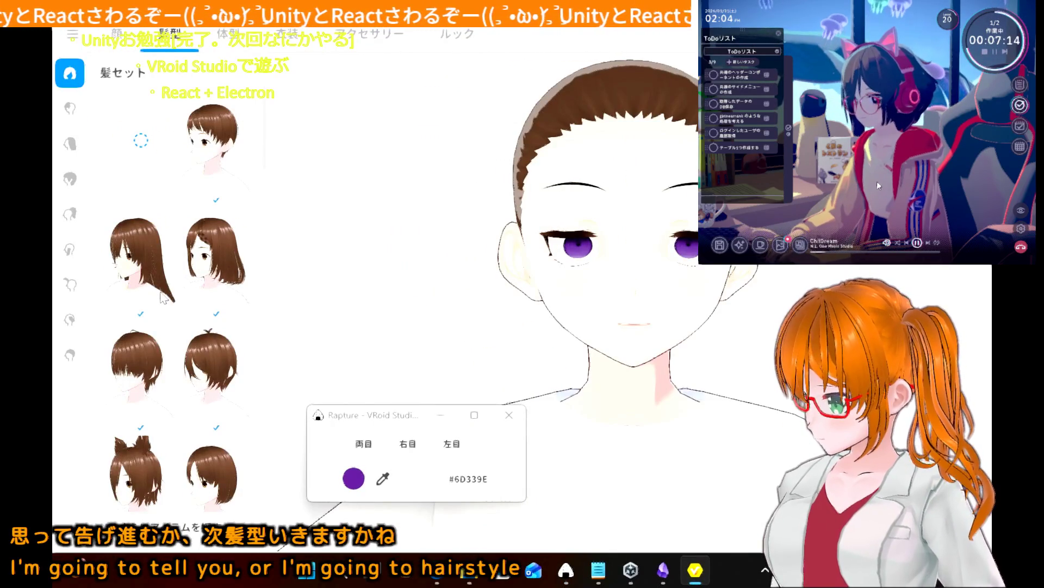
- Try the cat-ear and long straight-with-bangs hair sets, rotating to view the back
scroll(164, 298, down, 5)
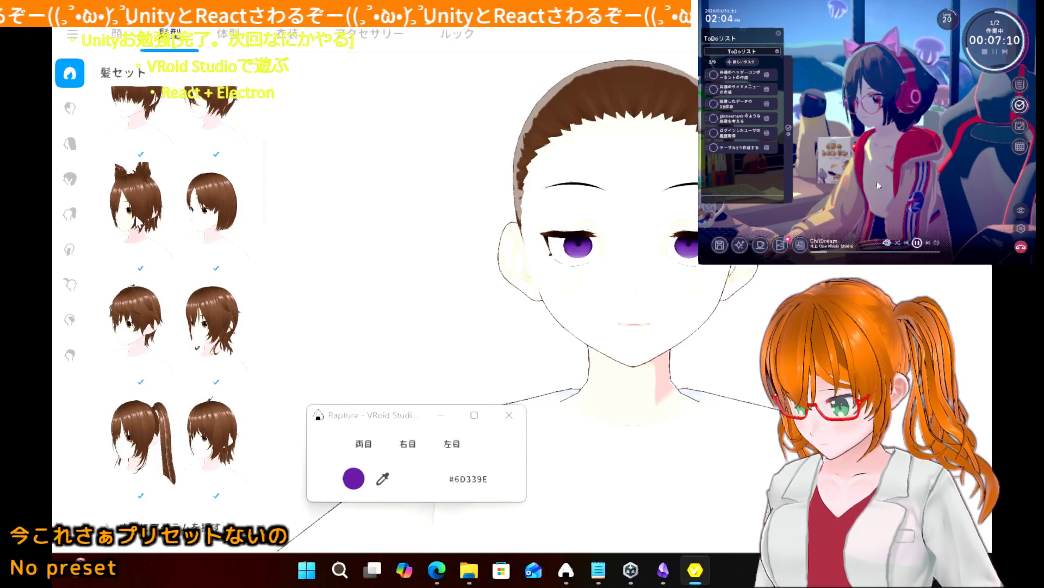
click(138, 223)
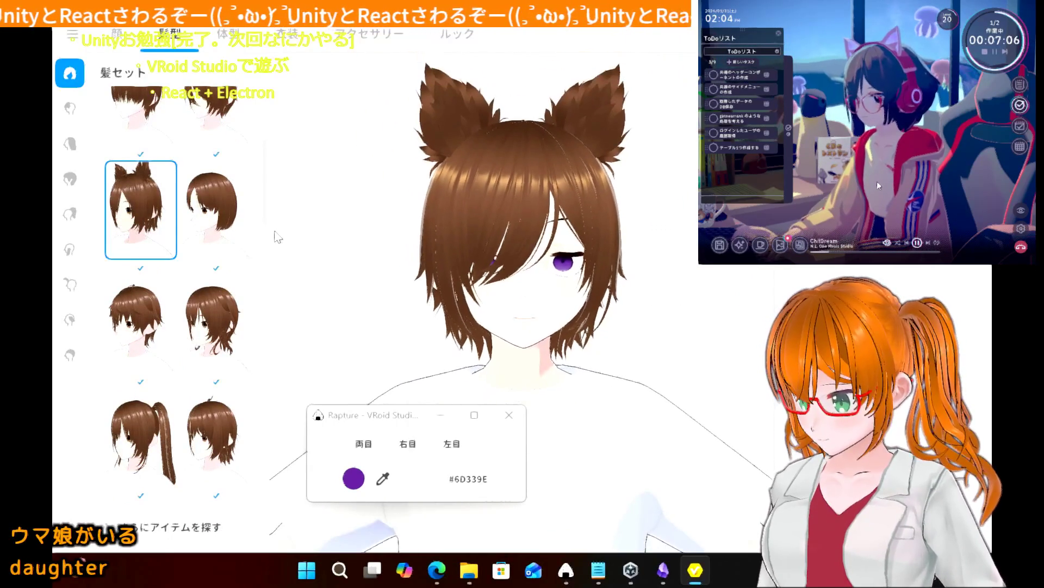
scroll(133, 348, down, 5)
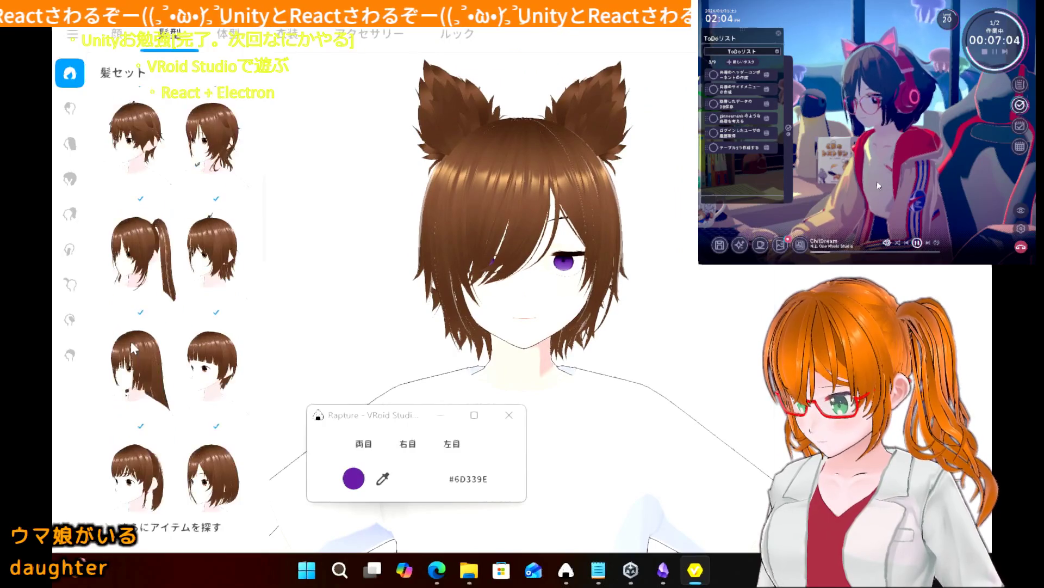
scroll(134, 349, down, 5)
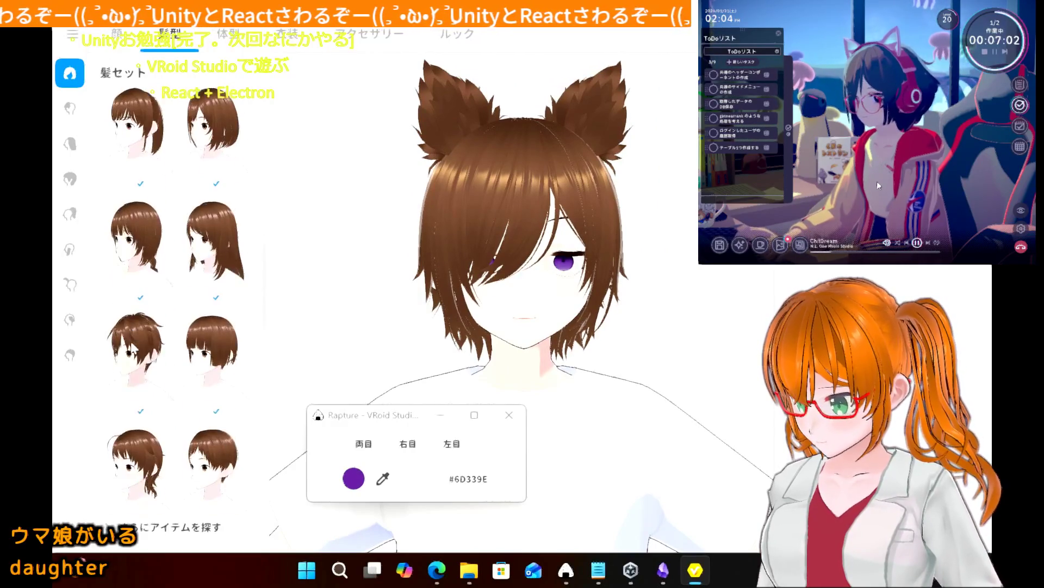
scroll(133, 348, down, 5)
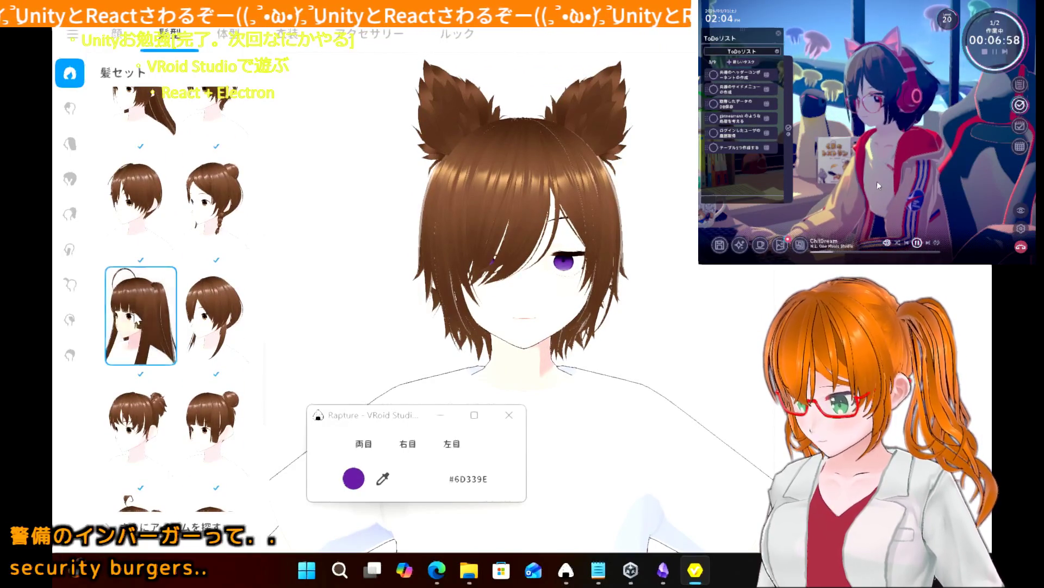
click(137, 321)
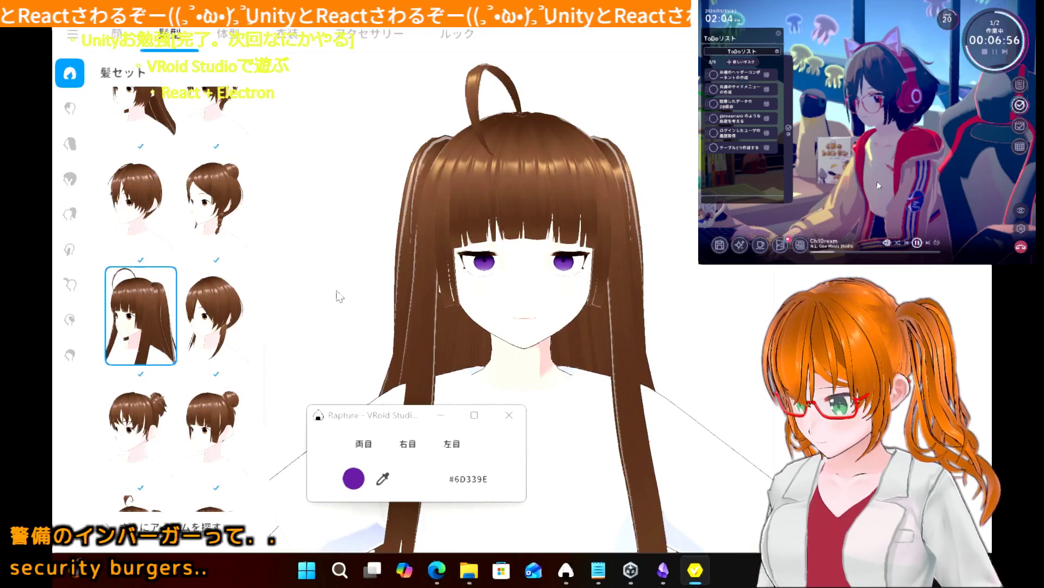
mouse_move(340, 295)
right_down()
mouse_move(308, 291)
mouse_move(394, 311)
mouse_move(338, 296)
mouse_move(311, 303)
mouse_move(341, 298)
mouse_move(339, 289)
mouse_move(381, 303)
mouse_move(299, 313)
mouse_move(354, 296)
mouse_move(334, 292)
right_up()
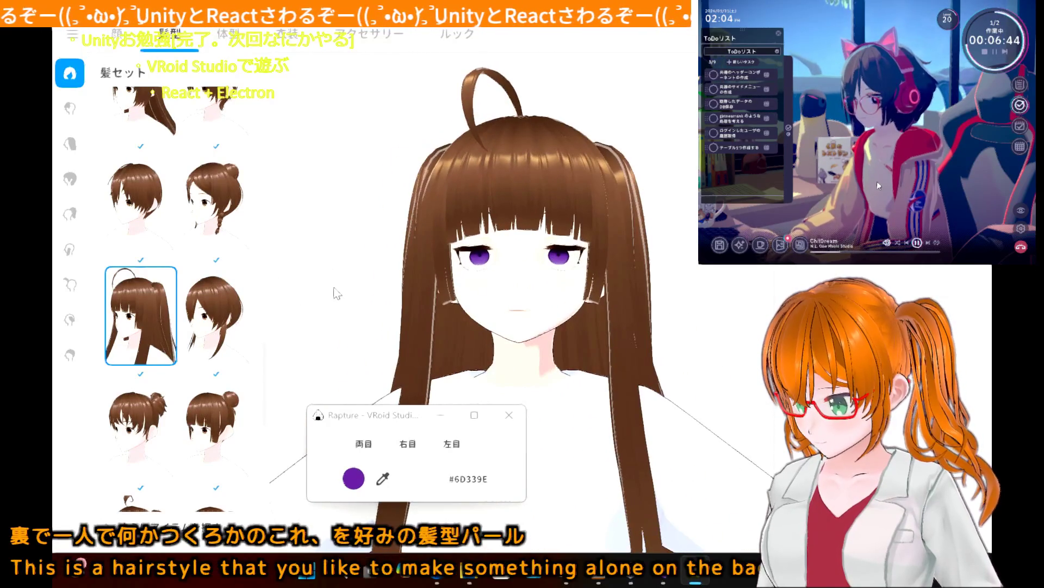
- Try the ponytail, the straight-bang bob and a longer hairstyle on the avatar
scroll(166, 372, down, 5)
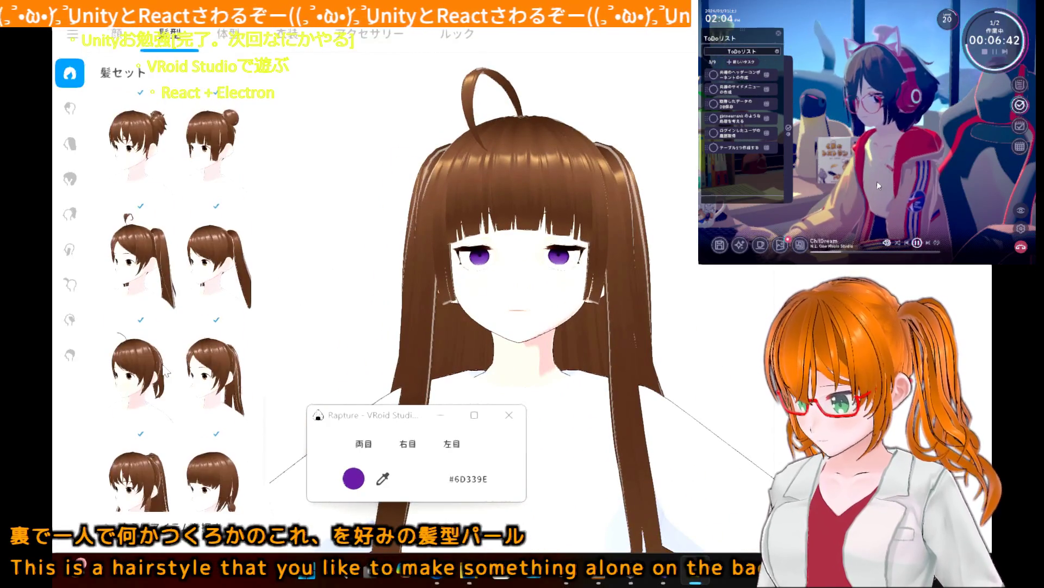
scroll(165, 372, down, 3)
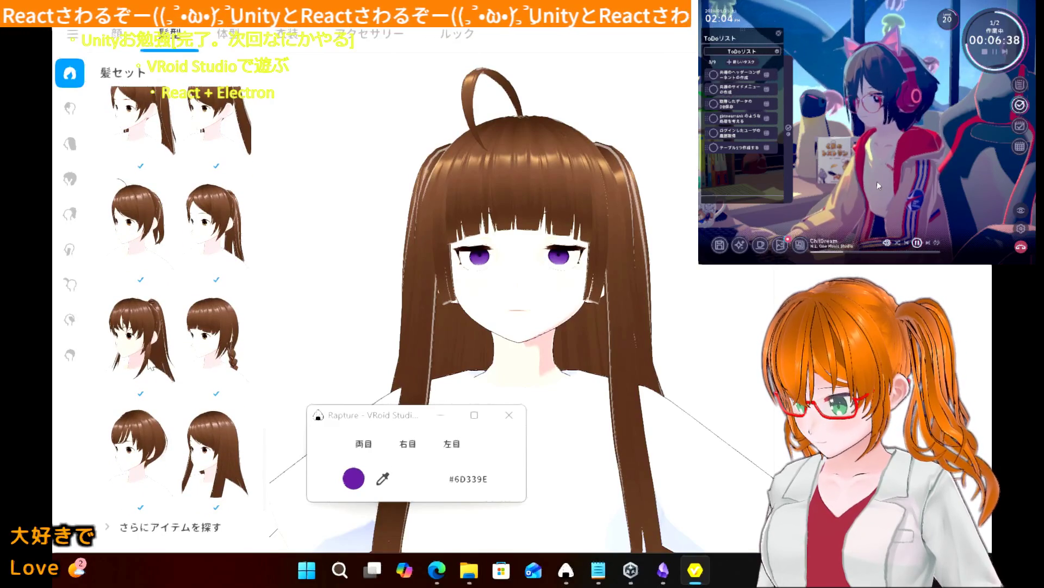
click(161, 351)
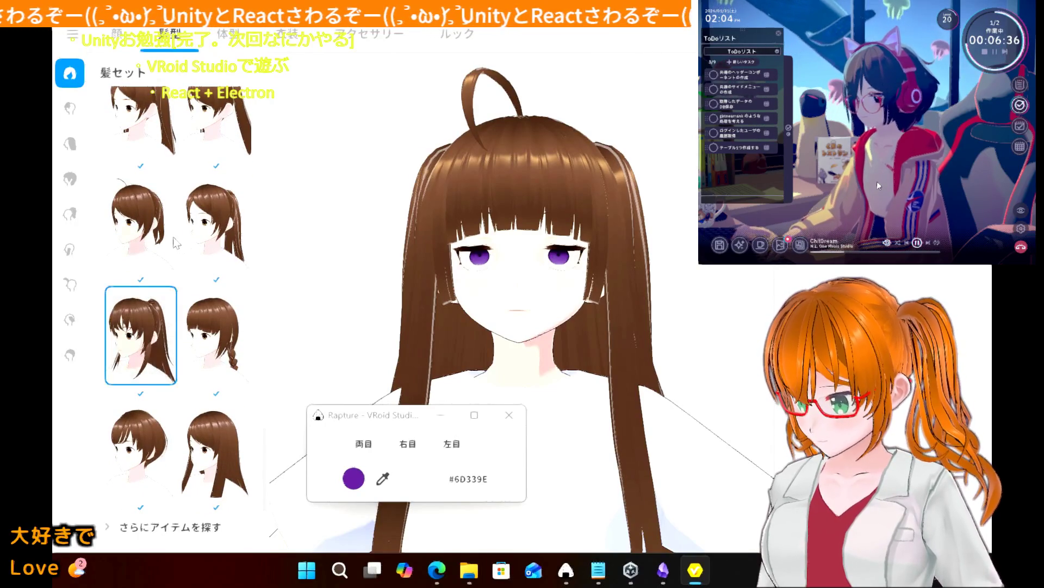
scroll(175, 242, up, 2)
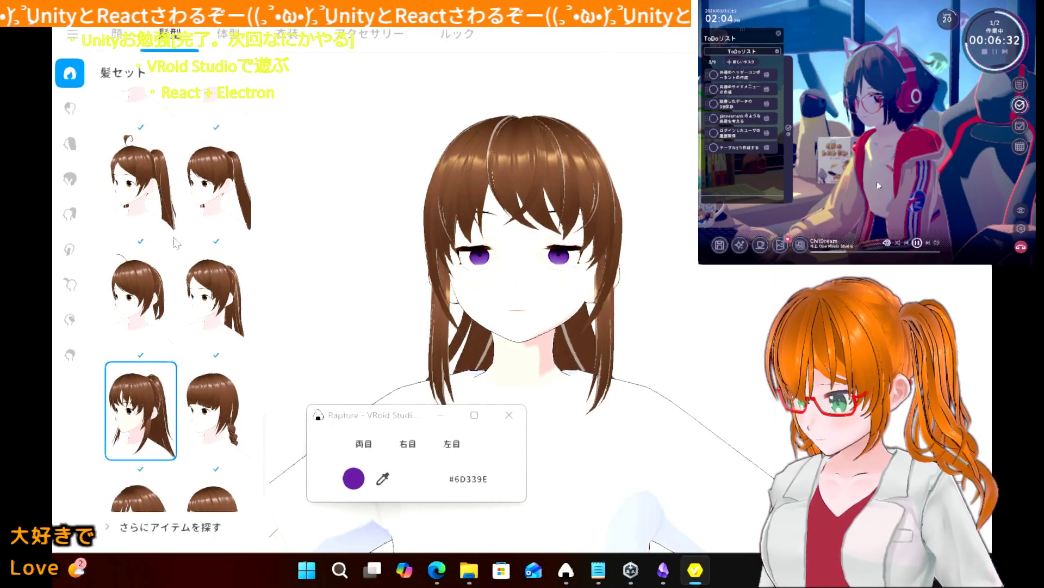
scroll(175, 242, down, 5)
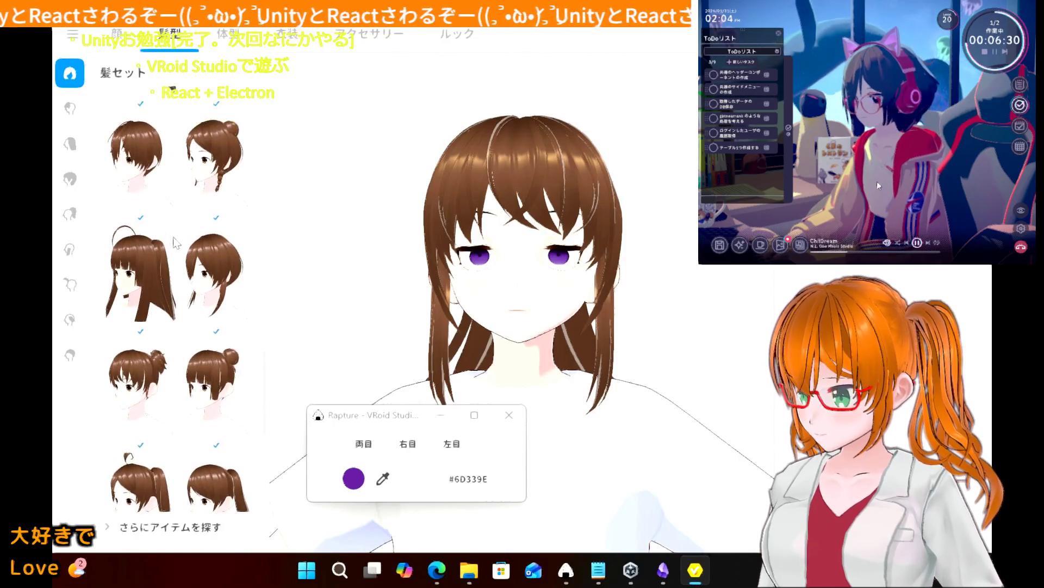
scroll(175, 242, down, 5)
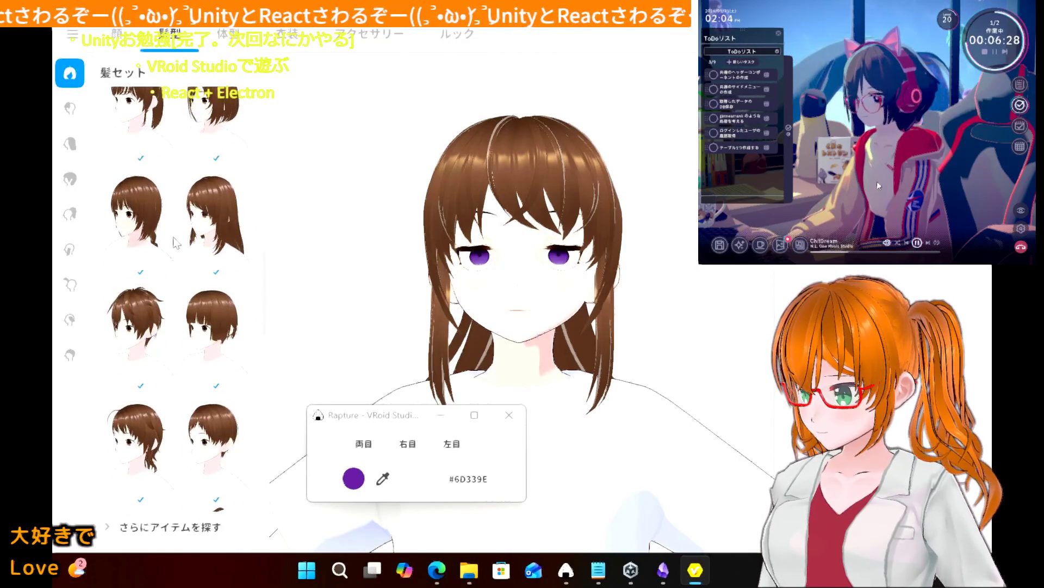
click(208, 319)
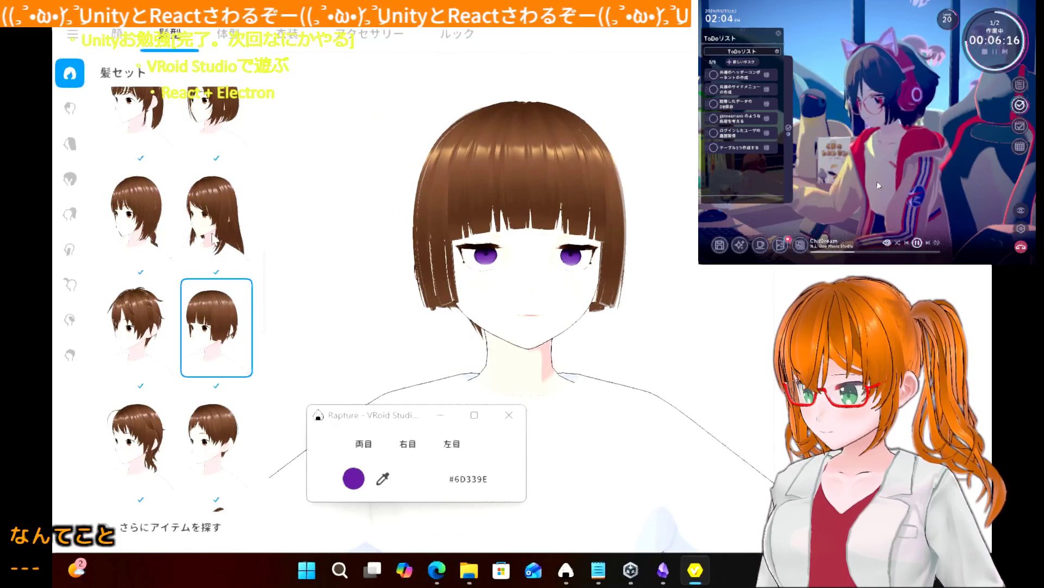
click(156, 230)
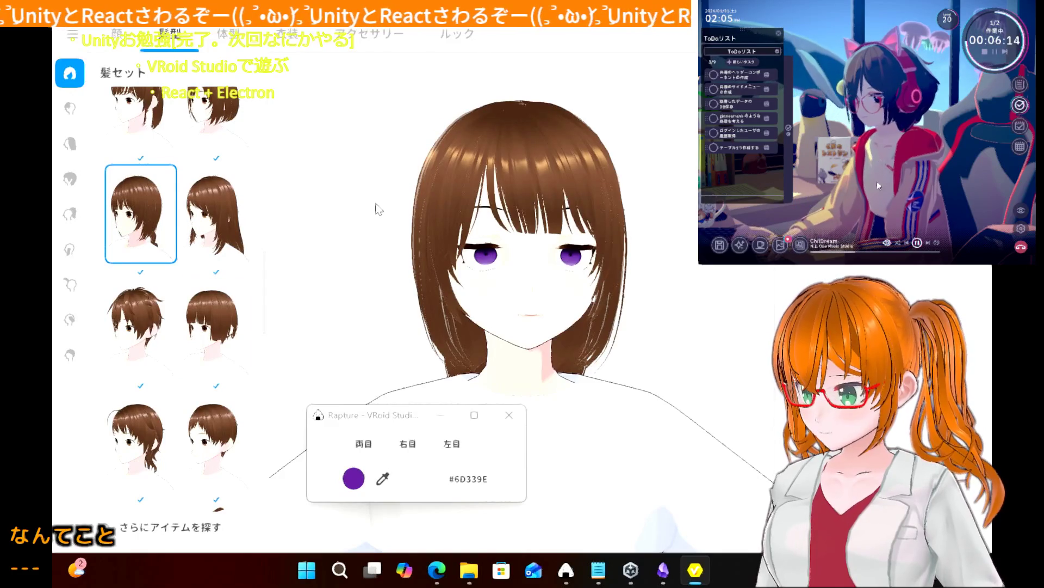
- Apply the empty no-hair preset so the avatar is completely bald
scroll(240, 181, up, 3)
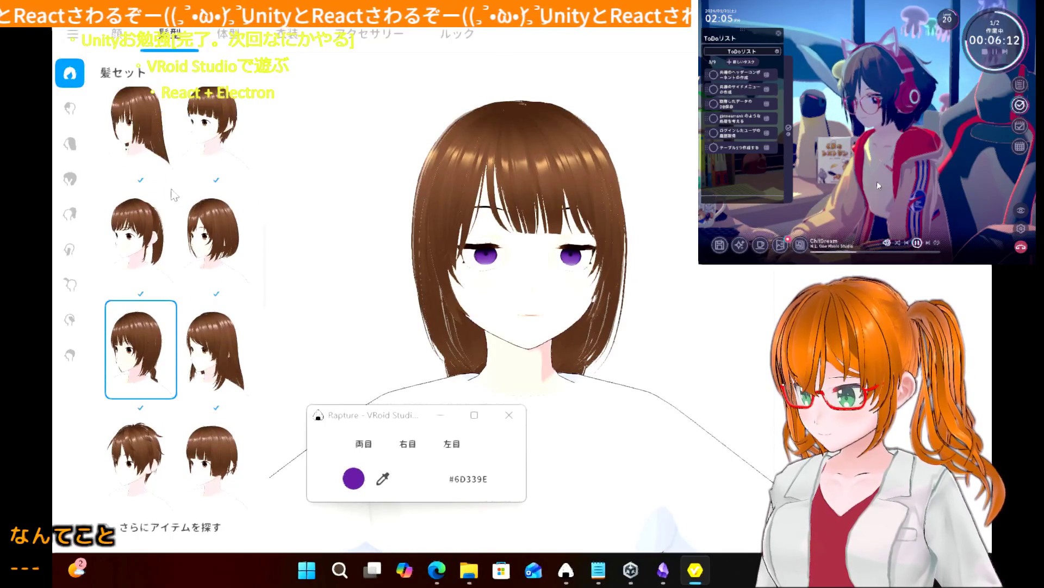
scroll(201, 231, down, 3)
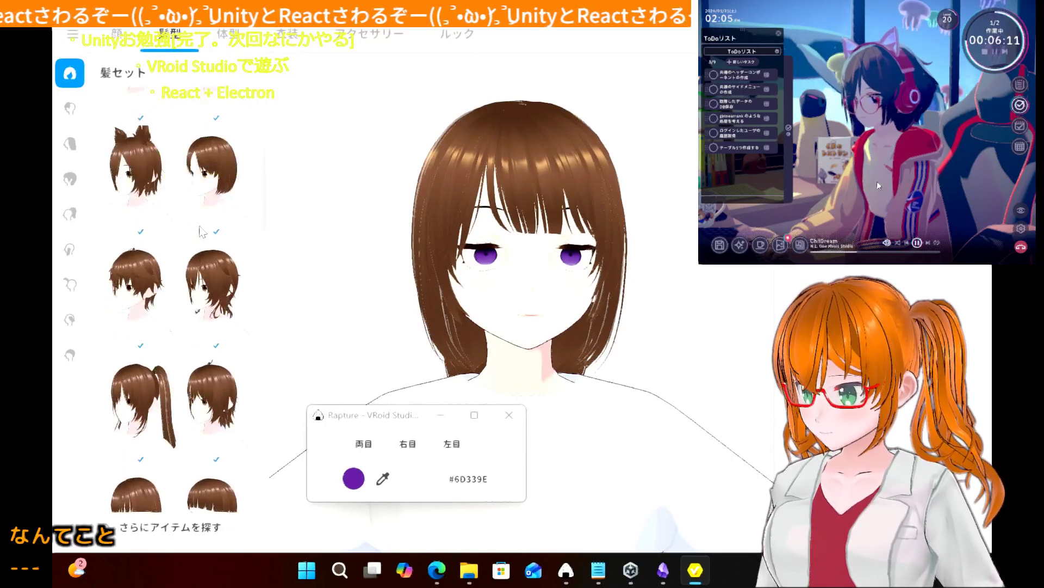
click(163, 146)
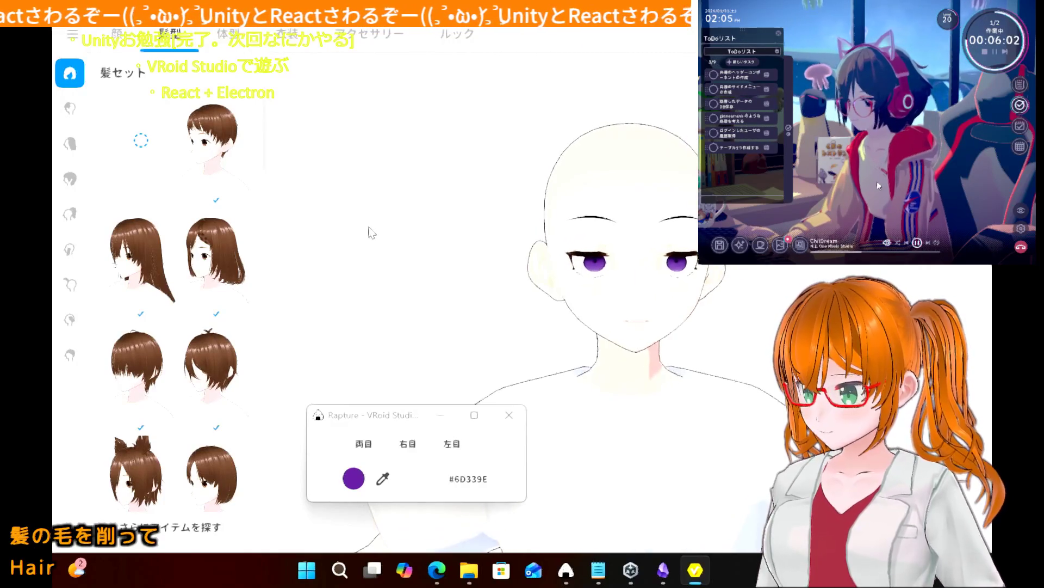
click(78, 111)
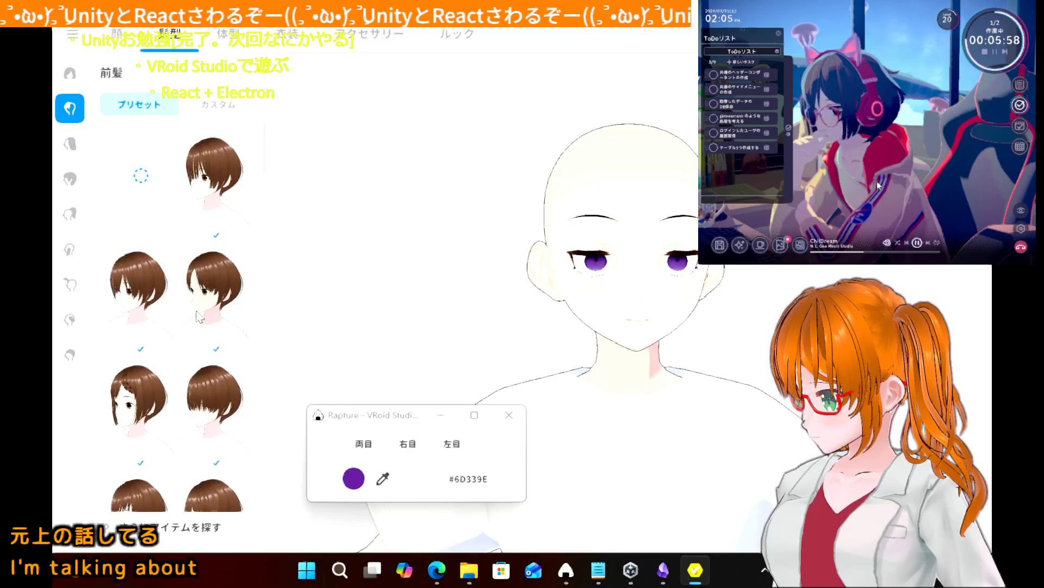
- Preview the side-swept, thick straight and blunt bob front-hair presets
scroll(200, 317, down, 2)
scroll(199, 318, down, 2)
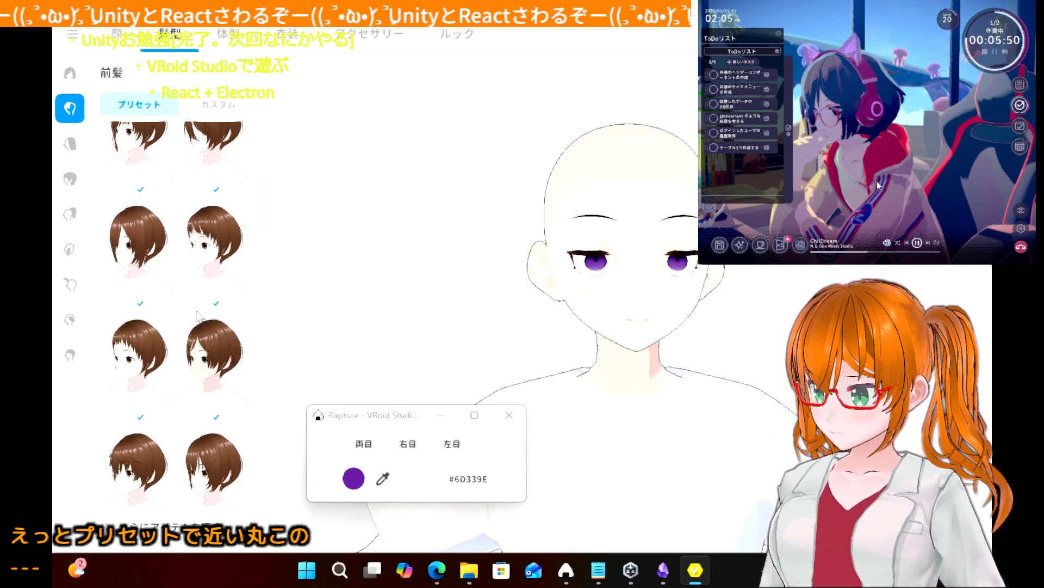
click(144, 272)
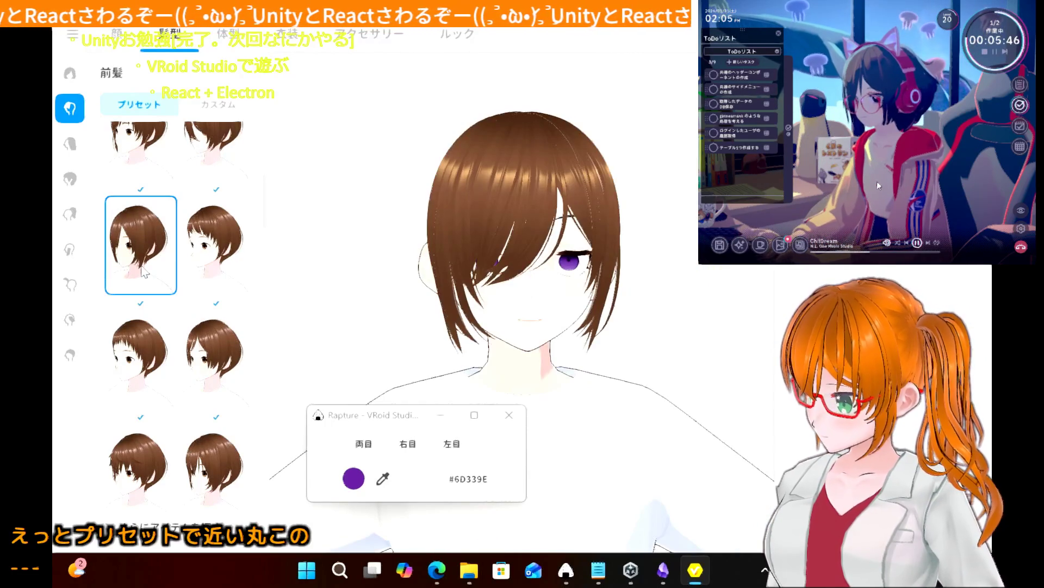
scroll(161, 348, down, 3)
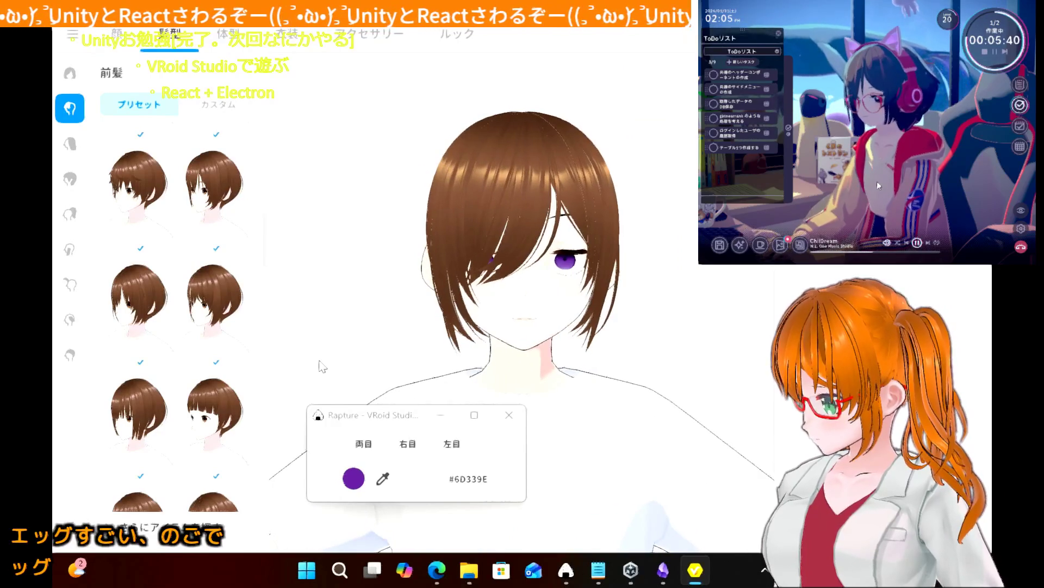
scroll(150, 359, down, 2)
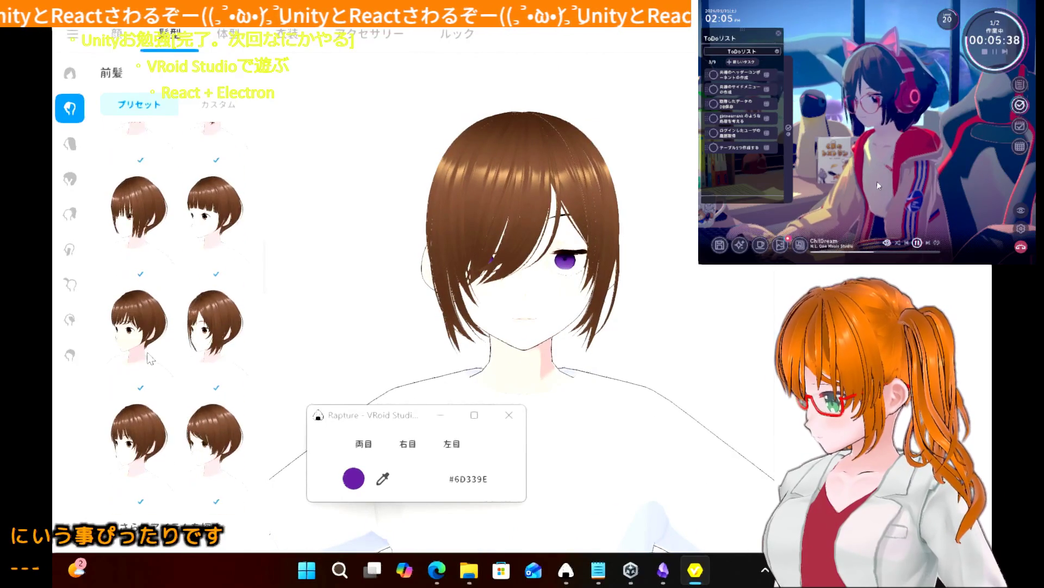
scroll(149, 356, down, 1)
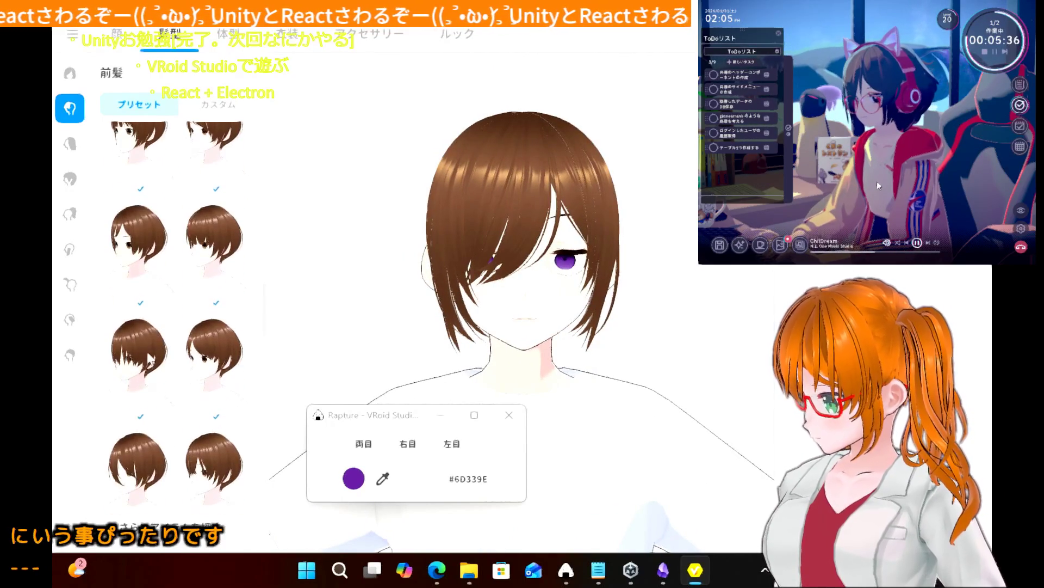
click(150, 359)
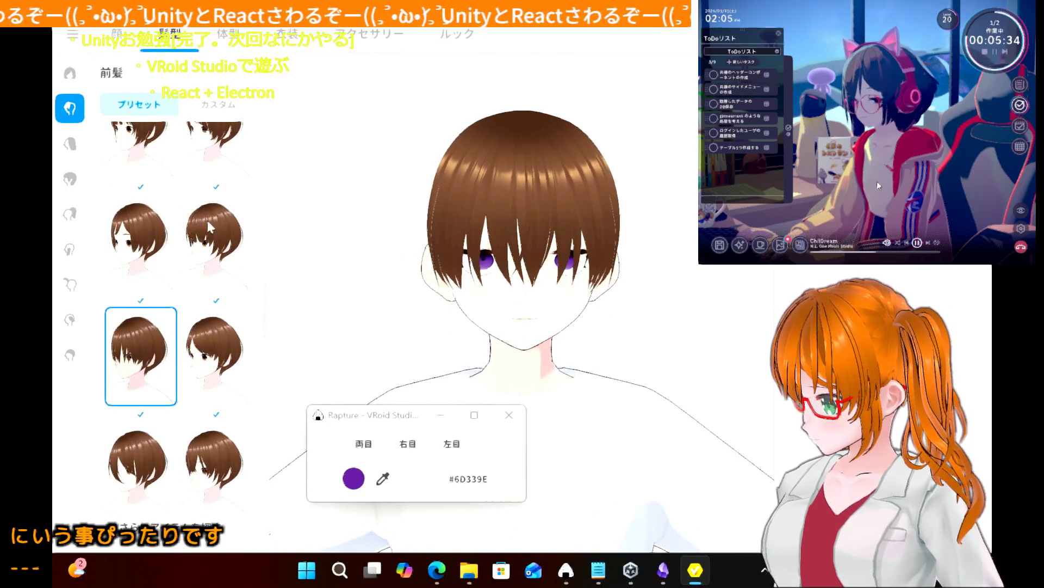
scroll(211, 206, down, 3)
scroll(211, 205, down, 3)
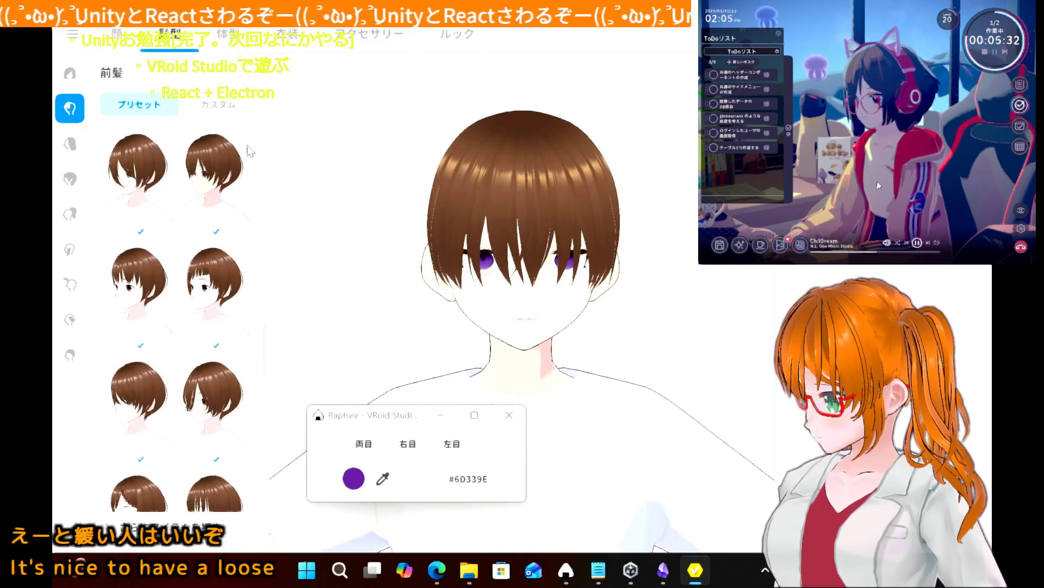
scroll(204, 344, down, 3)
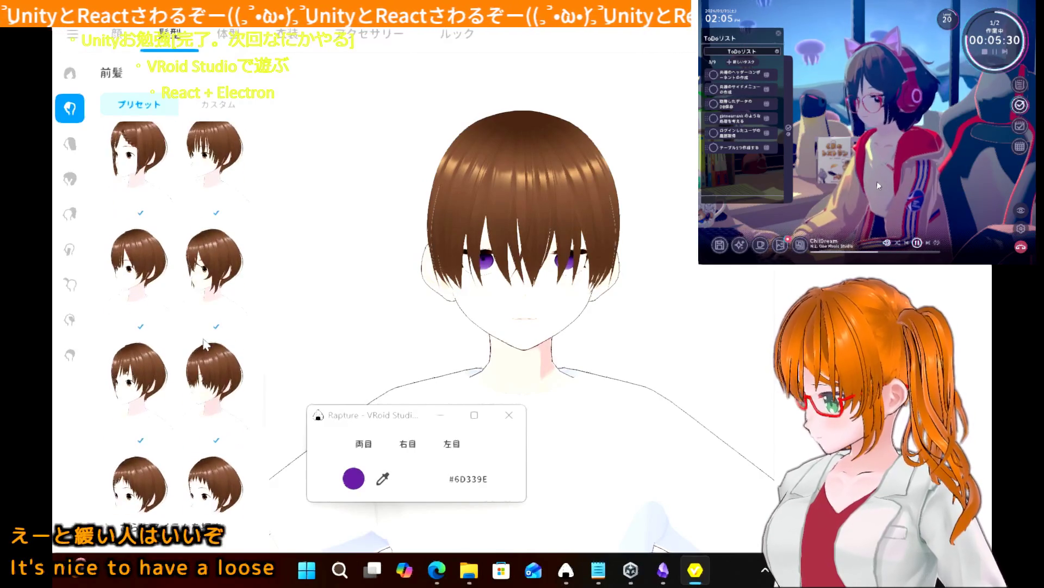
scroll(182, 363, down, 3)
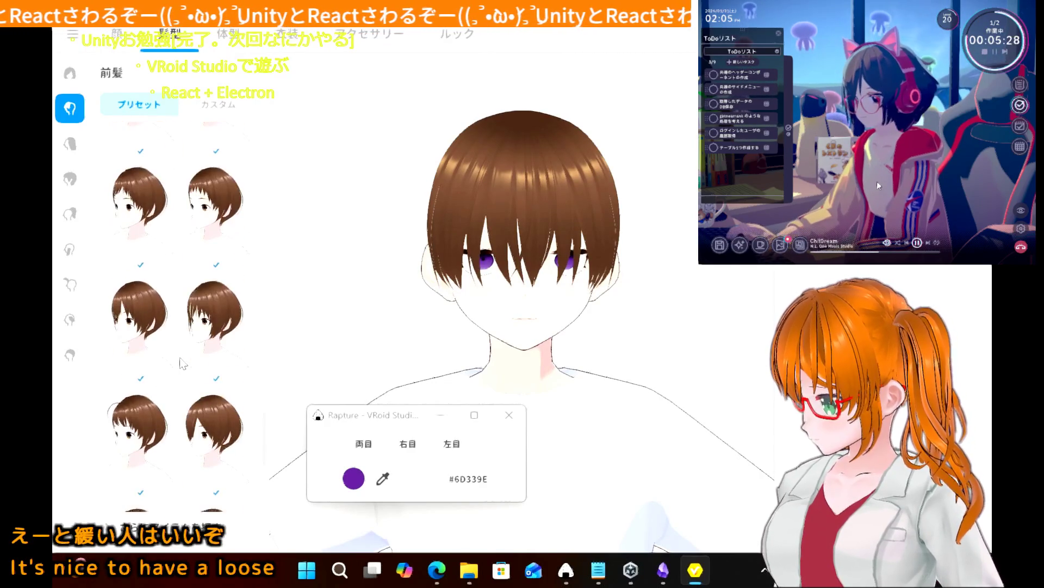
scroll(183, 364, up, 3)
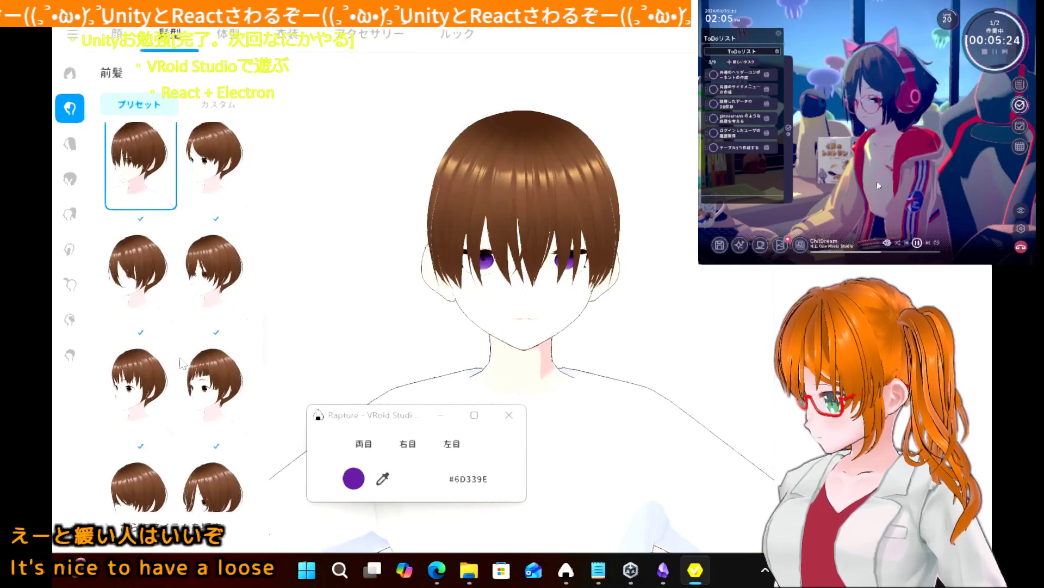
scroll(182, 364, up, 5)
scroll(182, 363, down, 2)
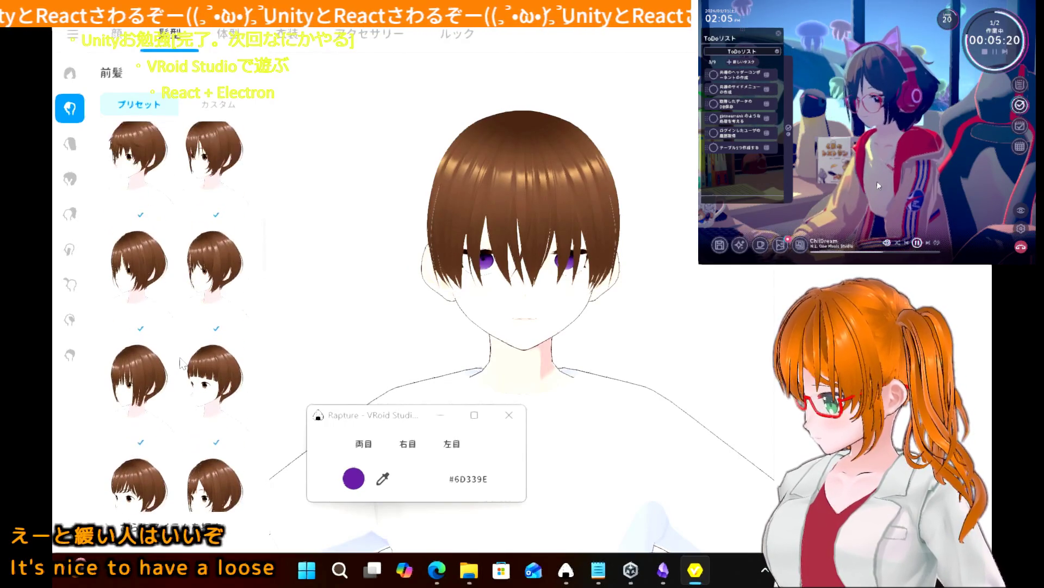
scroll(182, 363, down, 1)
click(164, 353)
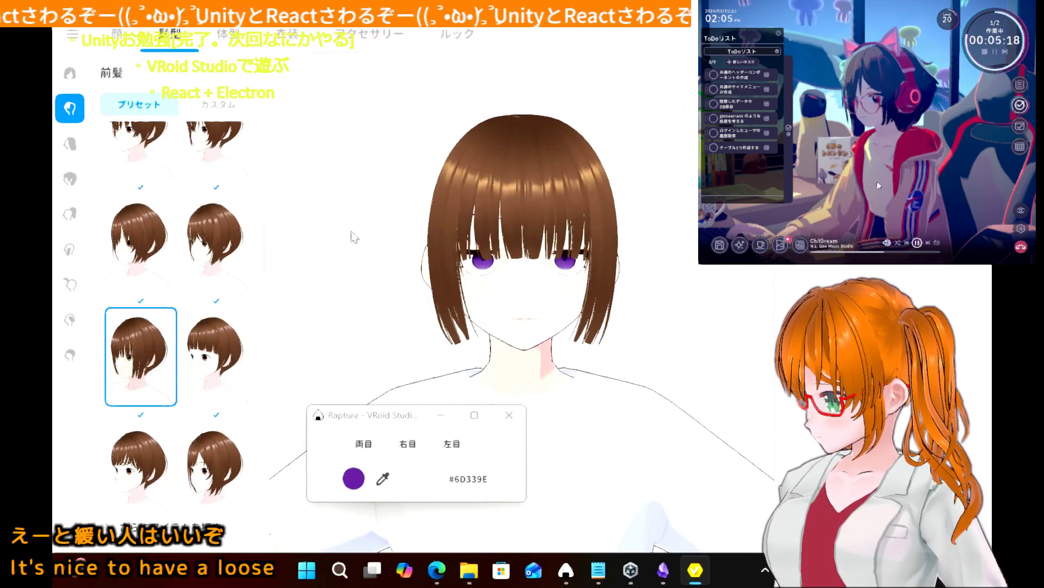
click(140, 239)
- Preview the short-hair, side-swept, eye-level and braided bangs presets
scroll(223, 219, up, 3)
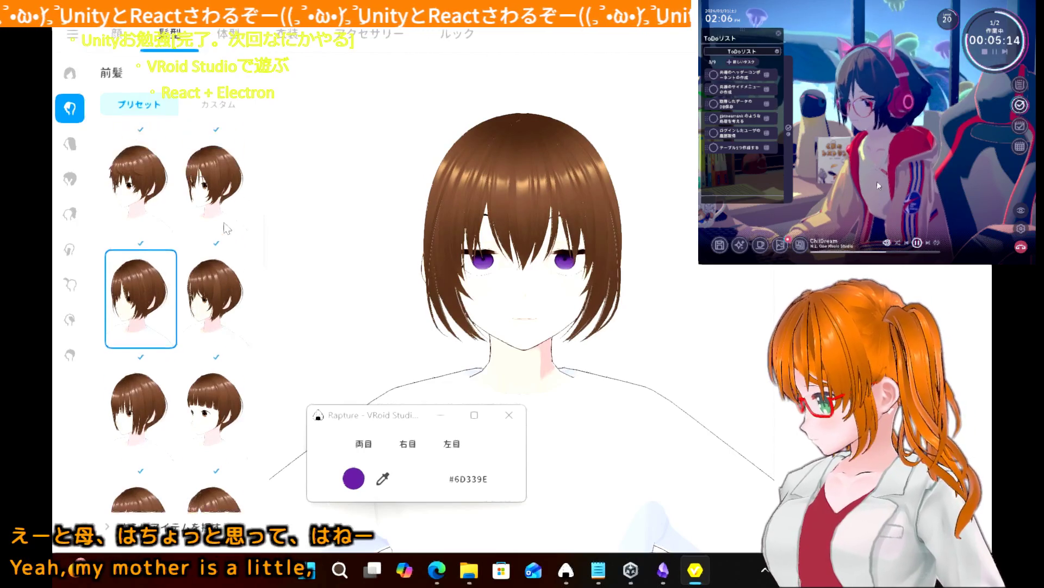
scroll(226, 228, up, 3)
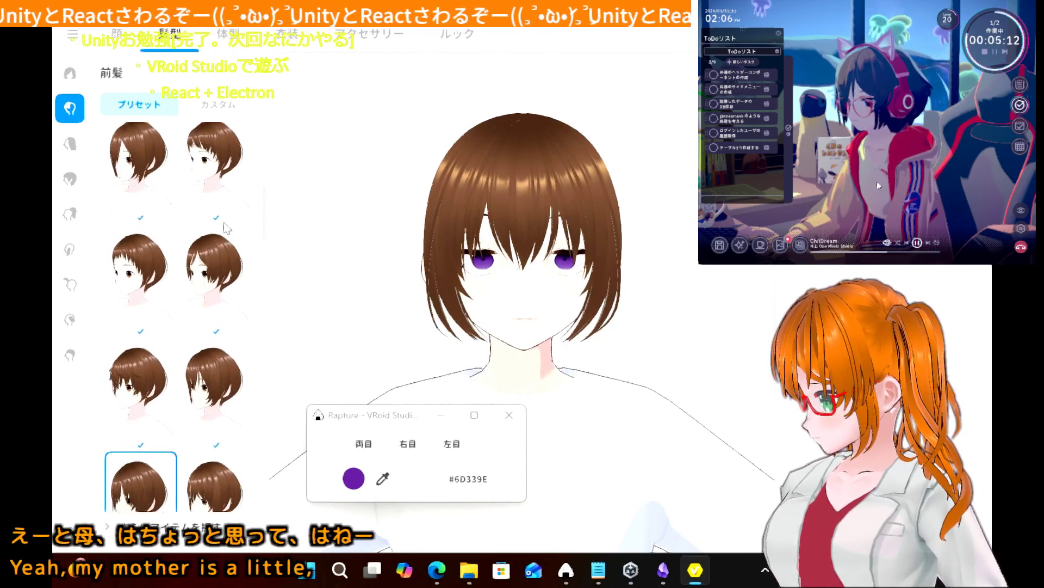
click(169, 247)
scroll(187, 253, up, 1)
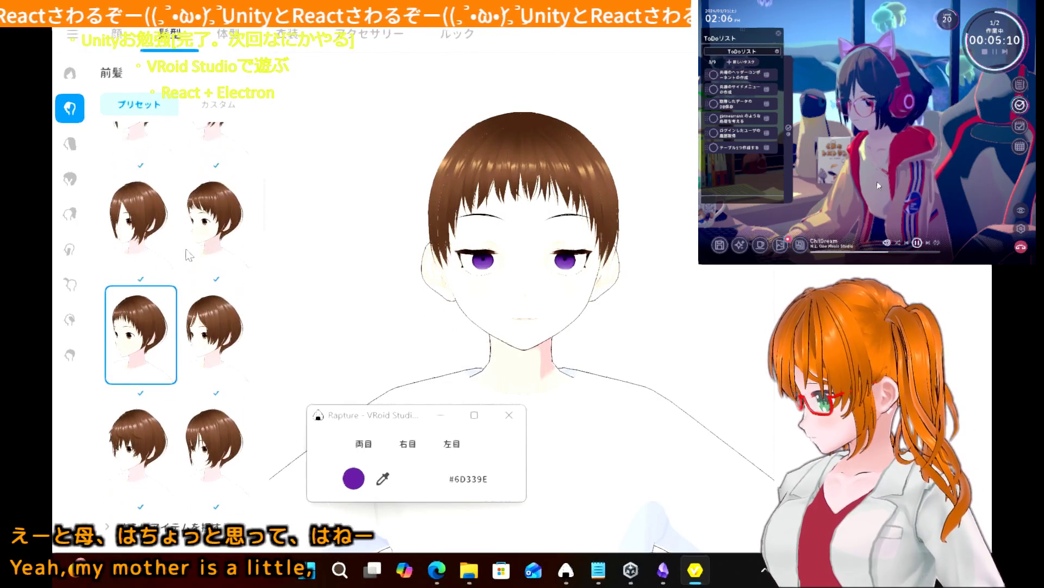
click(188, 255)
click(163, 247)
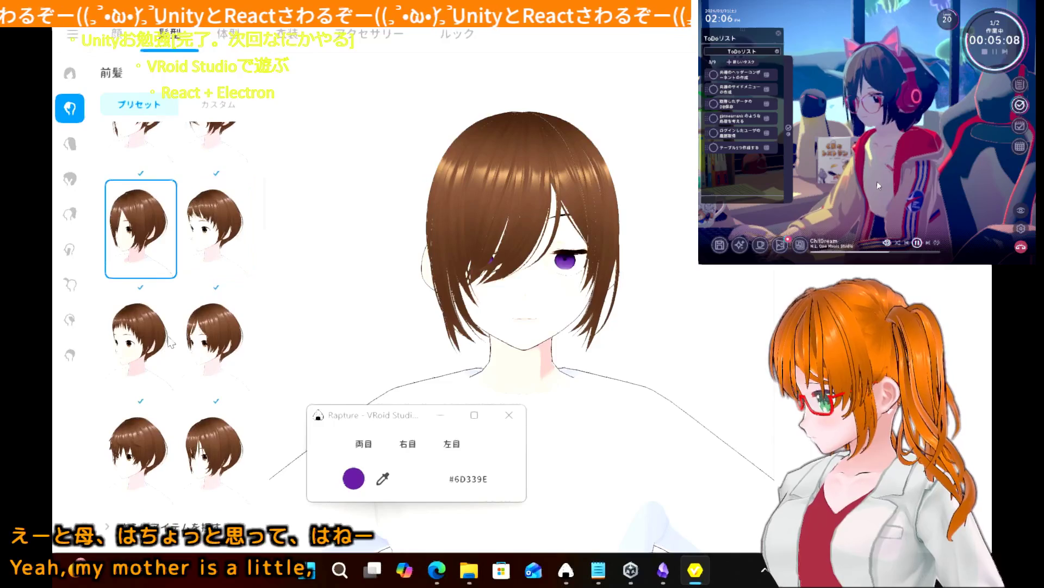
scroll(171, 341, up, 1)
scroll(170, 342, up, 2)
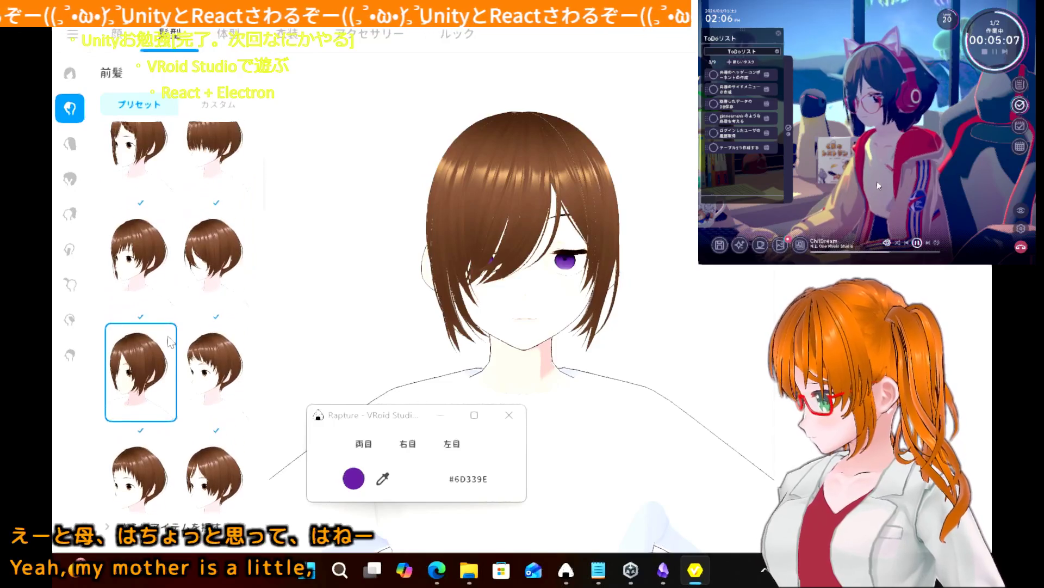
click(155, 286)
scroll(156, 289, up, 2)
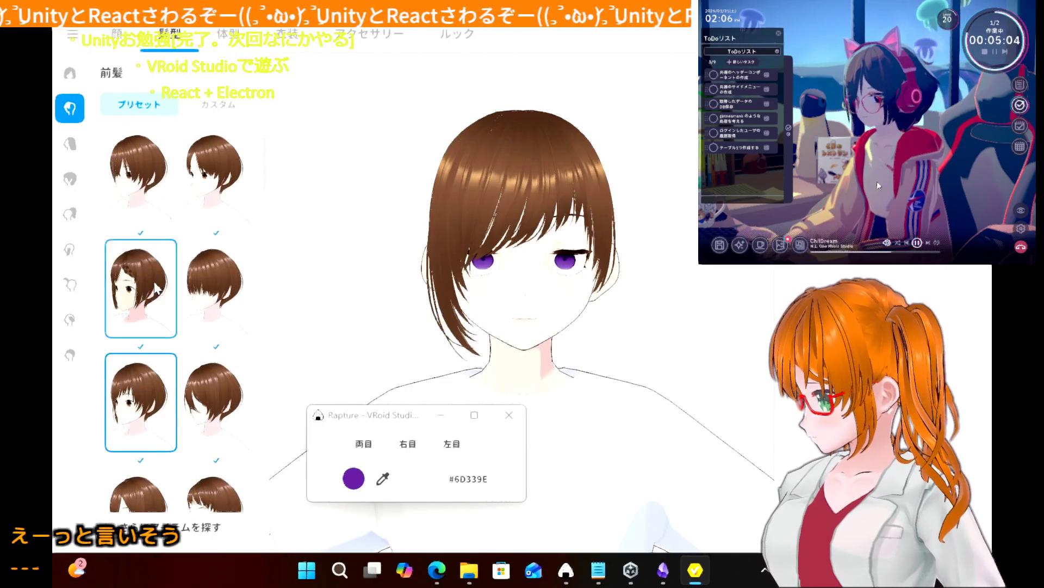
click(156, 289)
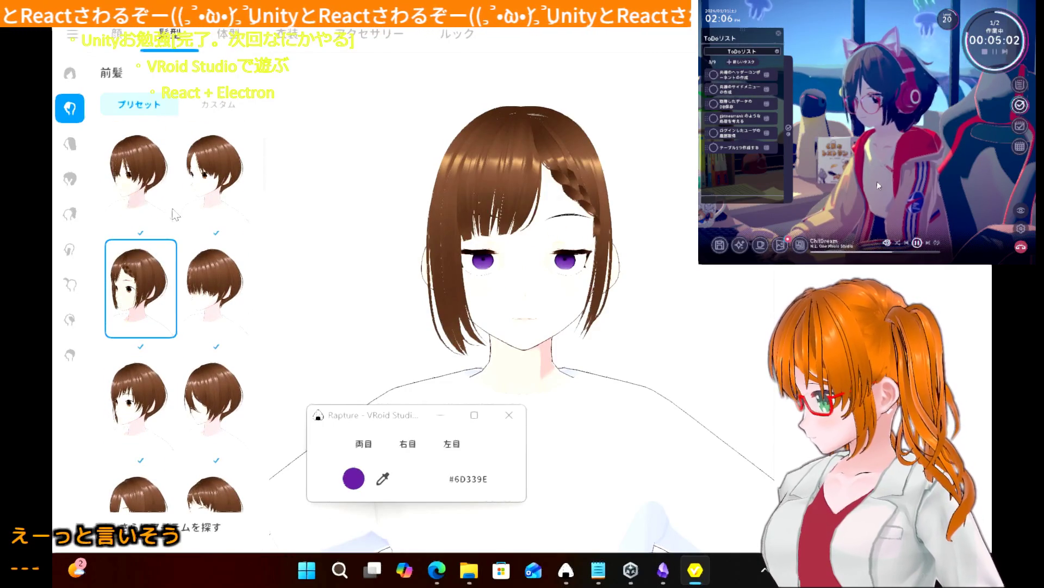
- Try another bob fringe, then pick the top preset to leave the forehead bare
scroll(176, 214, up, 2)
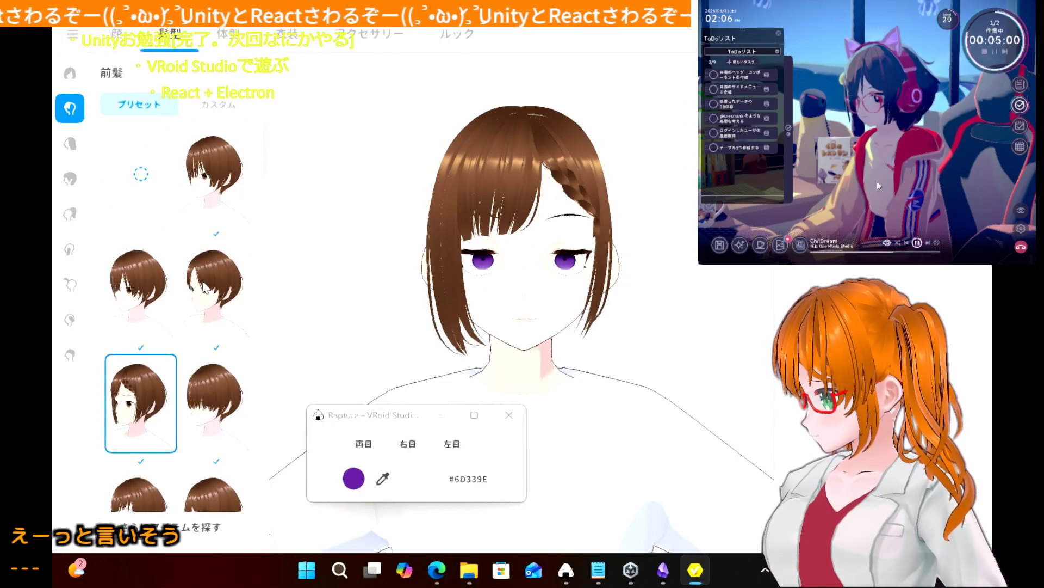
scroll(205, 290, down, 5)
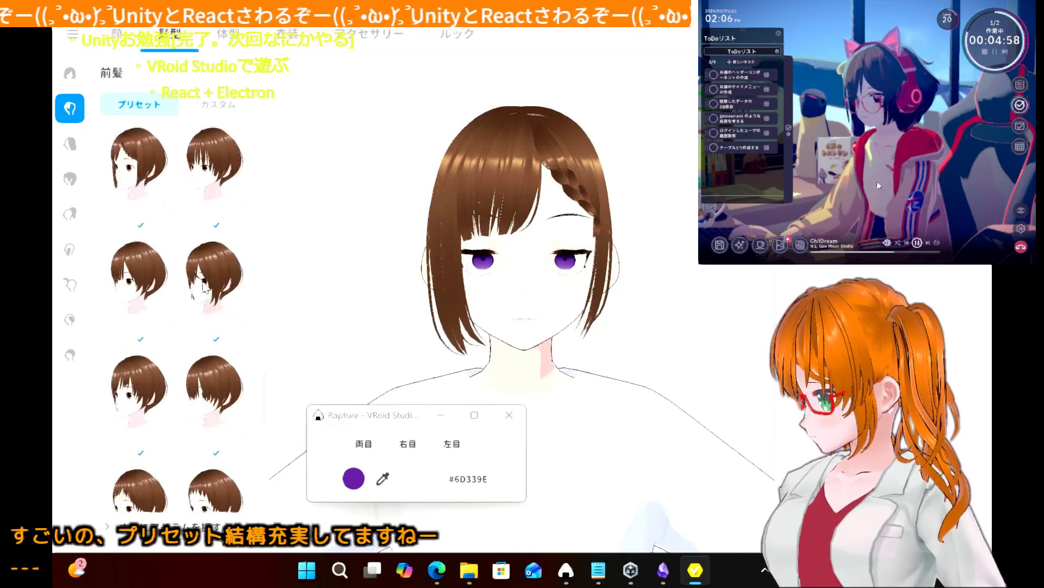
scroll(203, 284, down, 3)
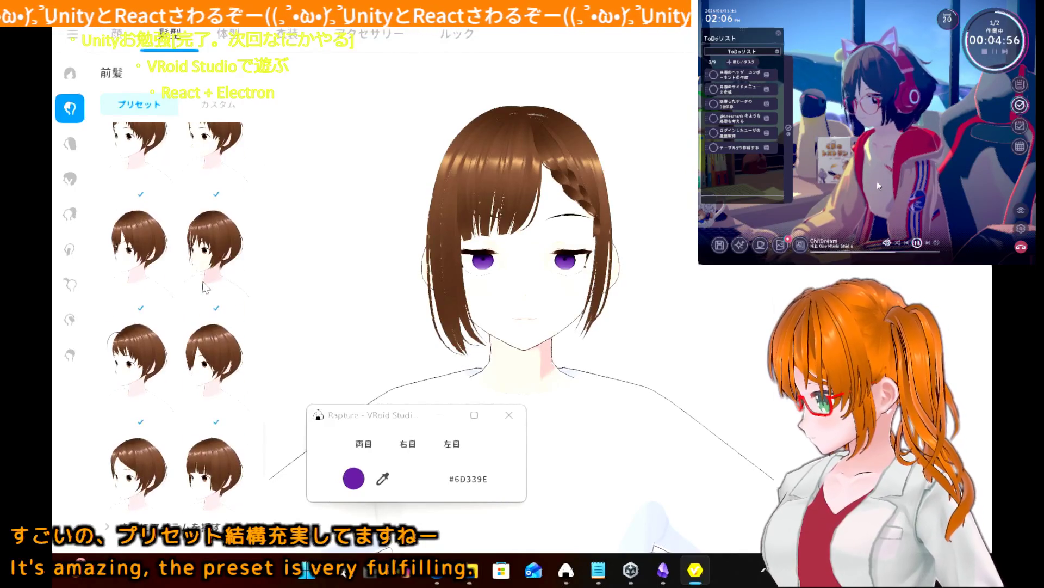
scroll(205, 288, down, 1)
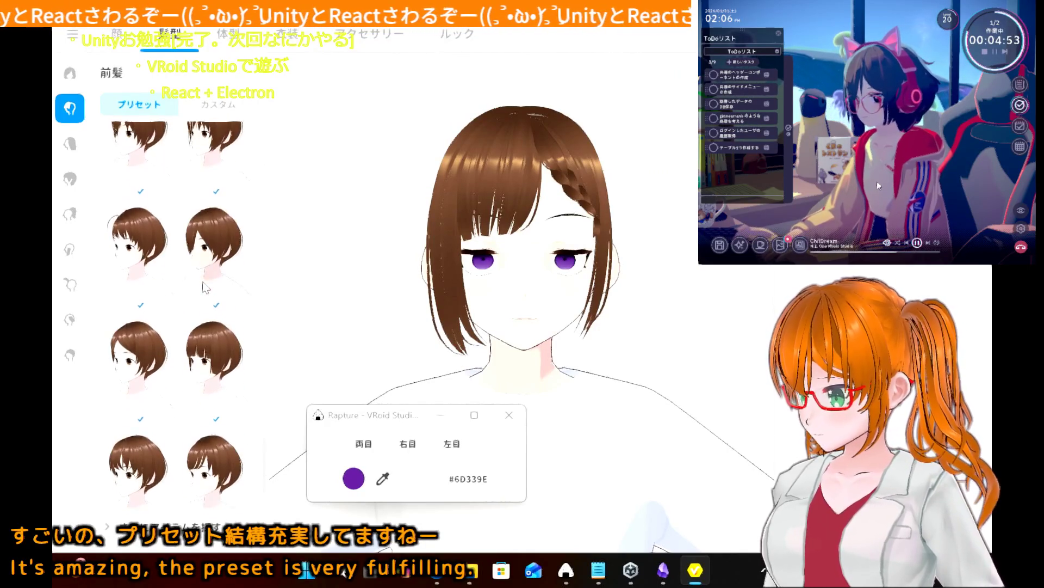
click(202, 220)
scroll(202, 220, down, 1)
scroll(202, 220, down, 2)
click(125, 154)
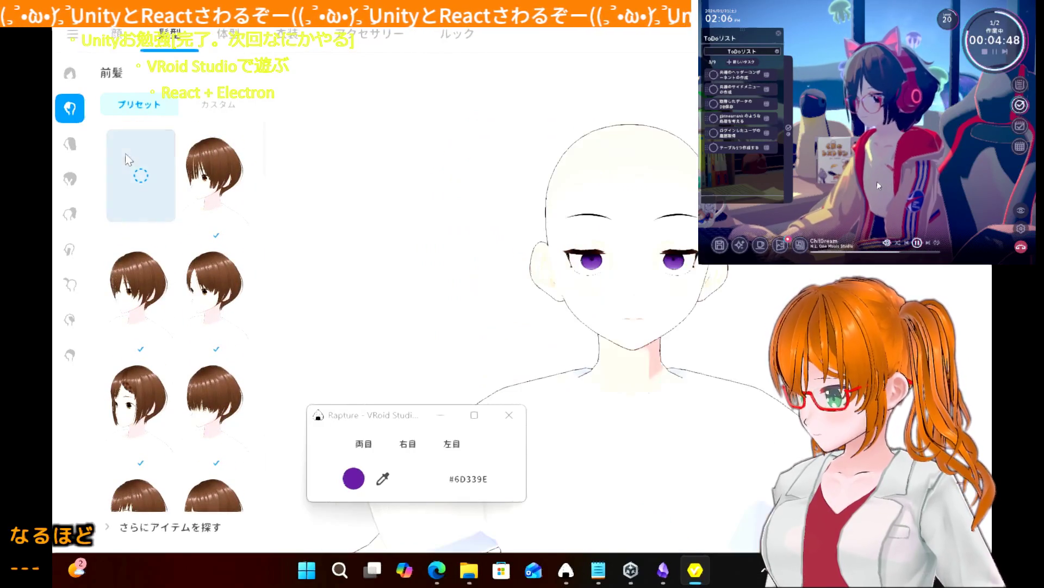
click(222, 104)
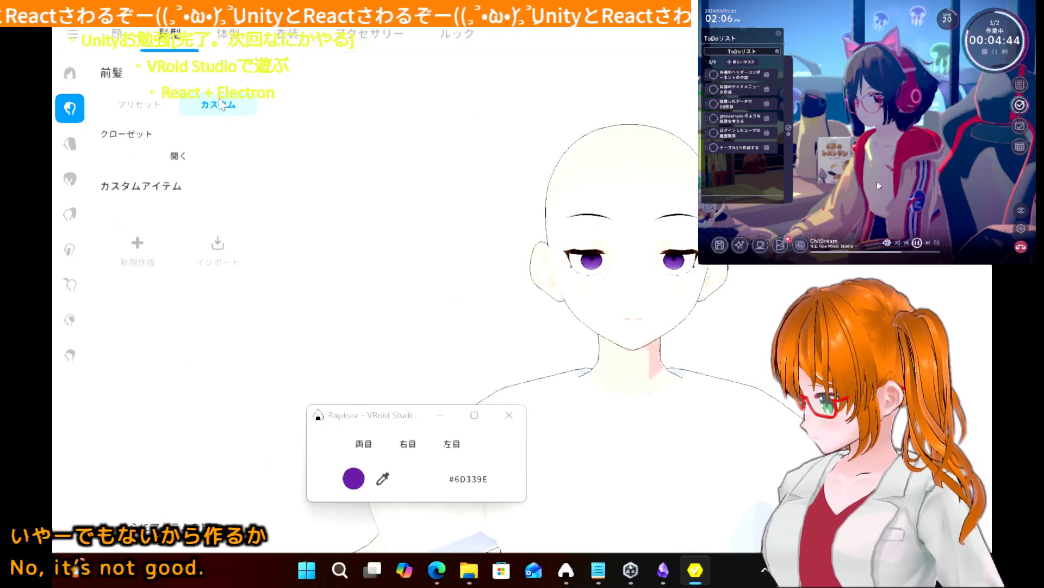
- Create a new custom front-hair item and move the colour picker aside
click(144, 228)
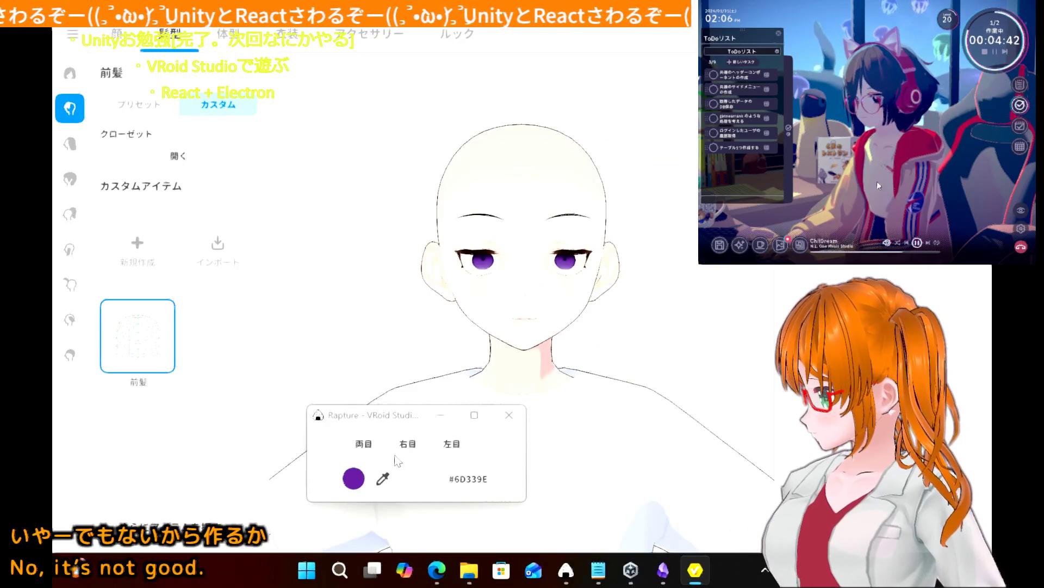
mouse_move(359, 419)
mouse_down()
mouse_move(534, 440)
mouse_move(845, 443)
mouse_up()
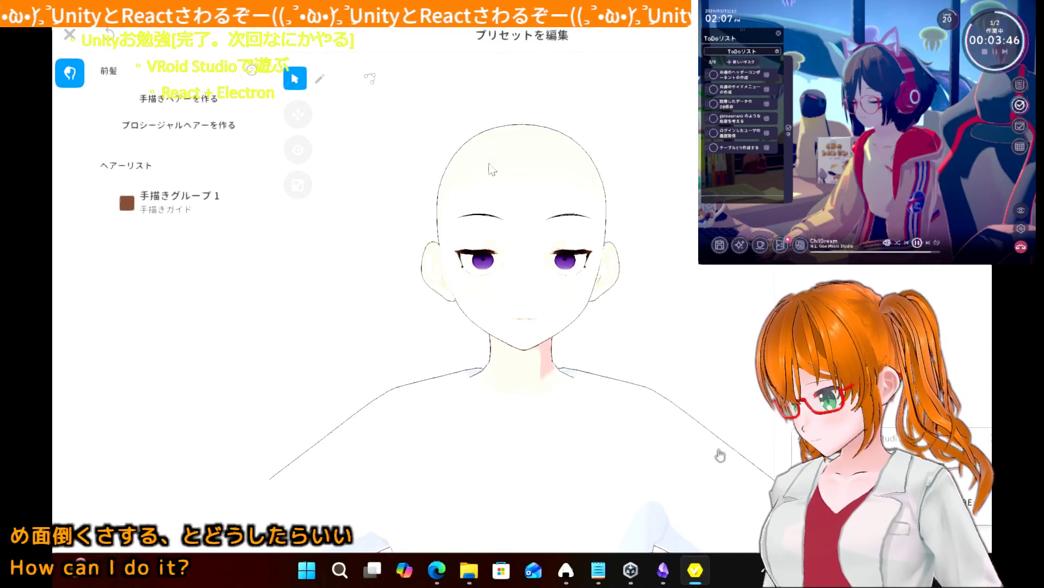
- Give hand-drawn group 1 the green hair colour #5C8246 and zoom in on the head
click(128, 211)
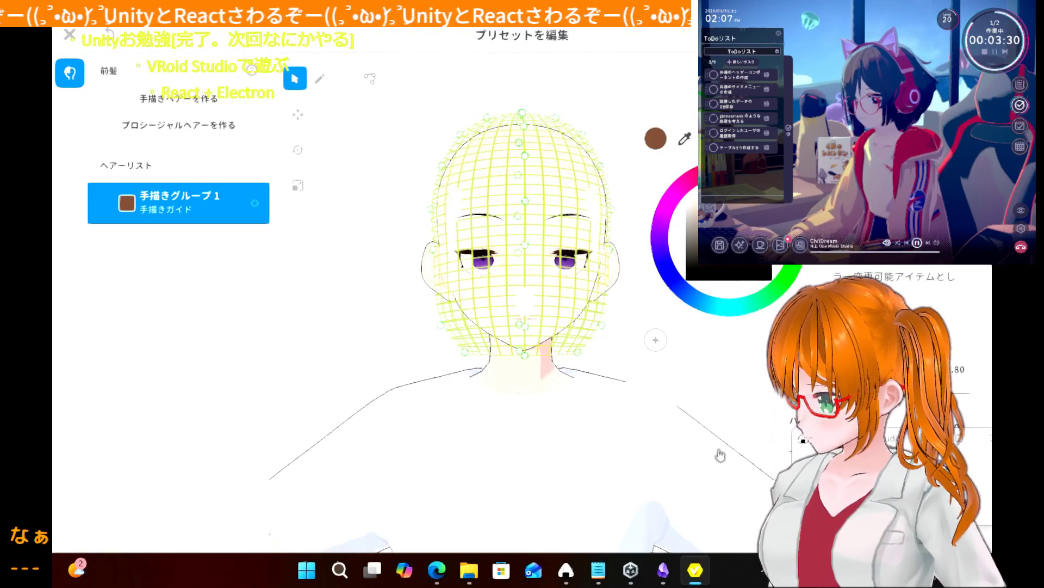
key(ctrl+z)
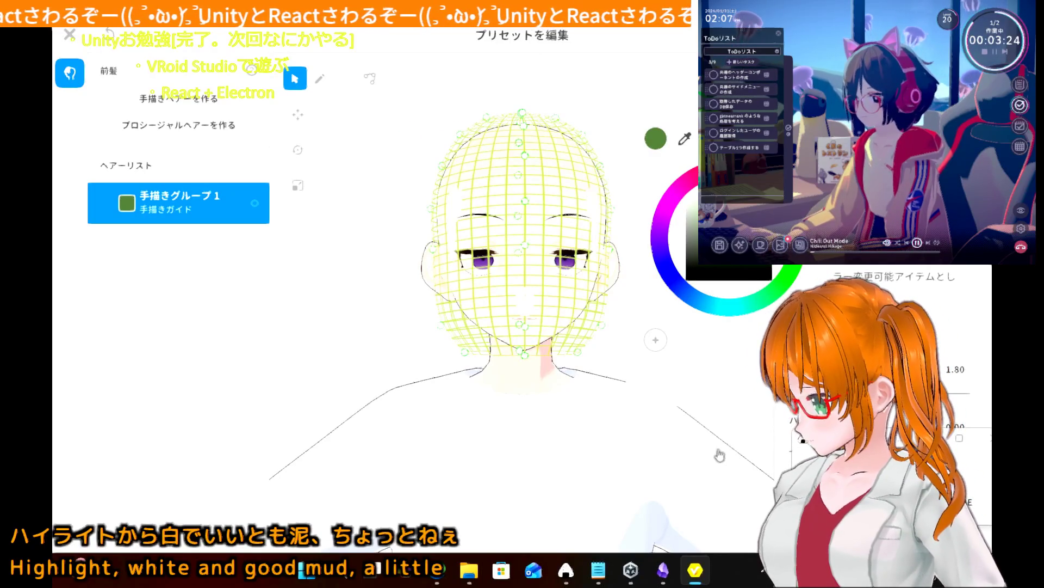
click(648, 105)
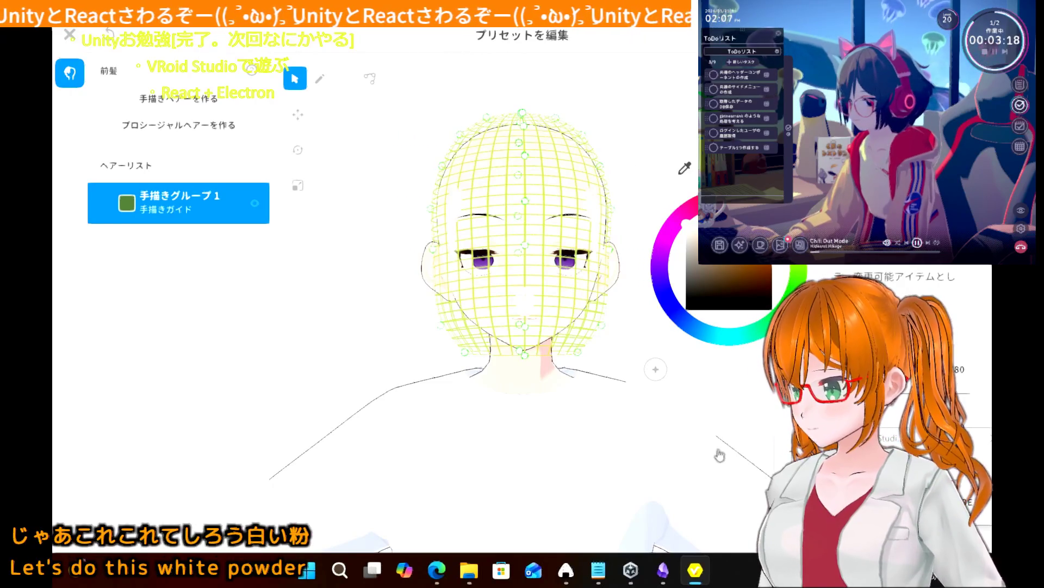
click(720, 454)
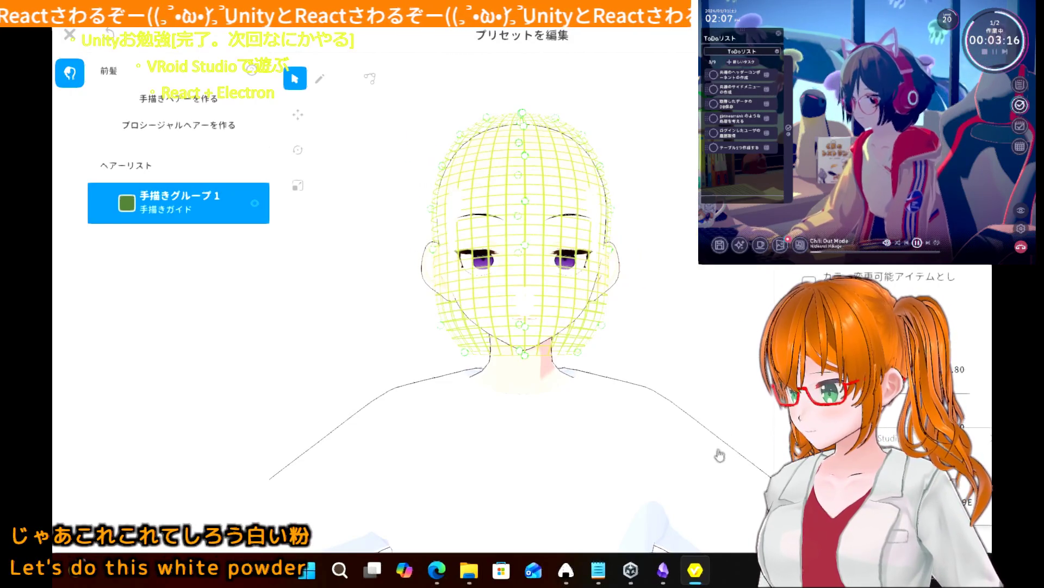
click(651, 216)
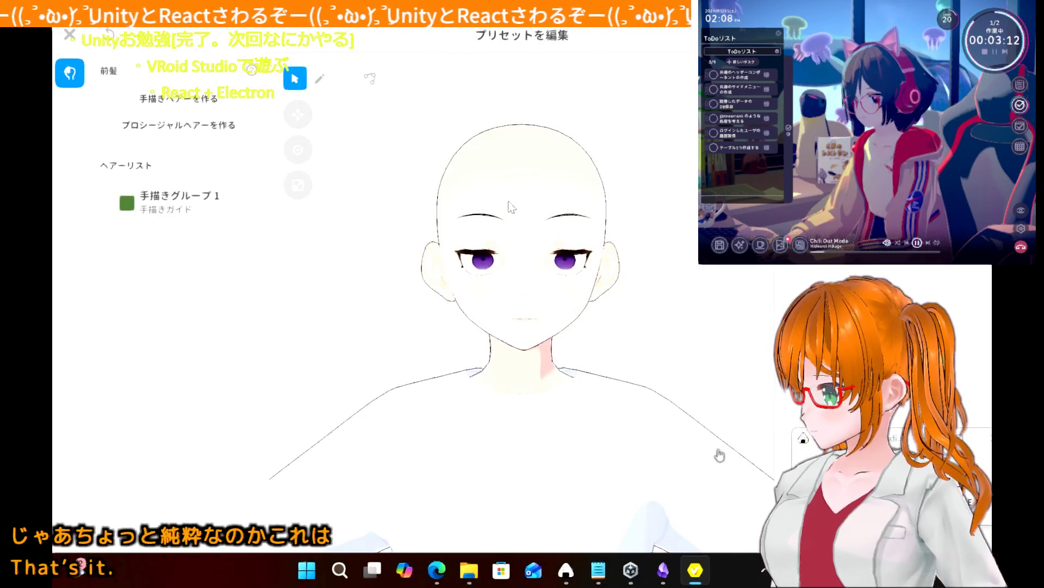
scroll(511, 207, up, 5)
scroll(393, 205, down, 4)
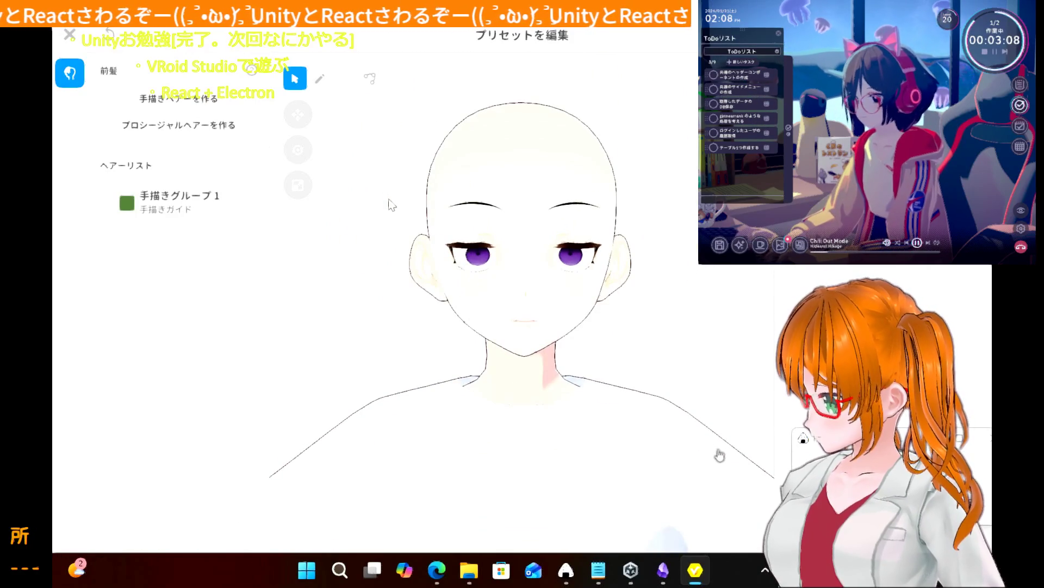
scroll(391, 205, up, 1)
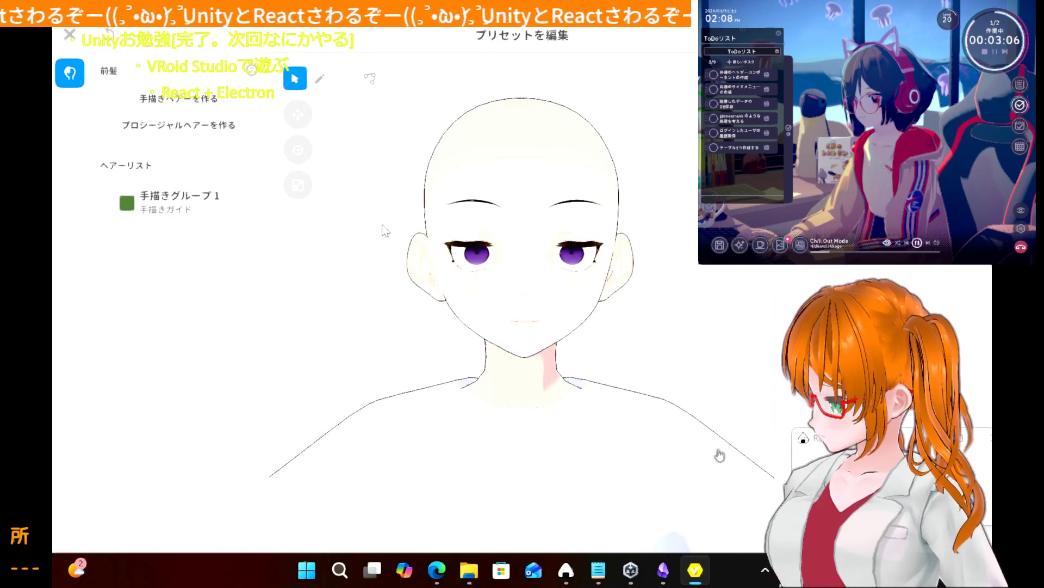
right_drag(385, 242, 383, 230)
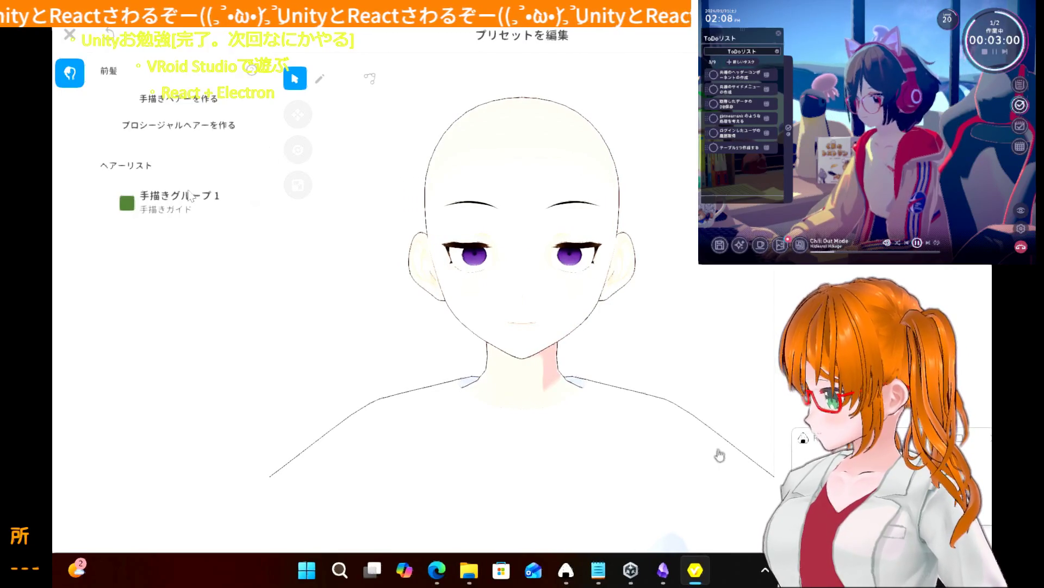
- Pin a Rapture snapshot of the group's green colour picker on screen
click(133, 209)
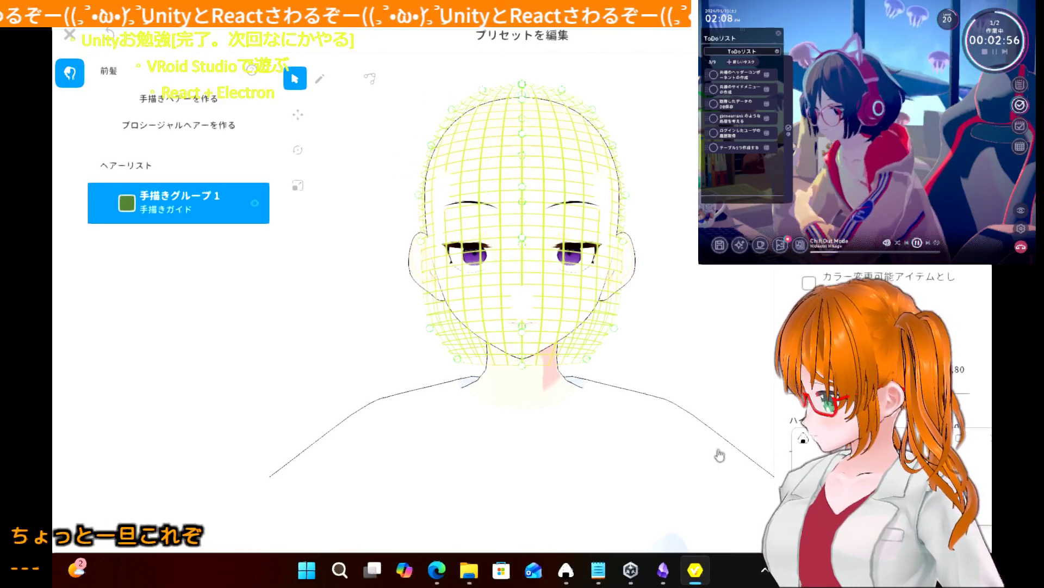
click(719, 455)
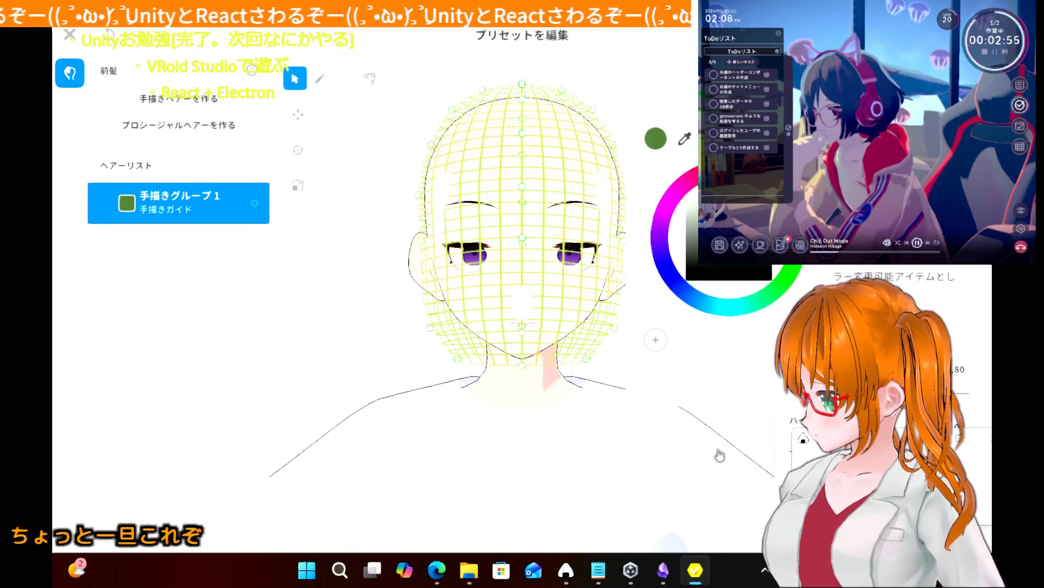
right_click(565, 570)
click(541, 483)
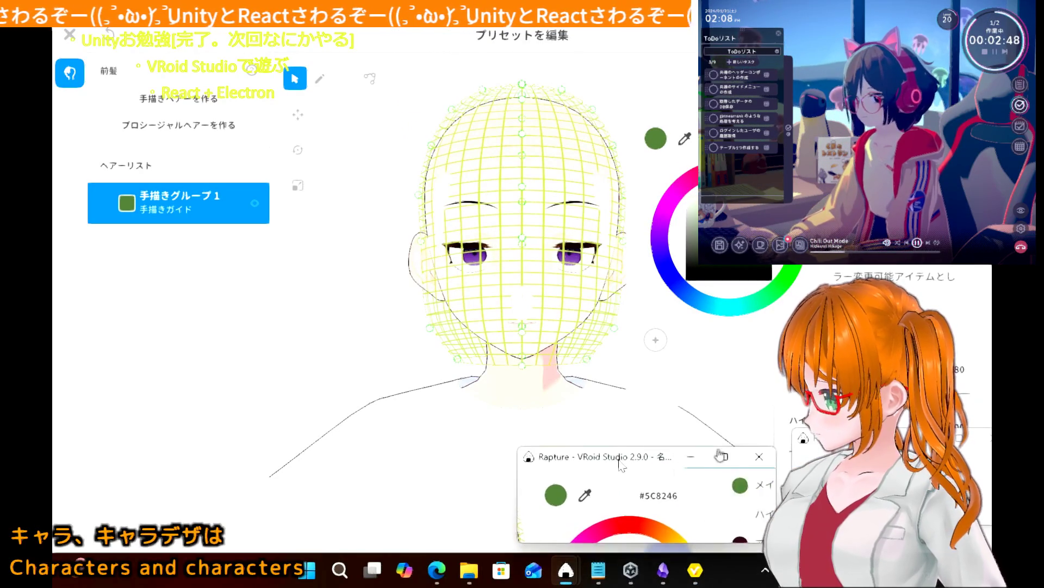
click(450, 60)
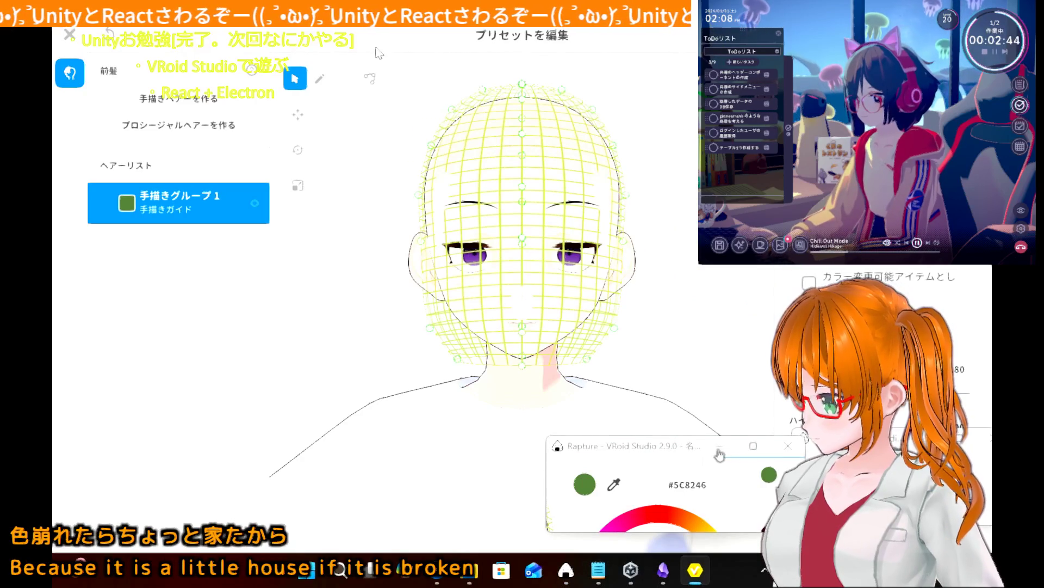
- Test a strand with the pen, hide the colour snapshot, and enlarge and widen the guide
click(320, 79)
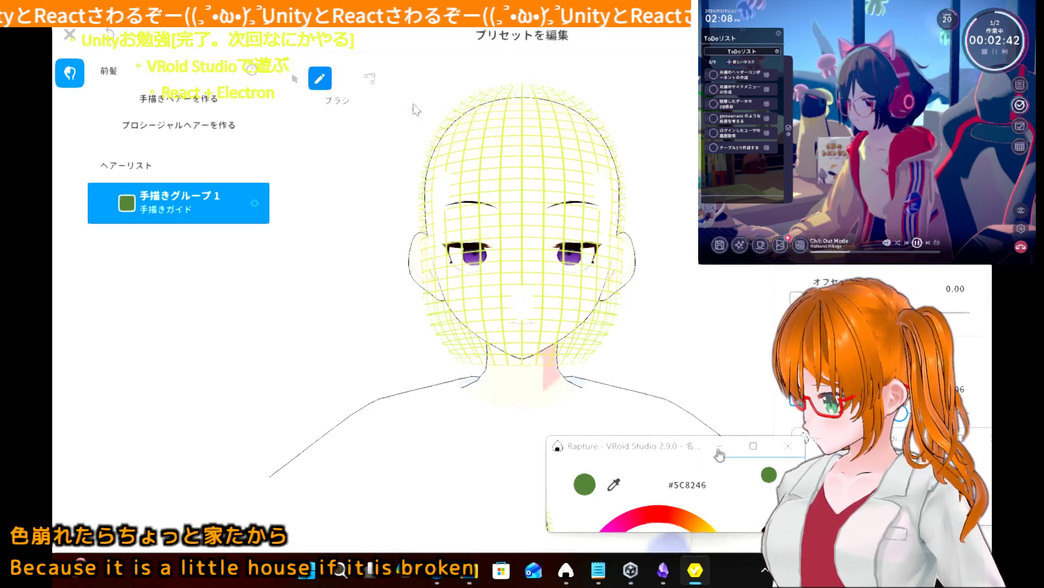
drag(515, 121, 515, 176)
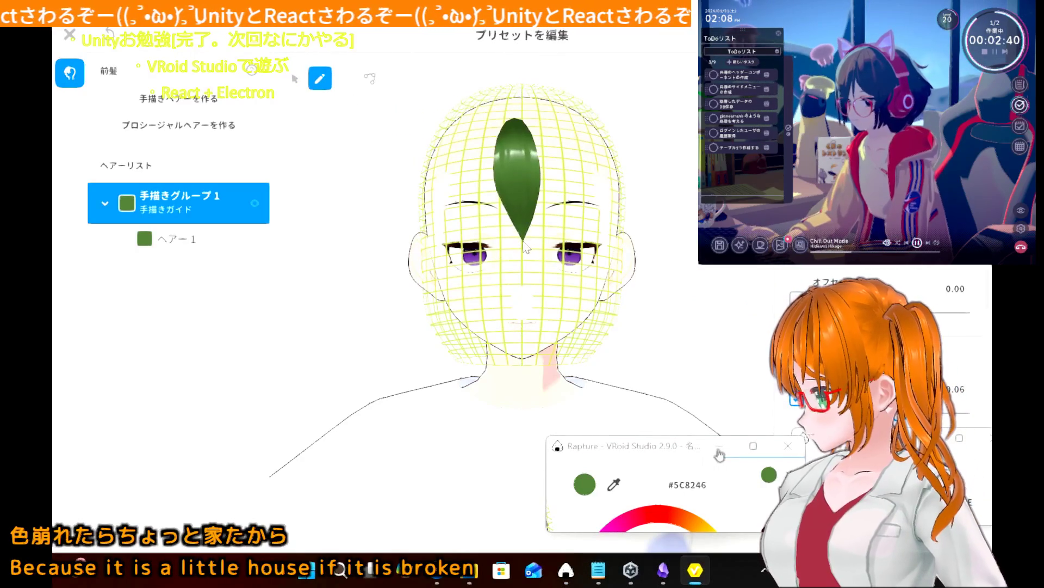
key(ctrl+z)
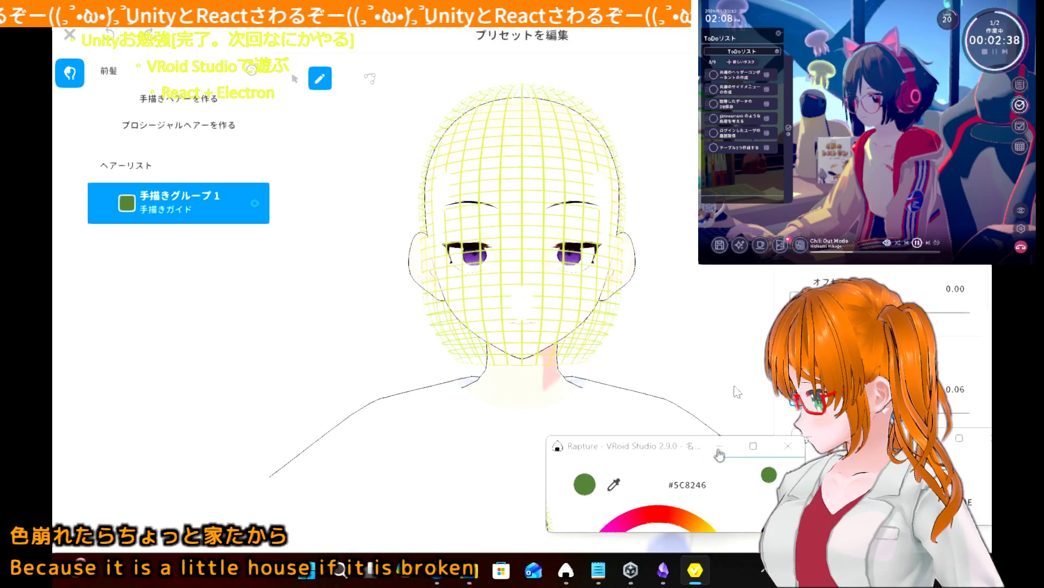
click(719, 450)
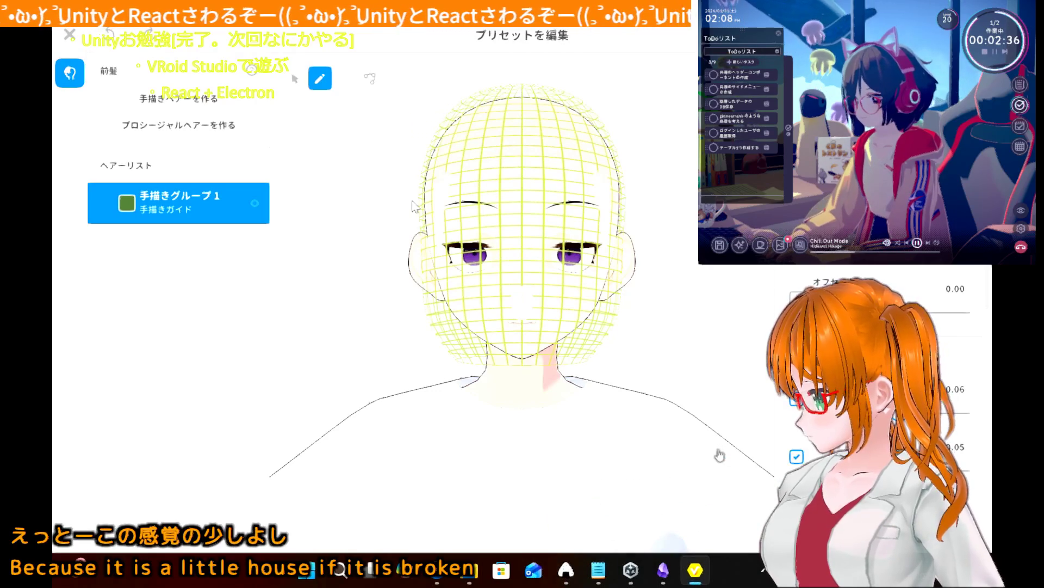
key(ctrl+z)
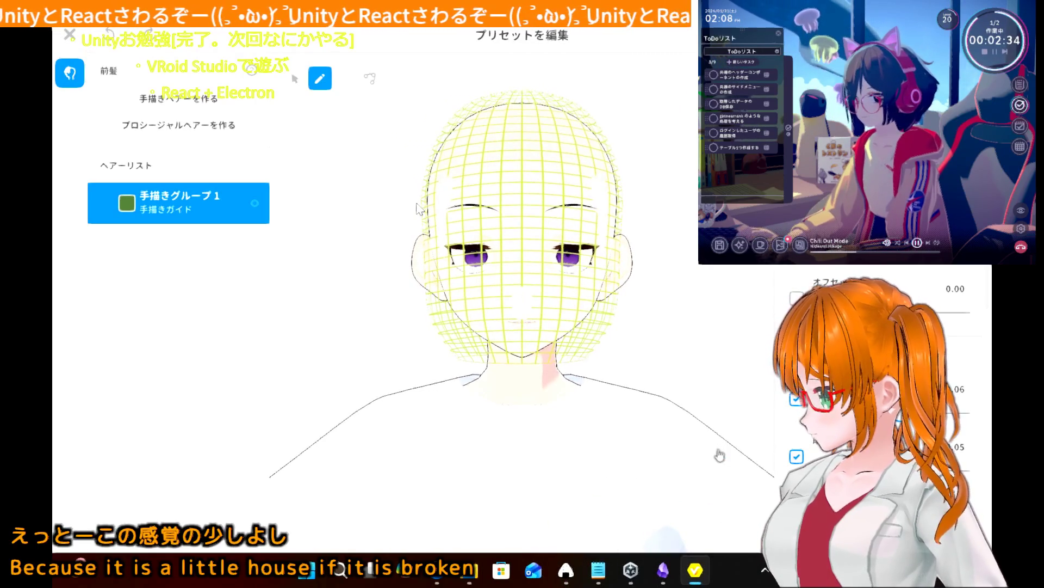
key(ctrl+z)
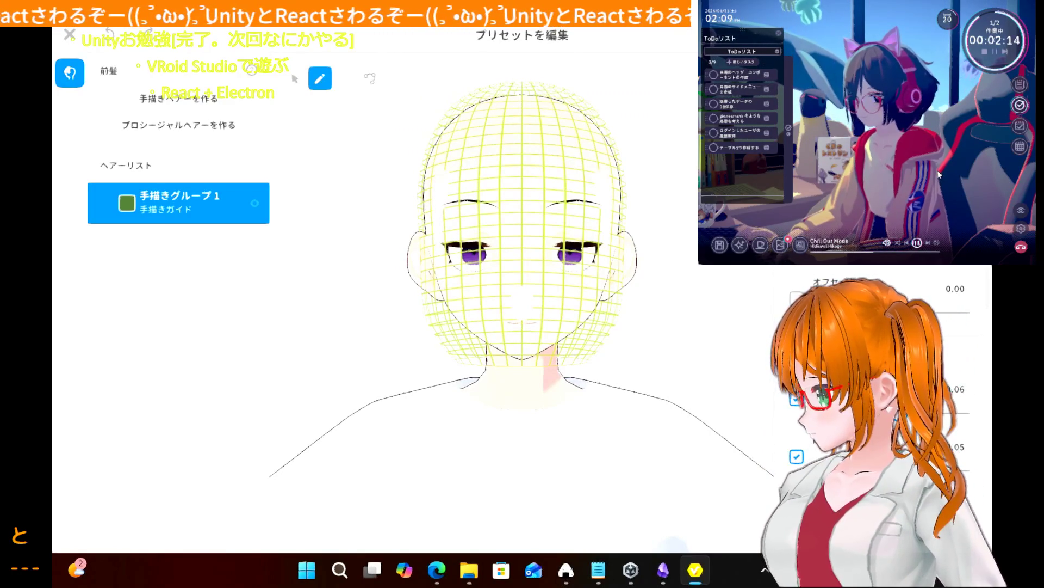
scroll(881, 381, down, 2)
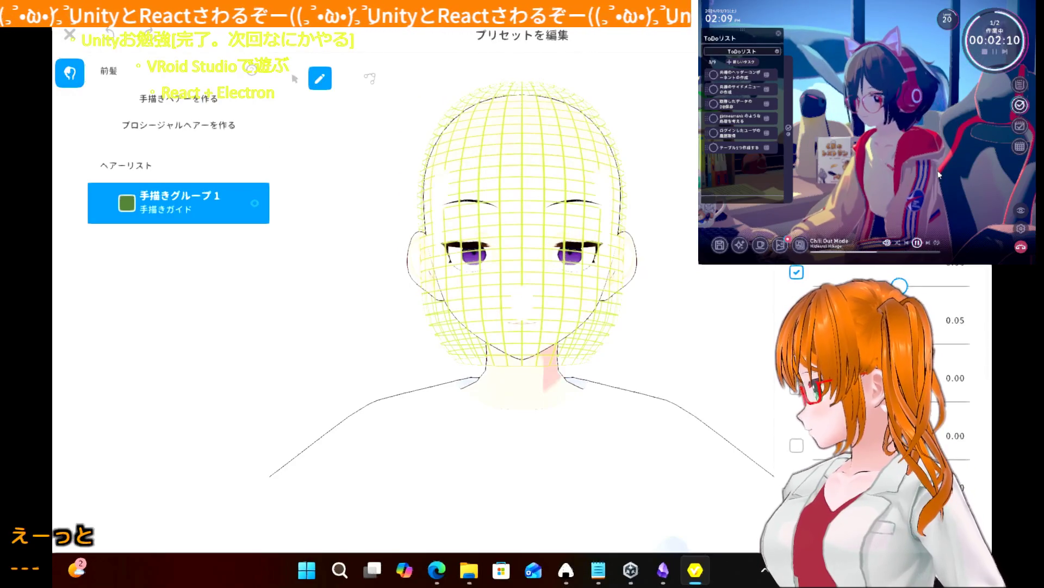
scroll(882, 381, down, 2)
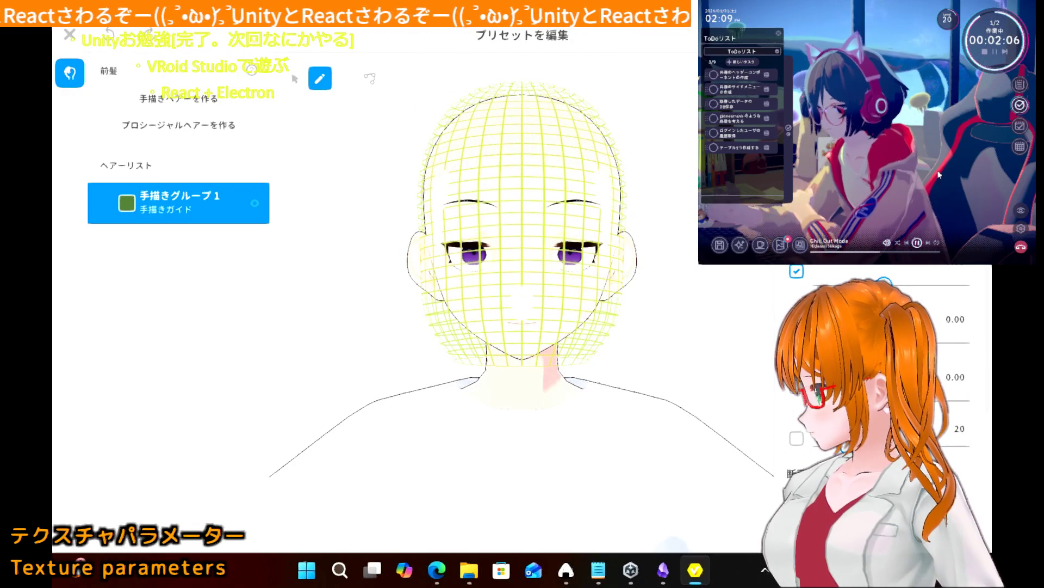
- Try diagonal and forehead test strands, undoing each so the group stays empty
drag(488, 129, 424, 269)
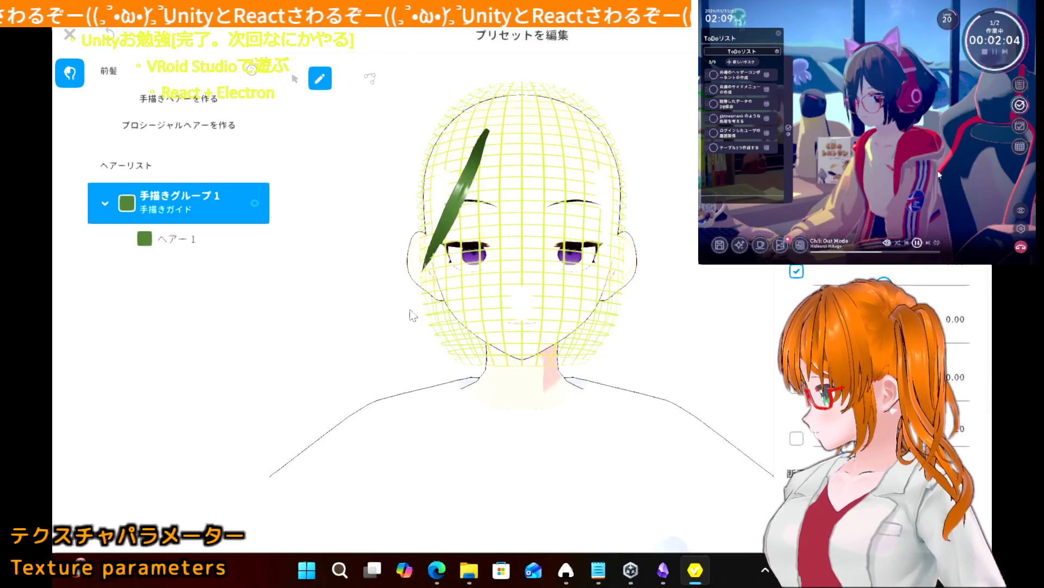
key(ctrl+z)
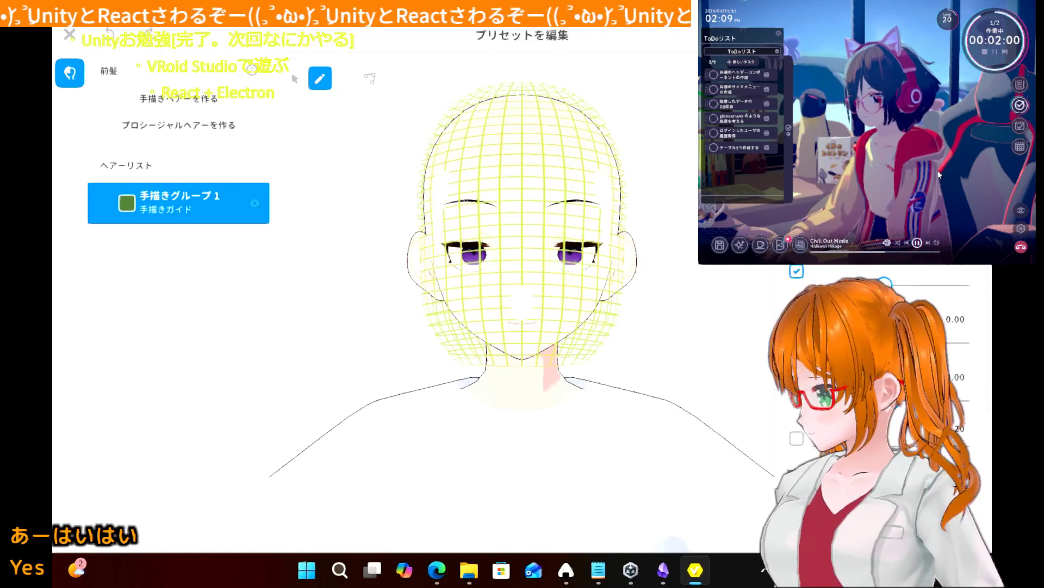
drag(511, 96, 507, 236)
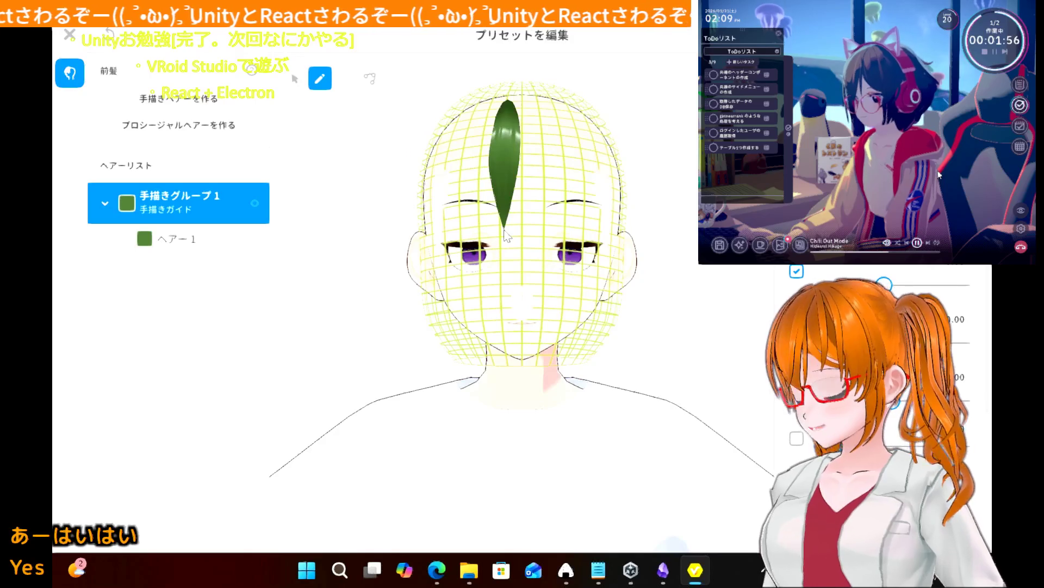
key(ctrl+z)
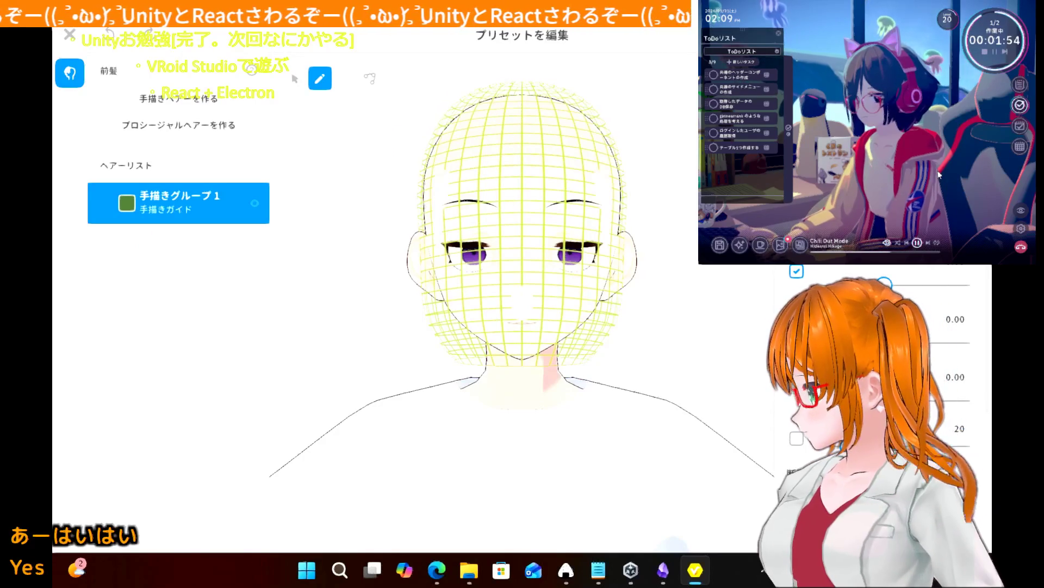
drag(526, 98, 526, 250)
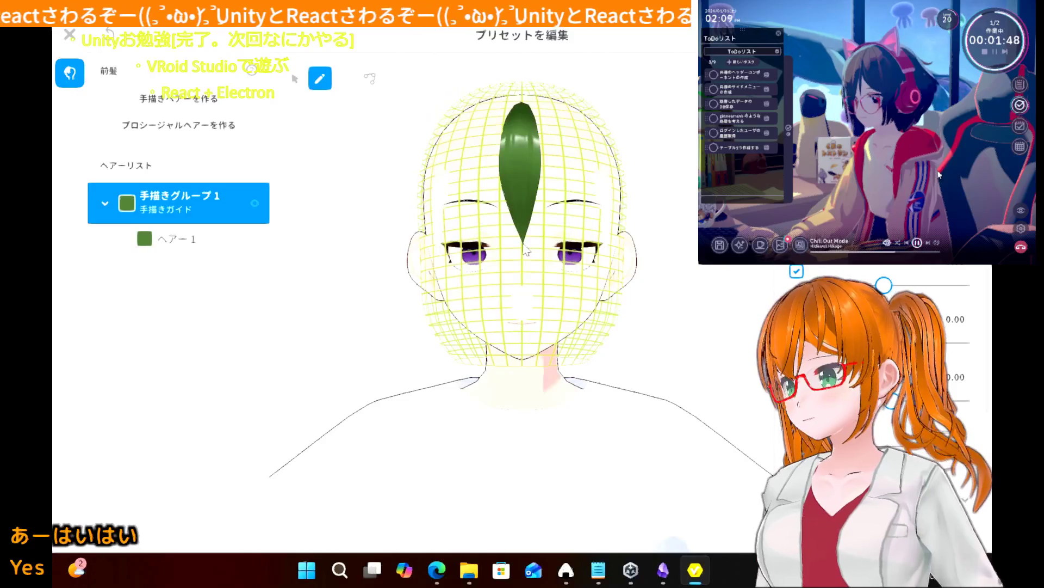
key(ctrl+z)
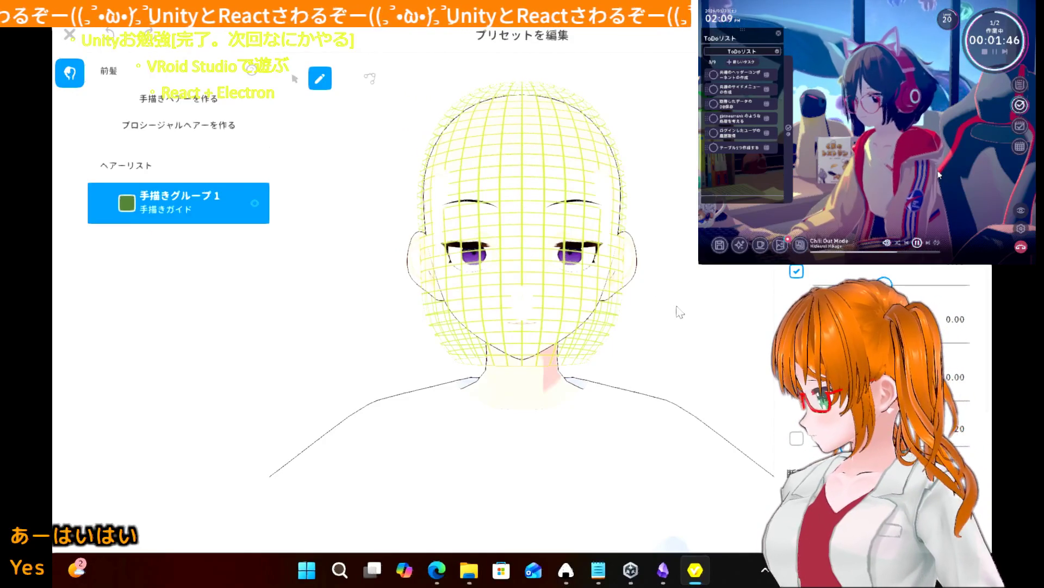
scroll(870, 375, down, 3)
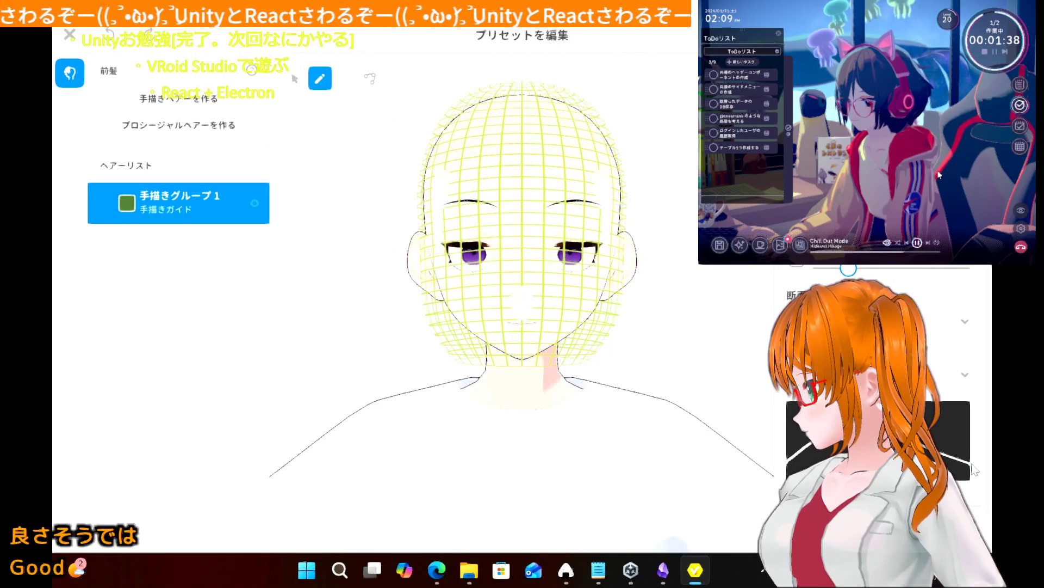
- Draw the first central strand down to the eye and a second sweeping right
mouse_move(526, 92)
mouse_down()
mouse_move(523, 223)
mouse_move(537, 246)
mouse_up()
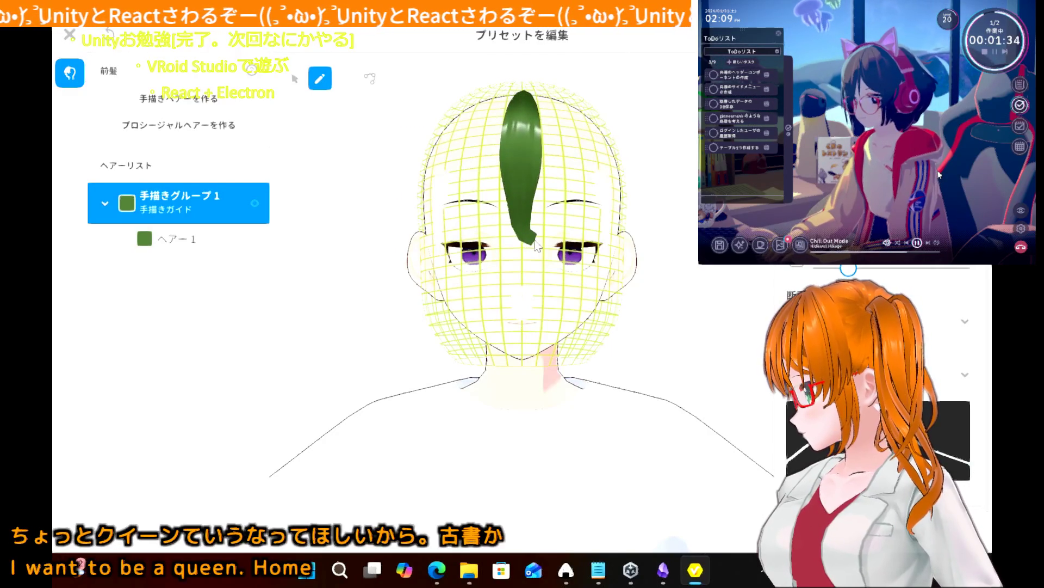
key(ctrl+z)
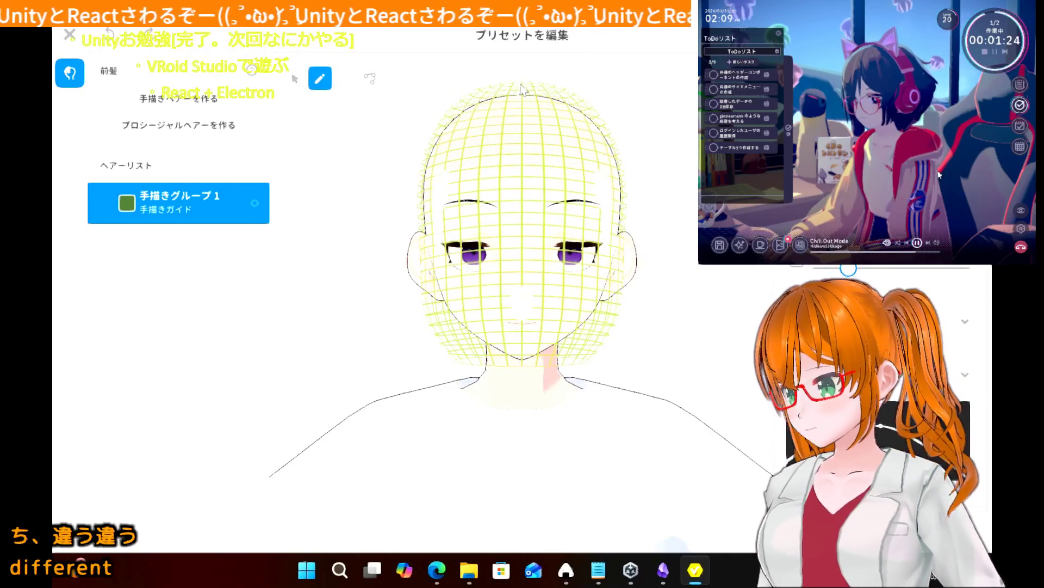
mouse_move(521, 89)
mouse_down()
mouse_move(509, 198)
mouse_move(535, 252)
mouse_up()
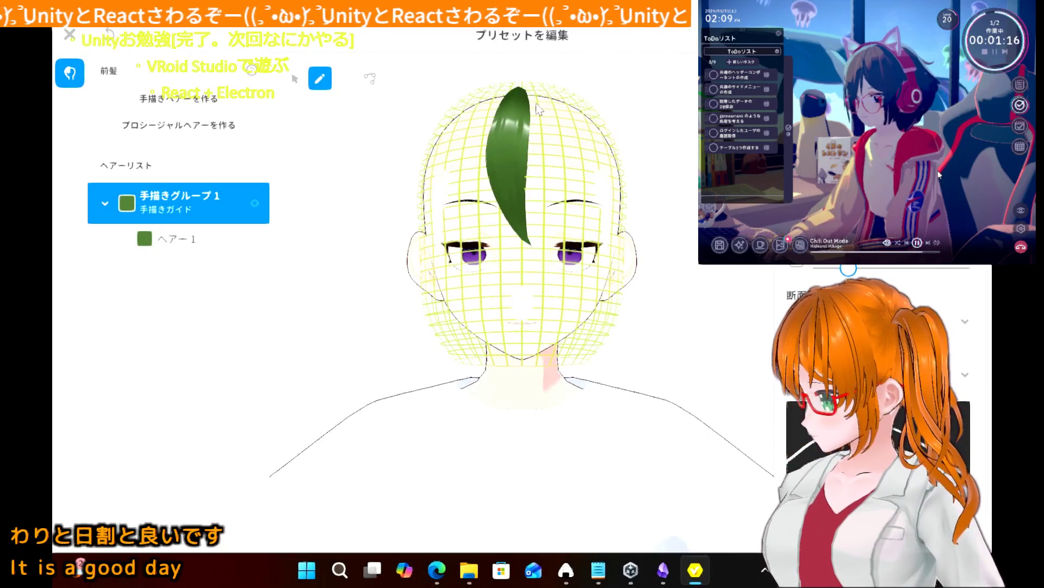
drag(533, 98, 590, 217)
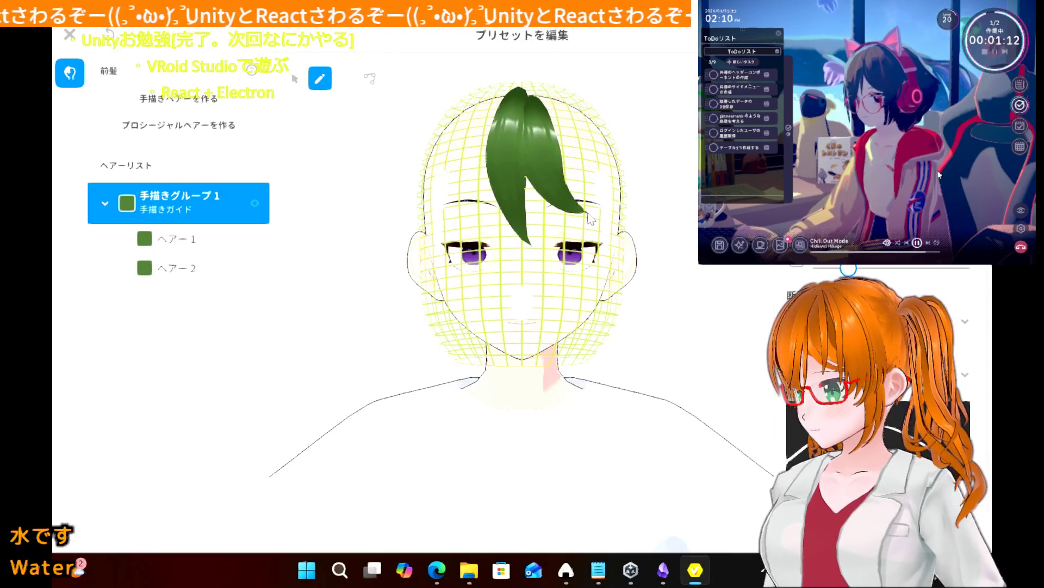
key(ctrl+z)
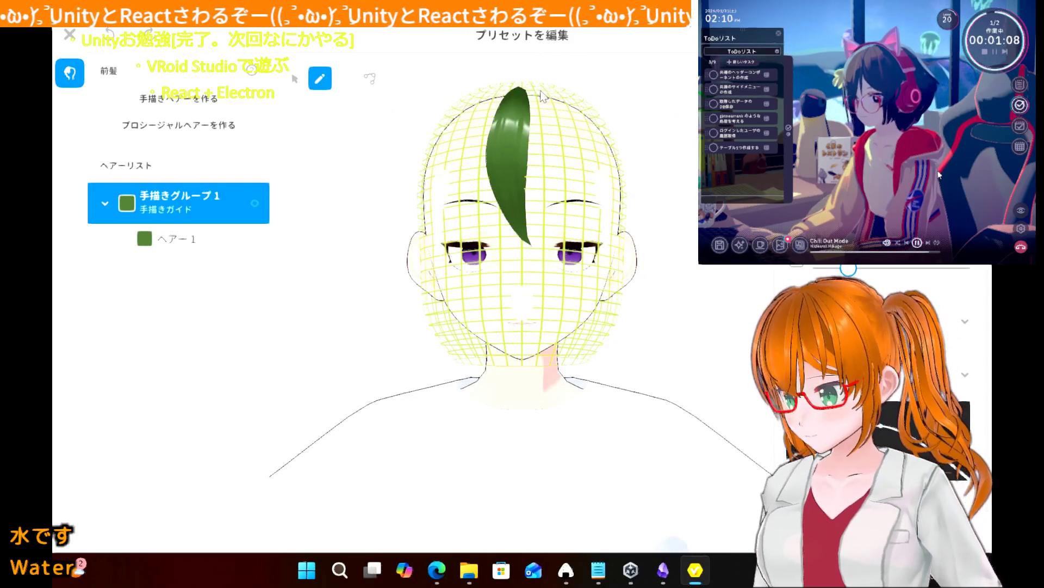
drag(535, 97, 602, 233)
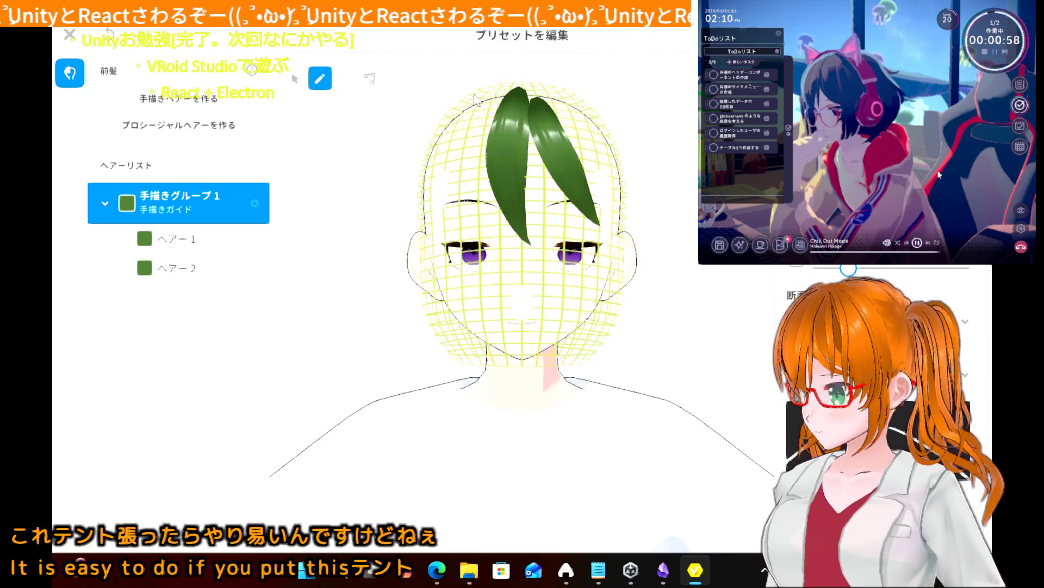
- Draw a third strand down the left forehead, redrawing it until it fits
mouse_move(505, 95)
mouse_down()
mouse_move(483, 104)
mouse_move(424, 221)
mouse_up()
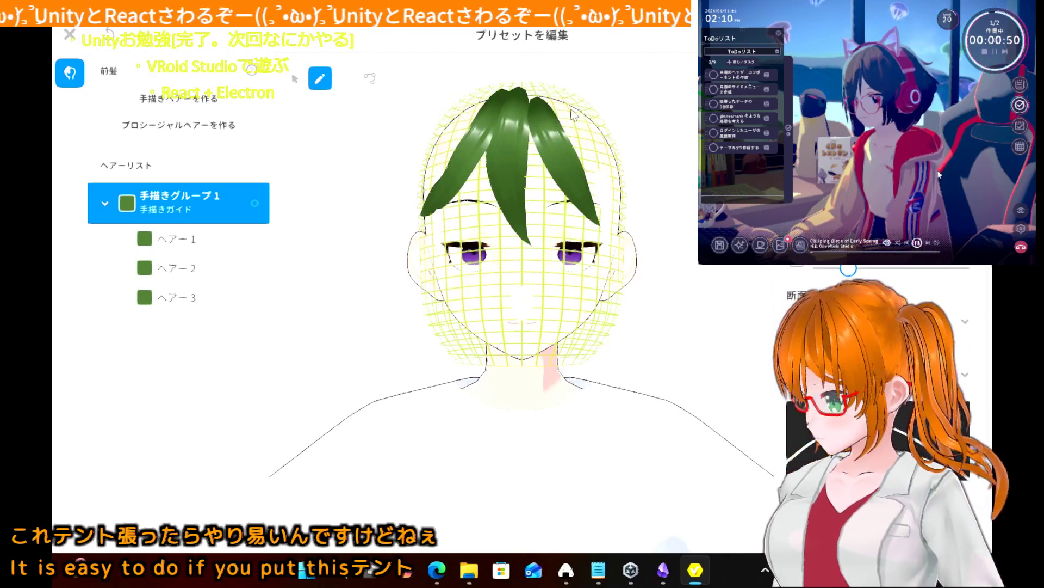
key(ctrl+z)
drag(506, 92, 432, 193)
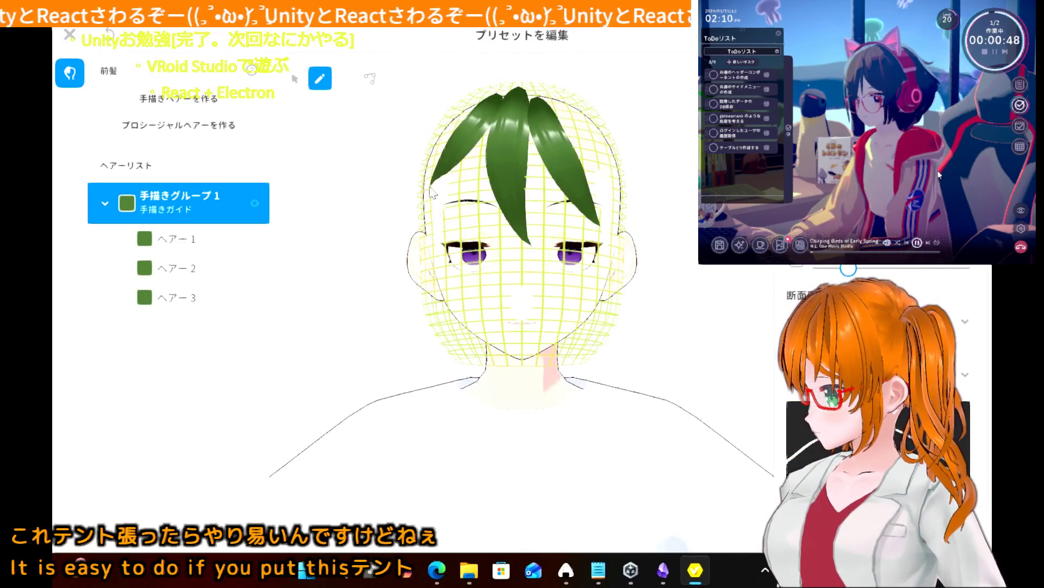
key(ctrl+z)
drag(506, 90, 441, 226)
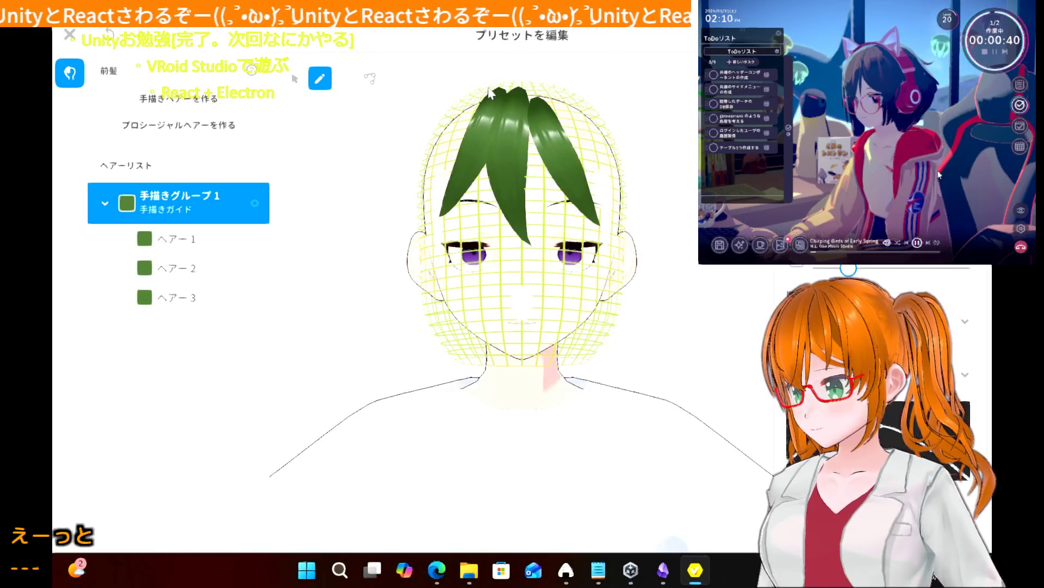
mouse_move(477, 94)
mouse_down()
mouse_move(449, 298)
mouse_move(456, 309)
mouse_up()
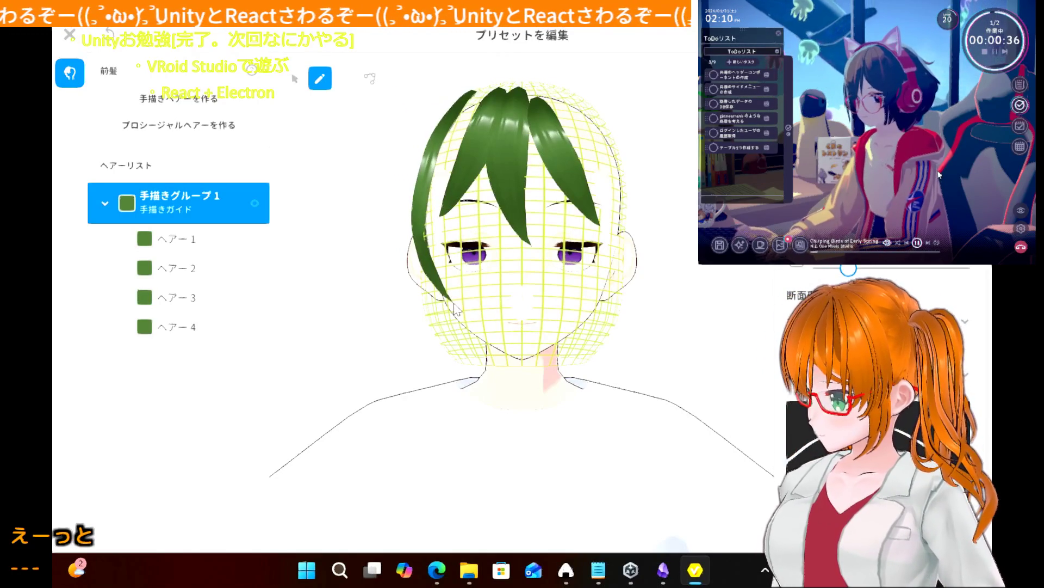
key(ctrl+z)
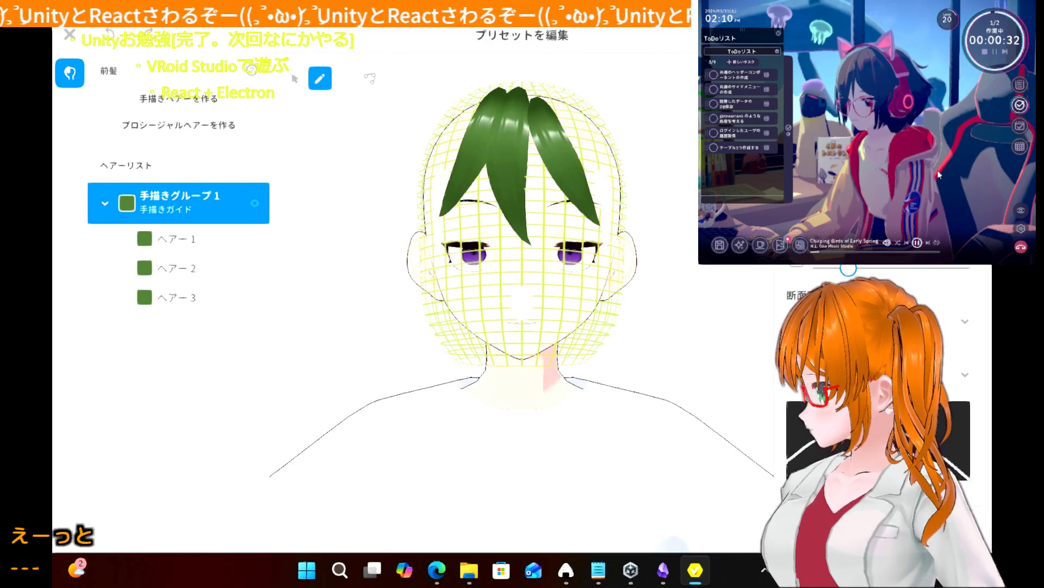
- Preview the bangs, then add strands past the left eye and down the right side
click(491, 76)
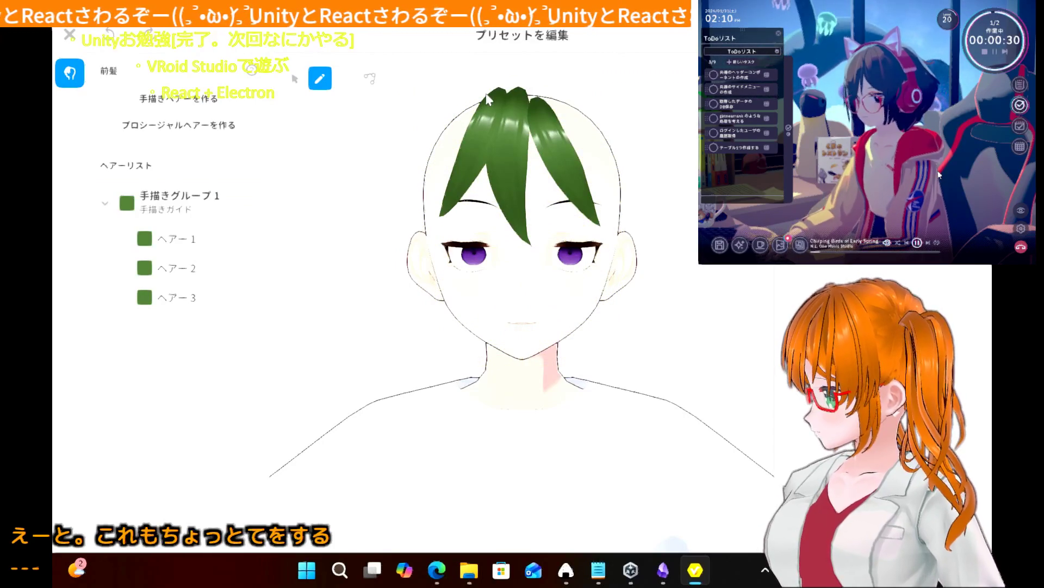
click(197, 205)
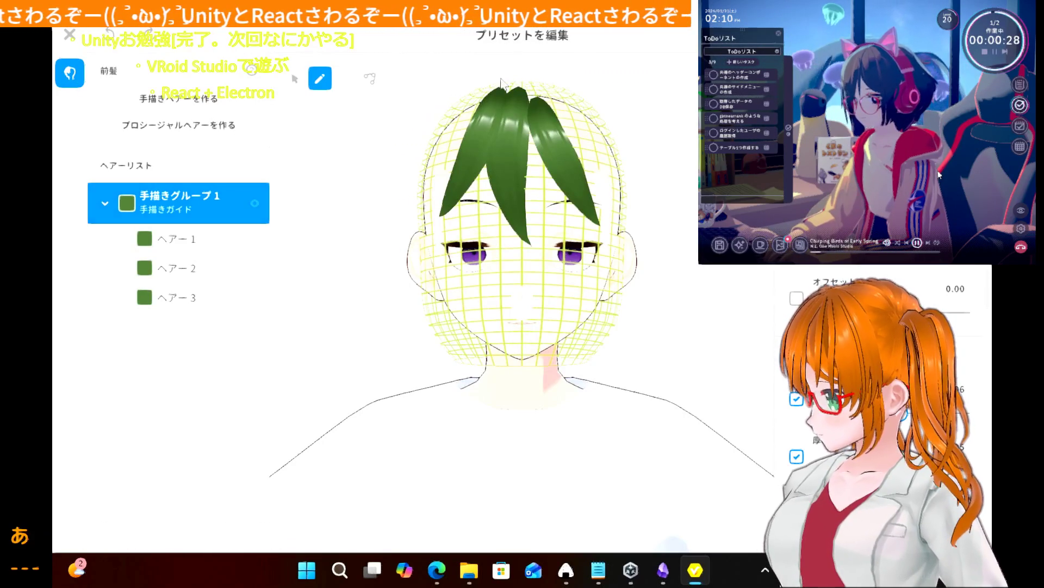
mouse_move(478, 102)
mouse_down()
mouse_move(436, 231)
mouse_move(439, 268)
mouse_up()
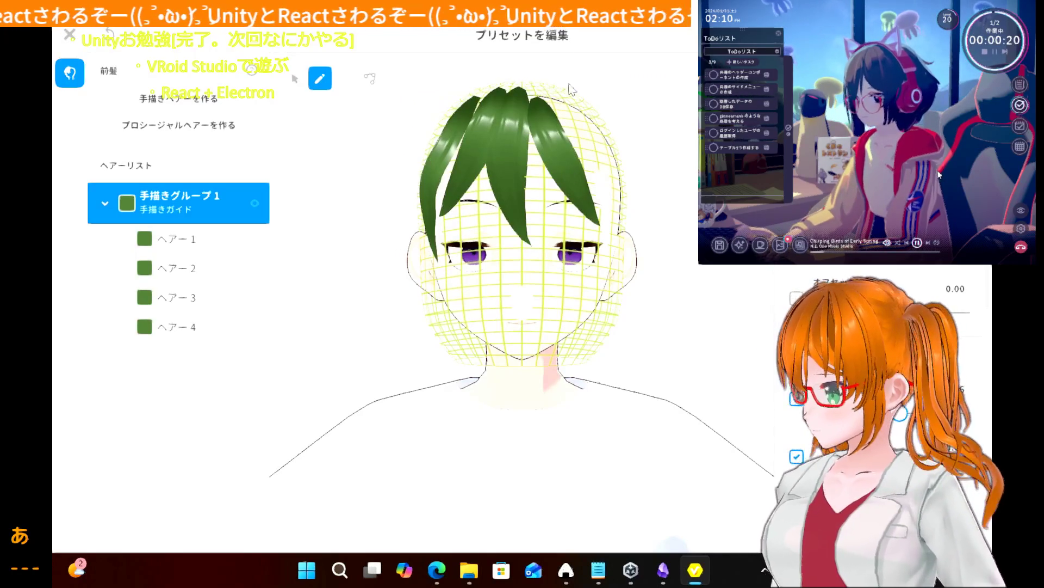
mouse_move(561, 91)
mouse_down()
mouse_move(621, 261)
mouse_move(615, 278)
mouse_up()
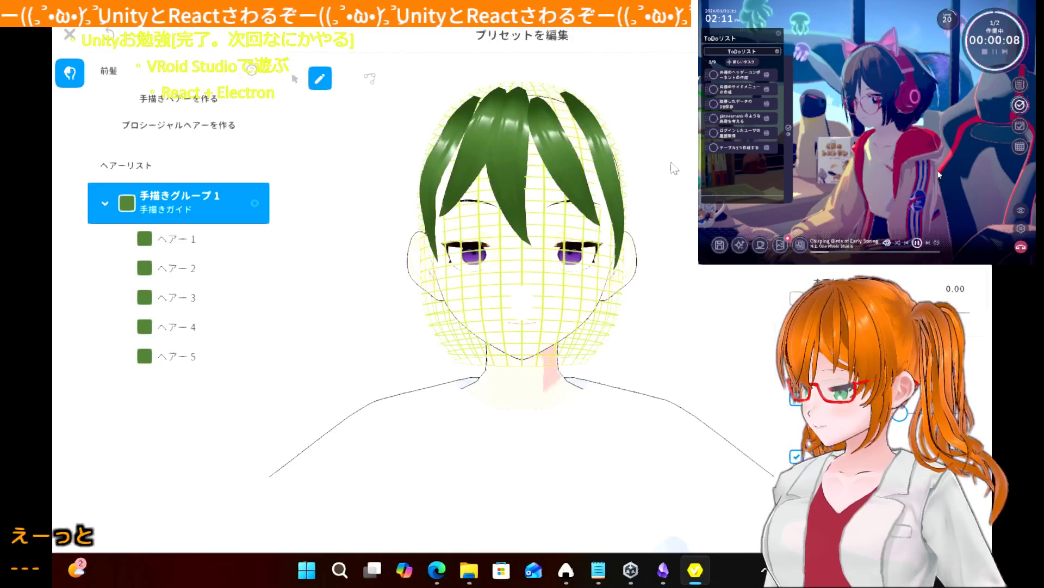
click(198, 242)
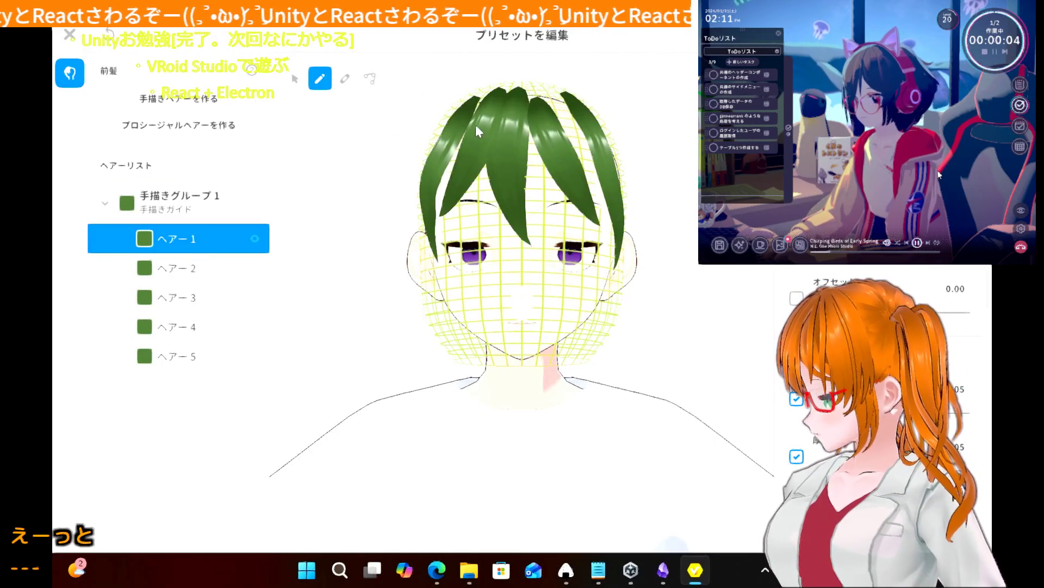
scroll(476, 131, up, 1)
scroll(475, 125, up, 3)
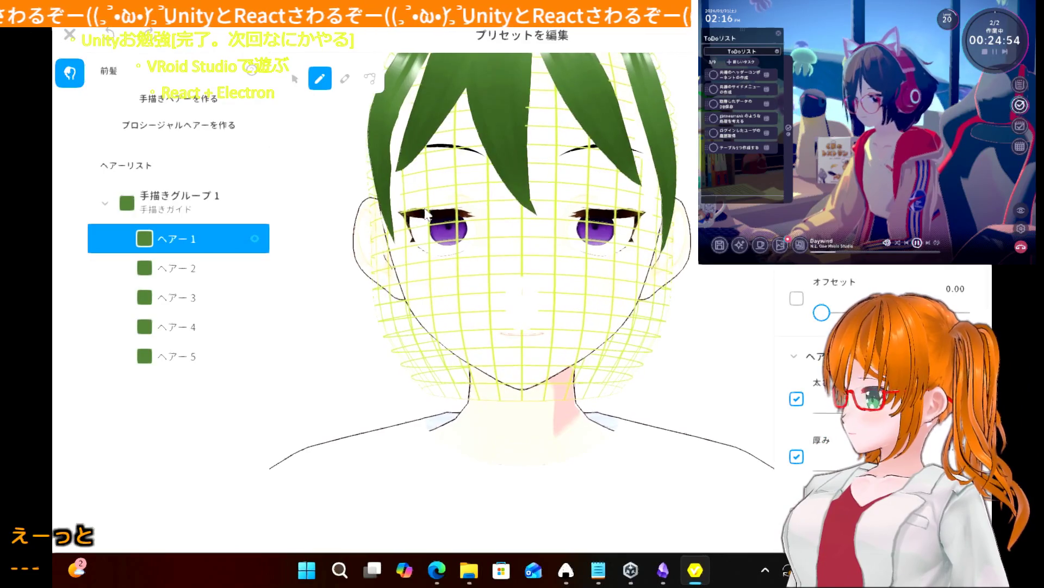
scroll(428, 214, down, 3)
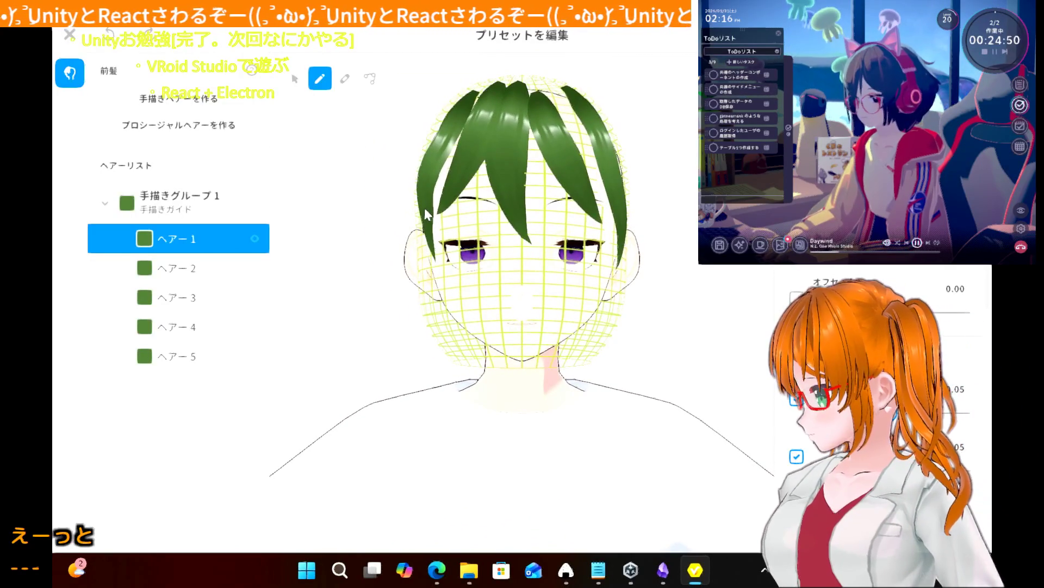
scroll(425, 211, down, 1)
drag(424, 207, 423, 217)
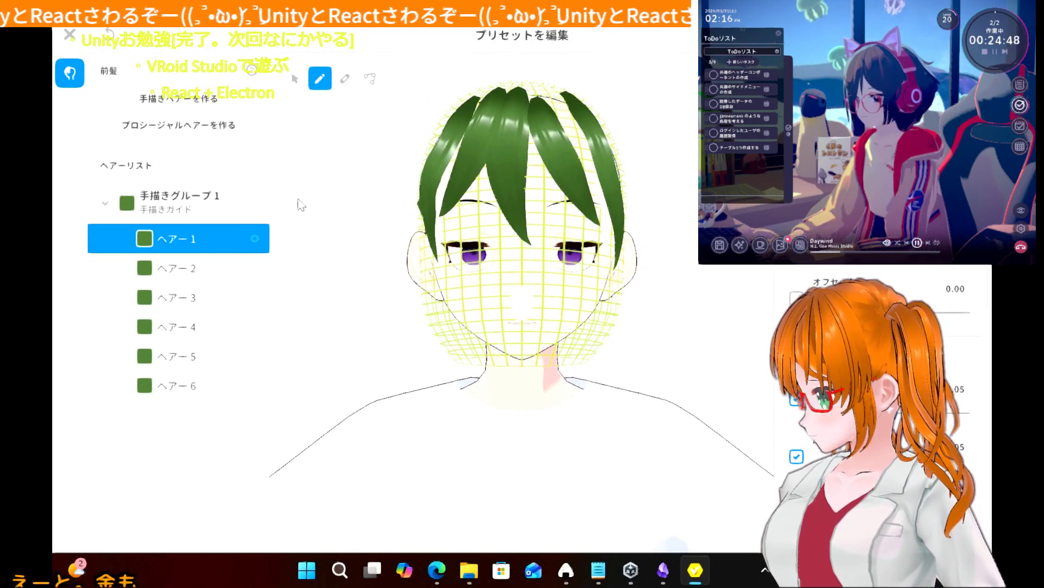
click(166, 209)
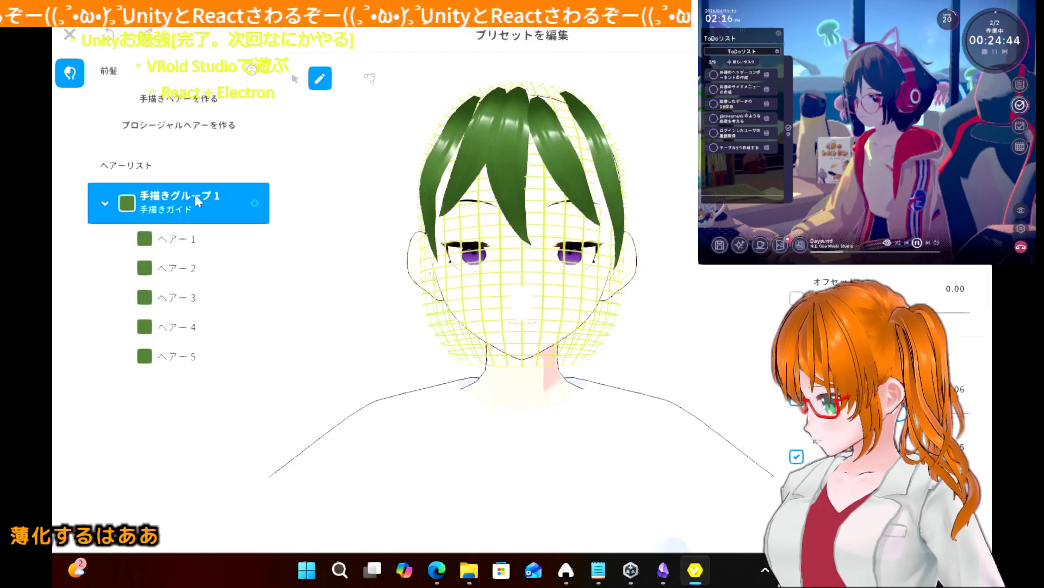
right_click(195, 194)
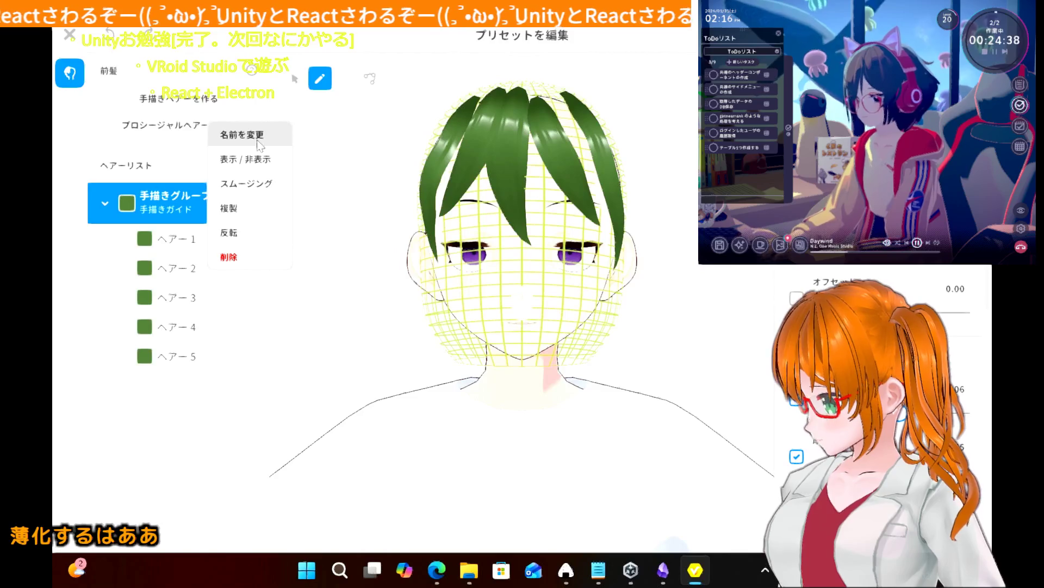
click(447, 214)
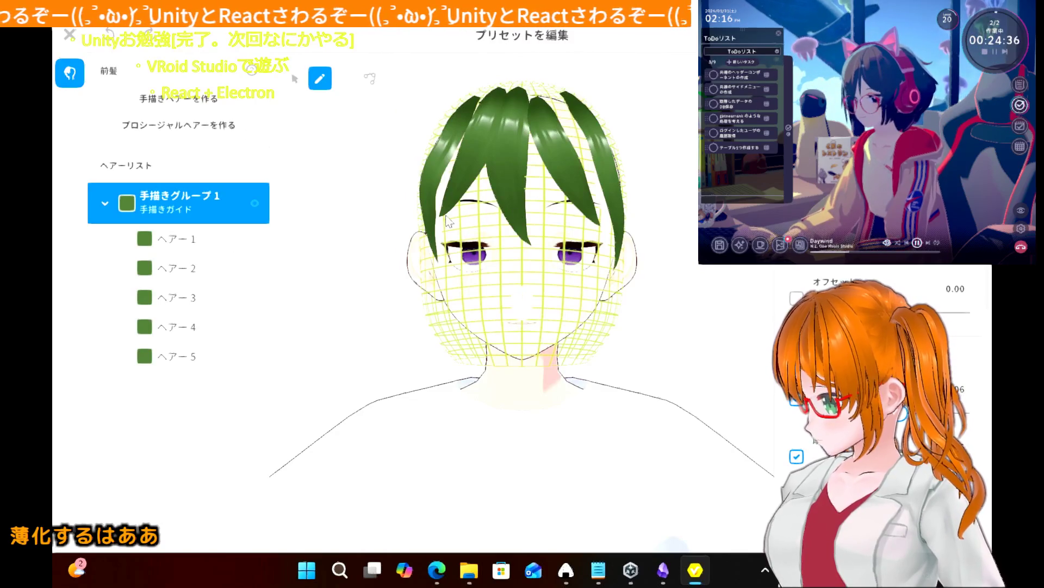
- Pull a front strand's left edge, upper outline and tip slightly outward using the Select tool
mouse_move(344, 200)
right_down()
mouse_move(280, 203)
mouse_move(306, 205)
right_up()
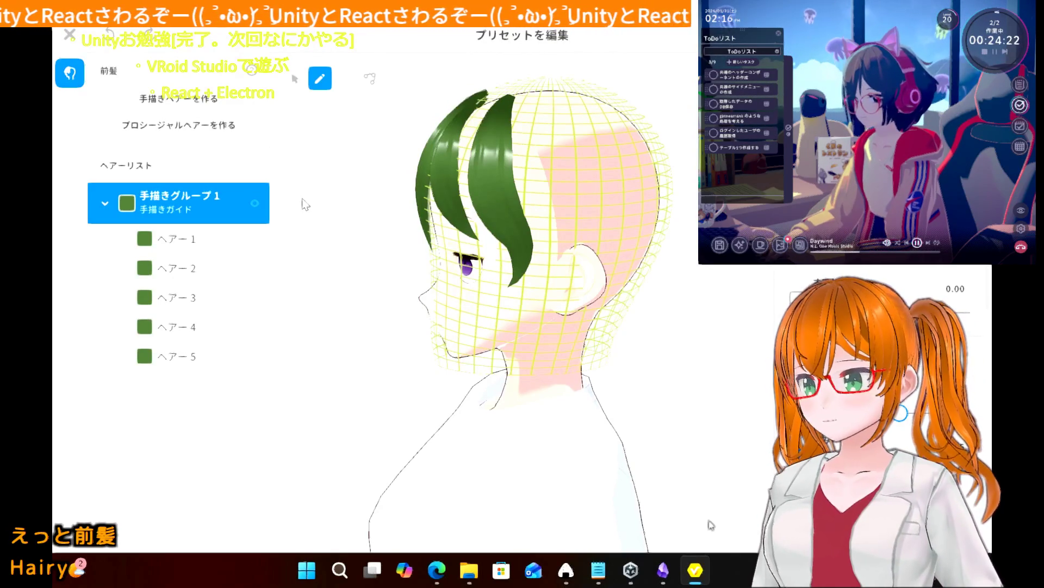
click(330, 191)
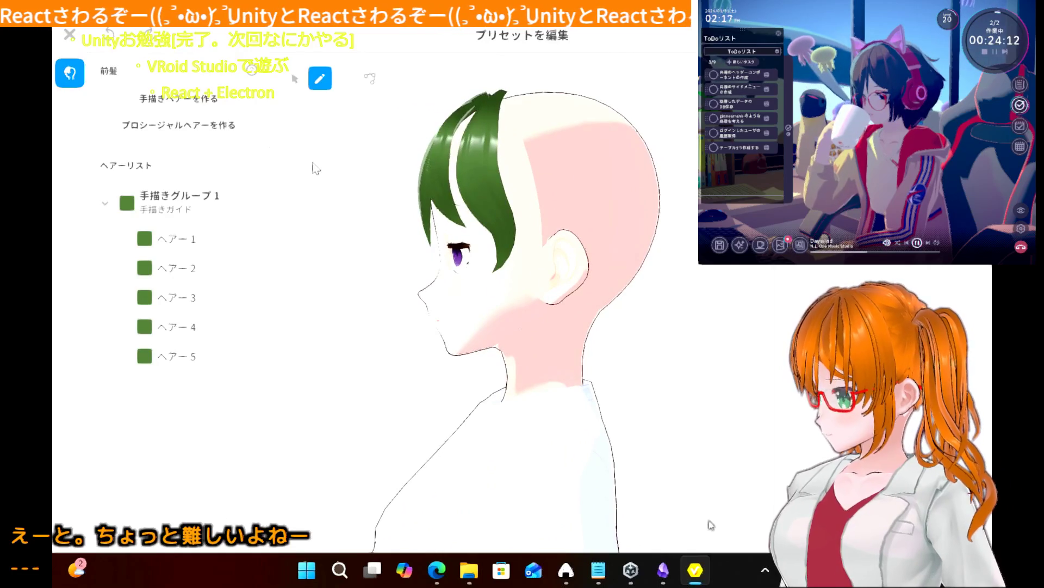
click(212, 210)
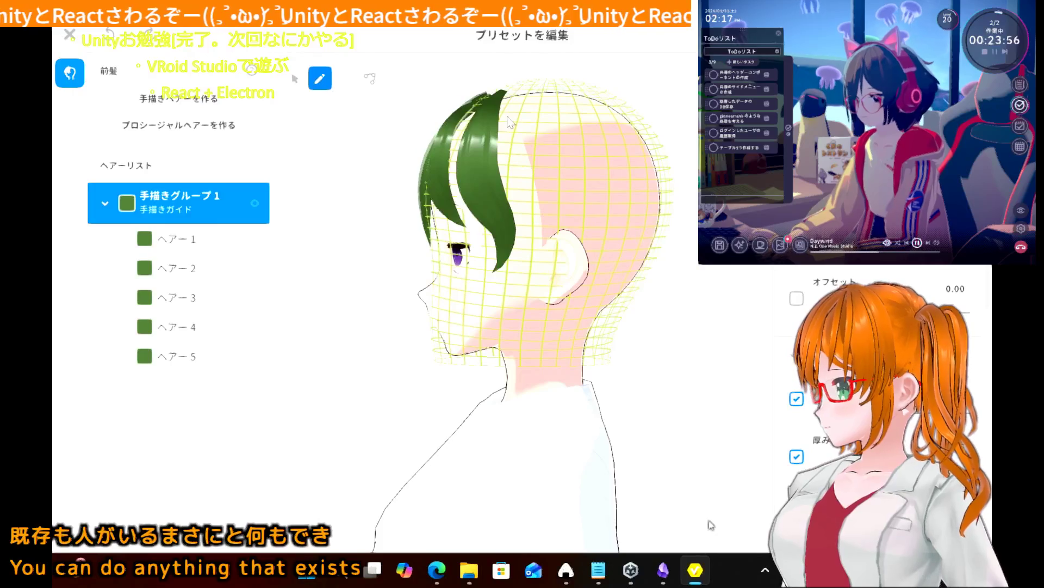
click(304, 88)
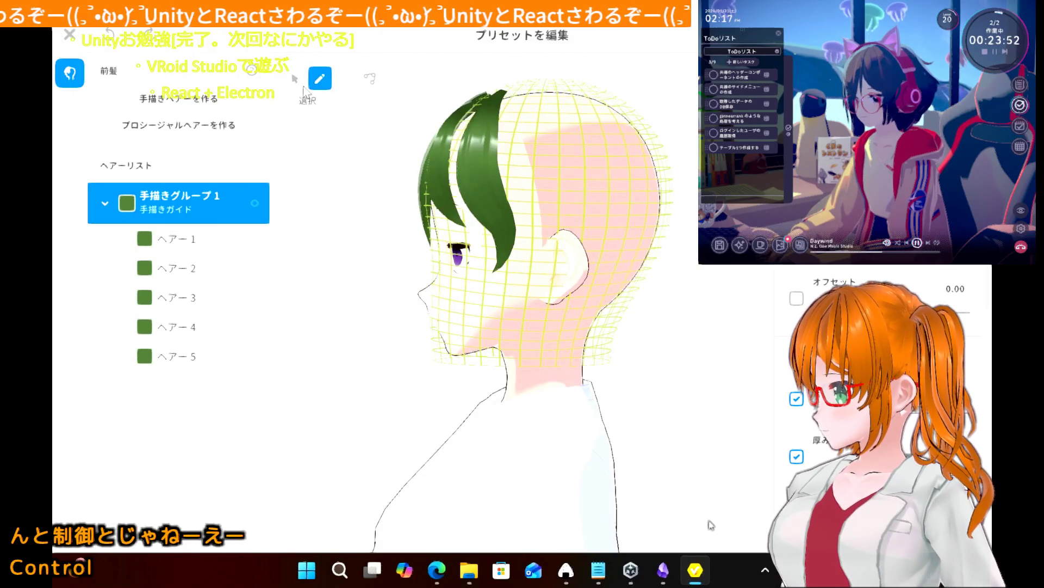
click(463, 219)
drag(426, 199, 420, 198)
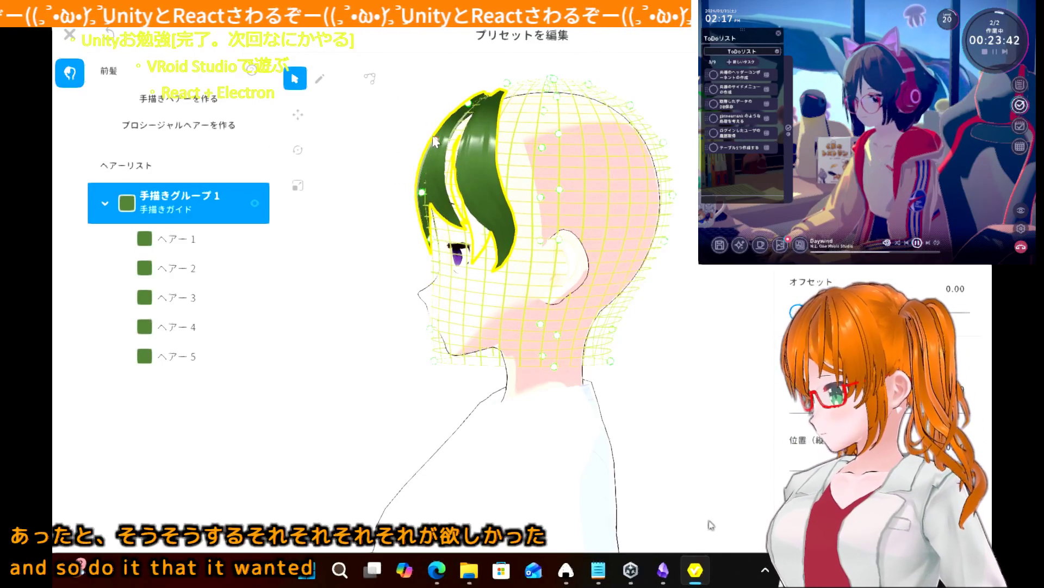
drag(436, 142, 461, 122)
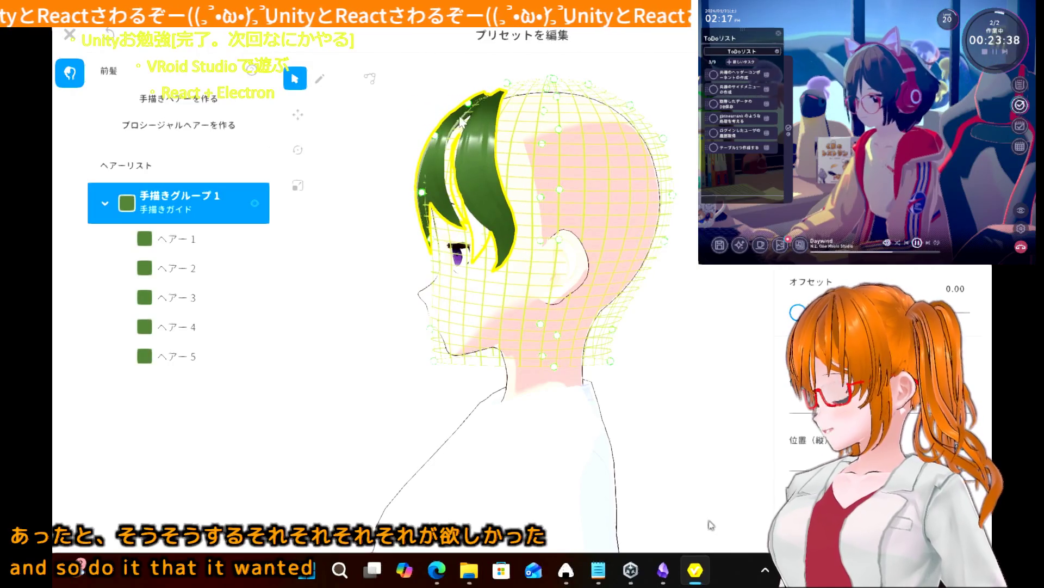
drag(471, 108, 469, 103)
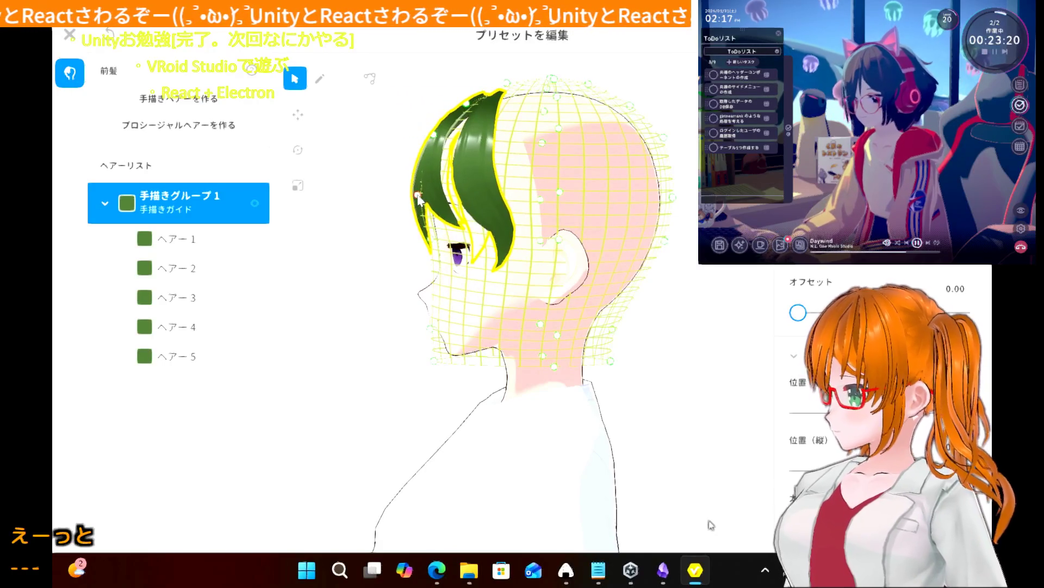
mouse_move(427, 202)
right_down()
mouse_move(463, 207)
mouse_move(468, 228)
right_up()
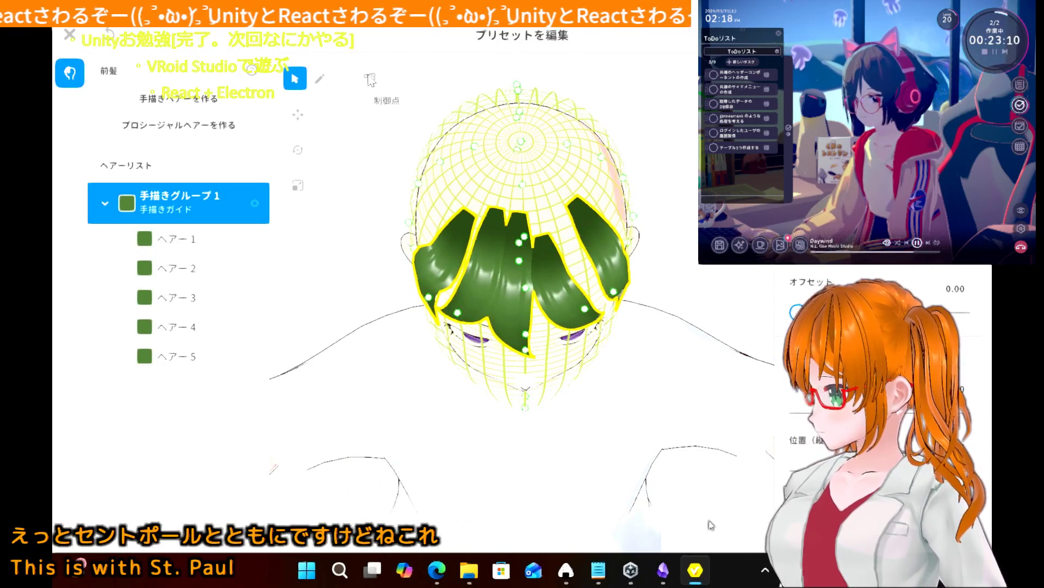
- Lengthen ヘアー1 upward to the crown and nudge a lower control point, orbiting to check
click(370, 78)
click(524, 265)
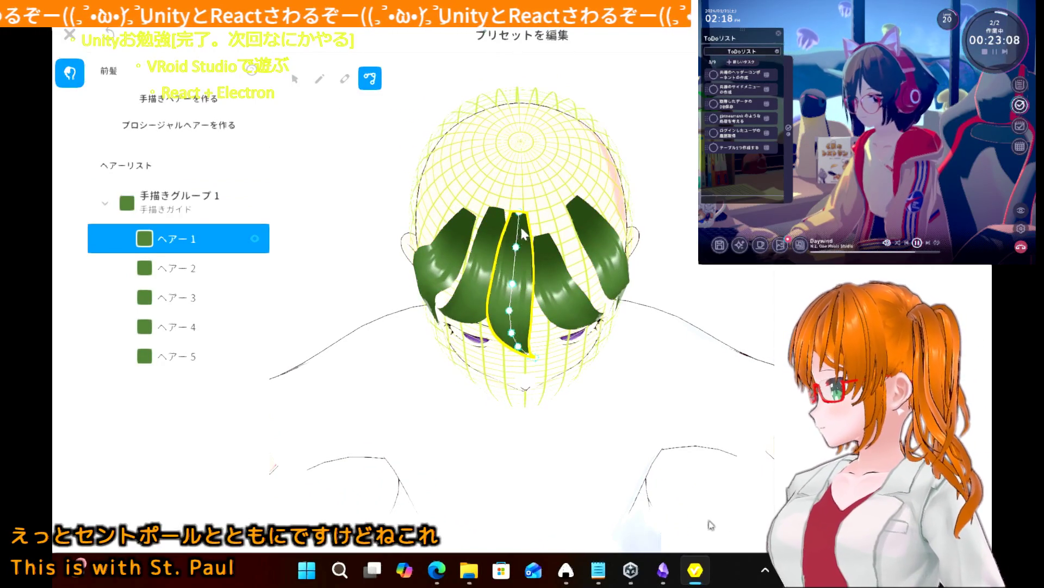
drag(522, 215, 523, 152)
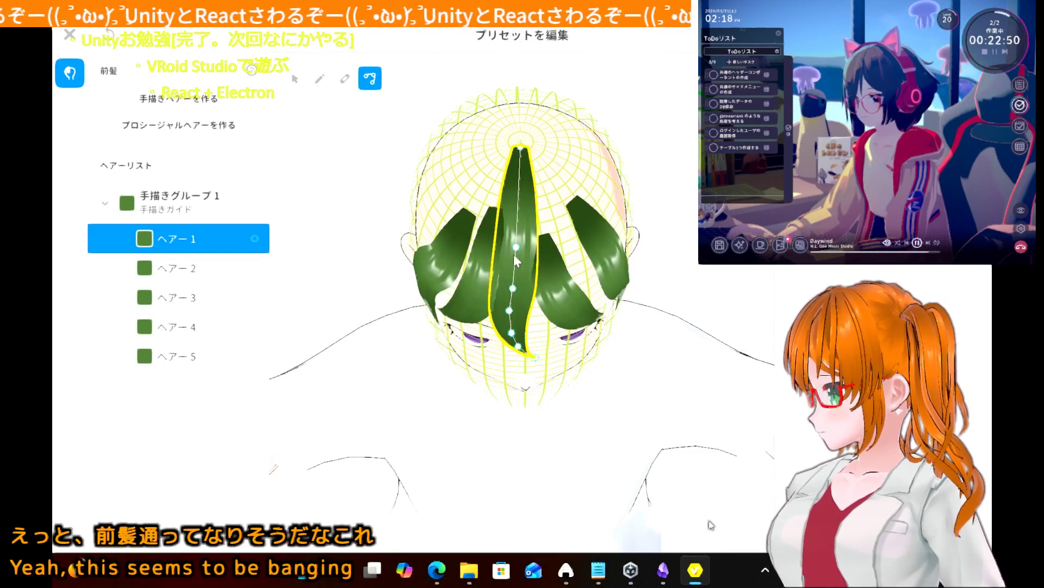
drag(515, 252, 516, 251)
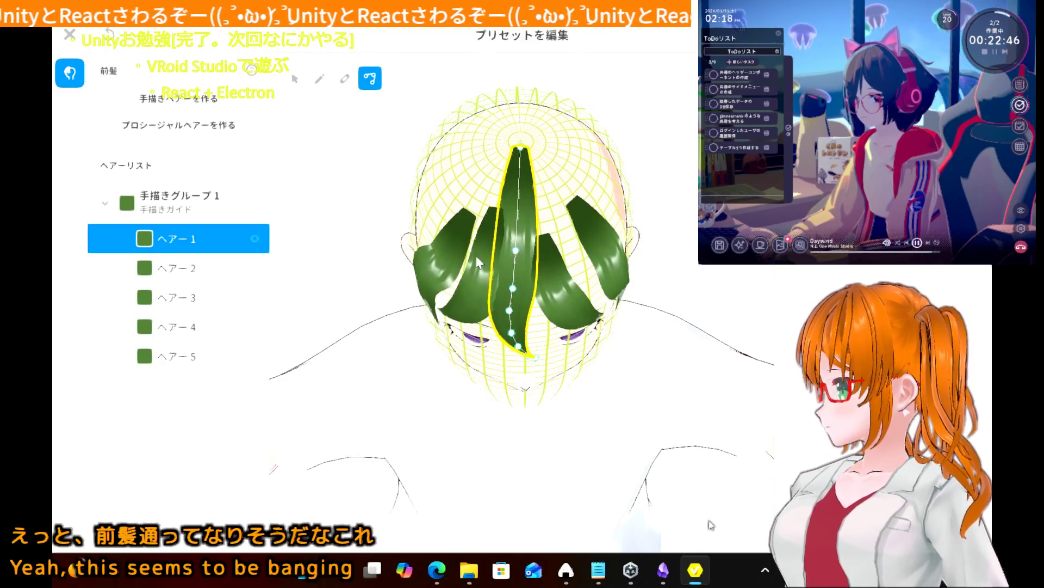
right_drag(470, 298, 476, 280)
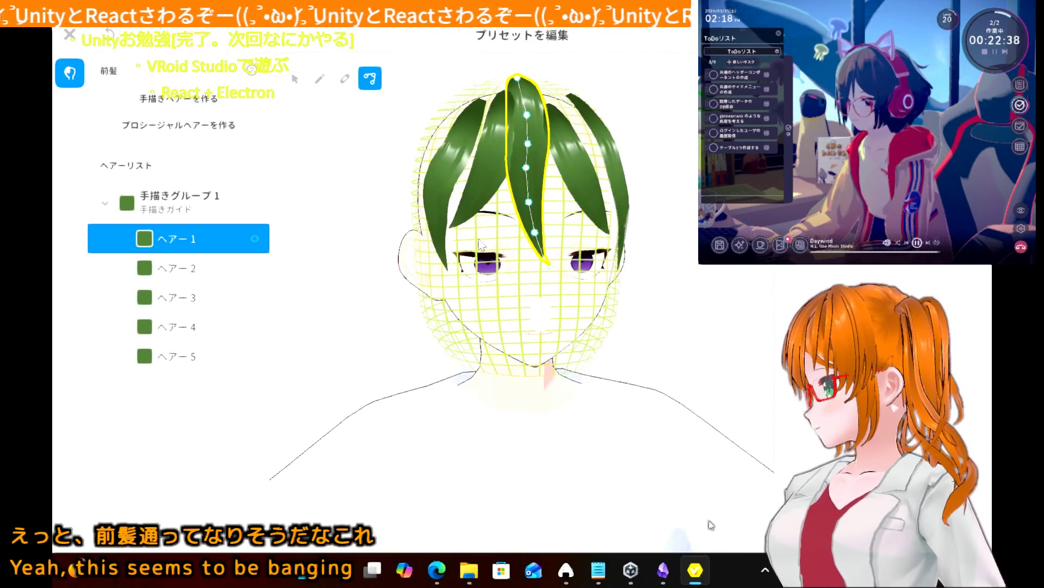
mouse_move(409, 227)
right_down()
mouse_move(399, 220)
mouse_move(408, 205)
mouse_move(403, 225)
right_up()
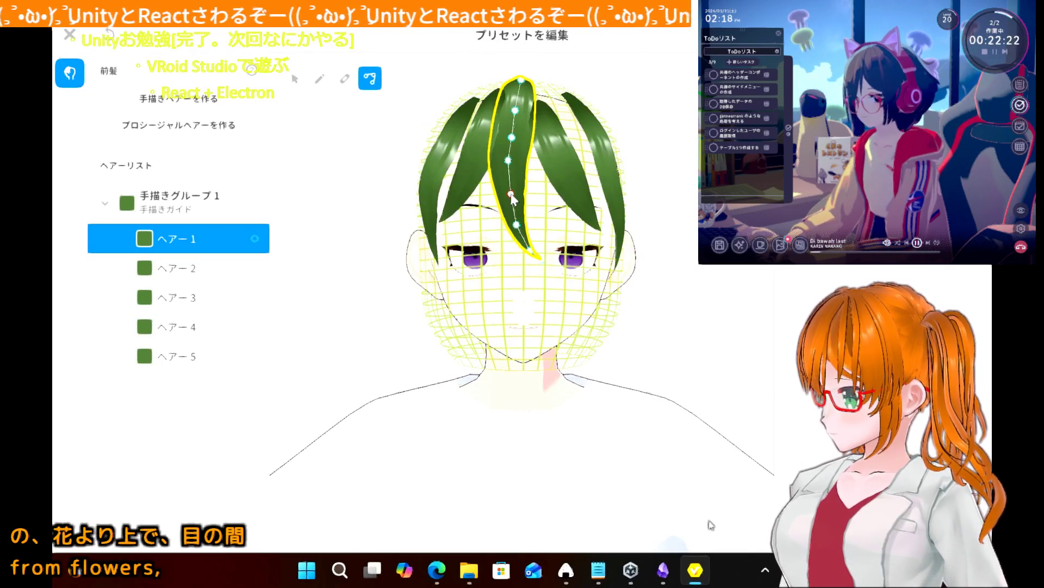
right_drag(463, 189, 466, 208)
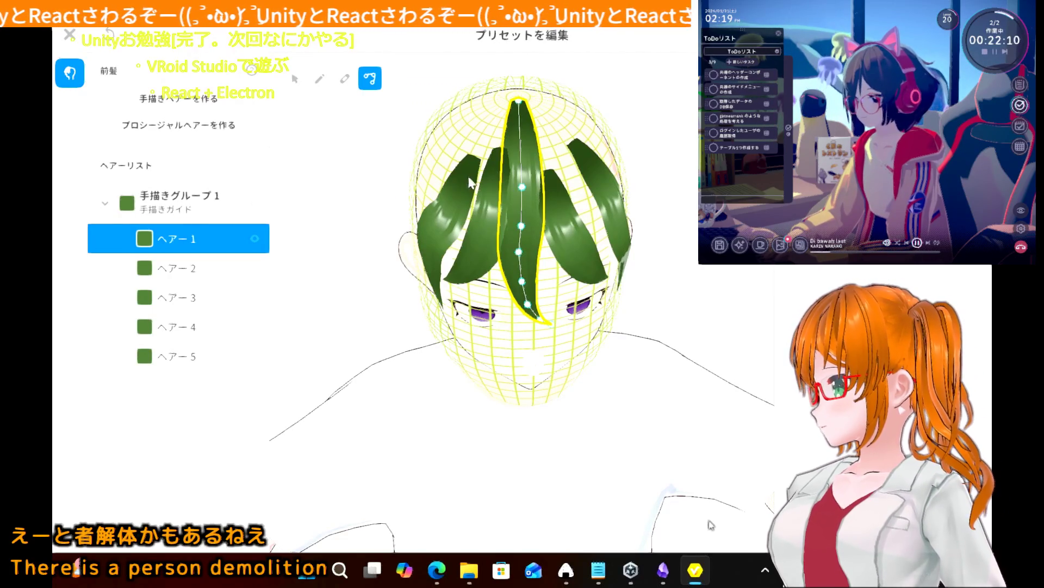
click(481, 225)
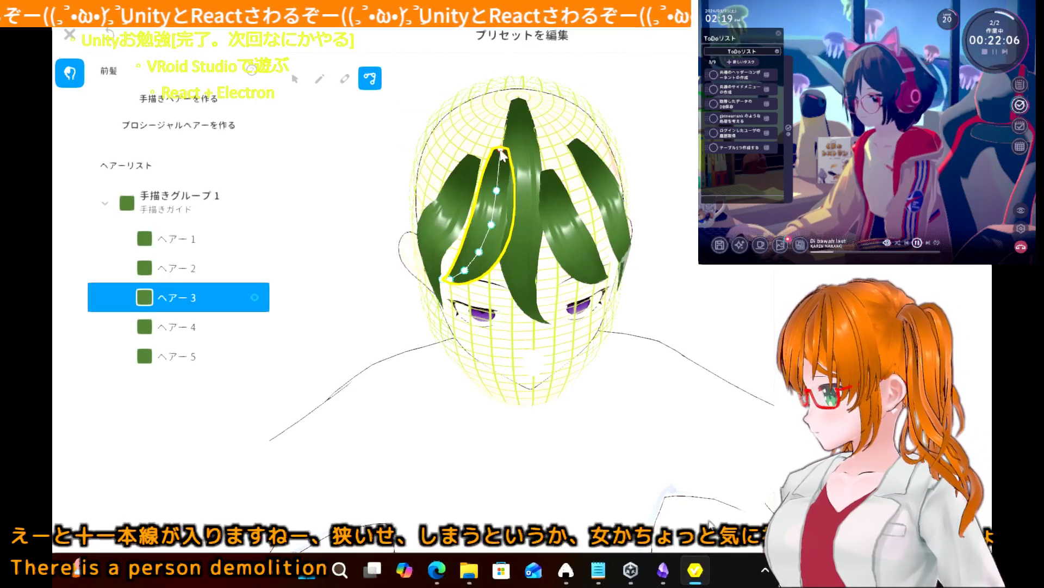
- Lengthen ヘアー3 toward the crown and raise its lower end to sit above the left eye
drag(505, 157, 509, 118)
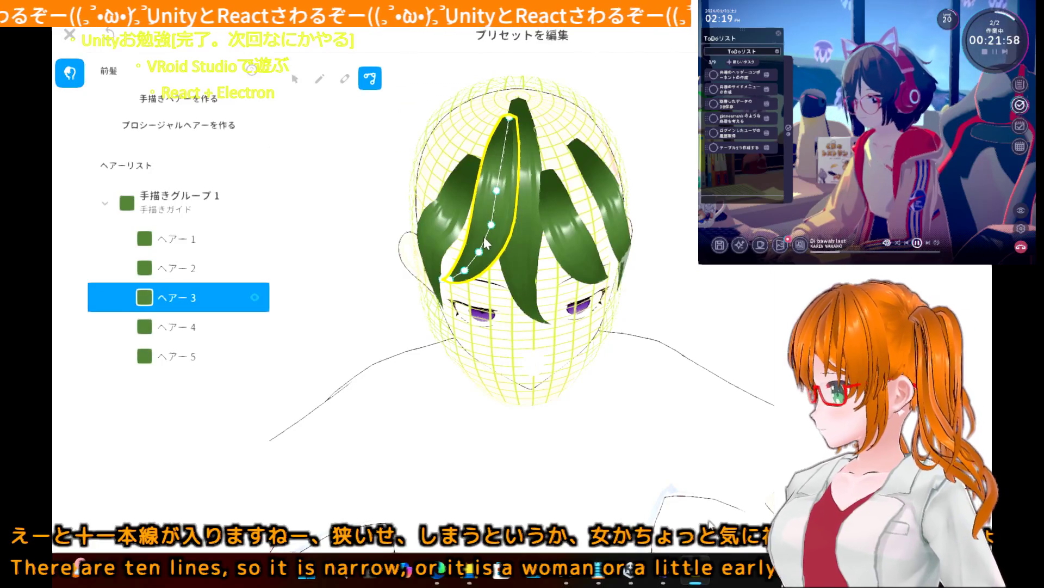
mouse_move(486, 243)
right_down()
mouse_move(481, 228)
mouse_move(490, 238)
right_up()
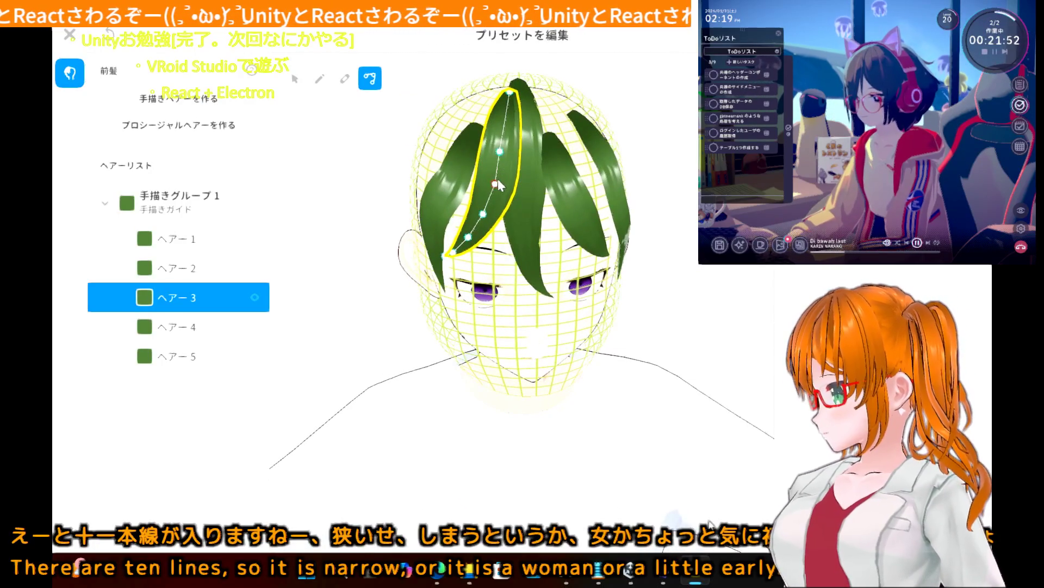
drag(496, 181, 496, 178)
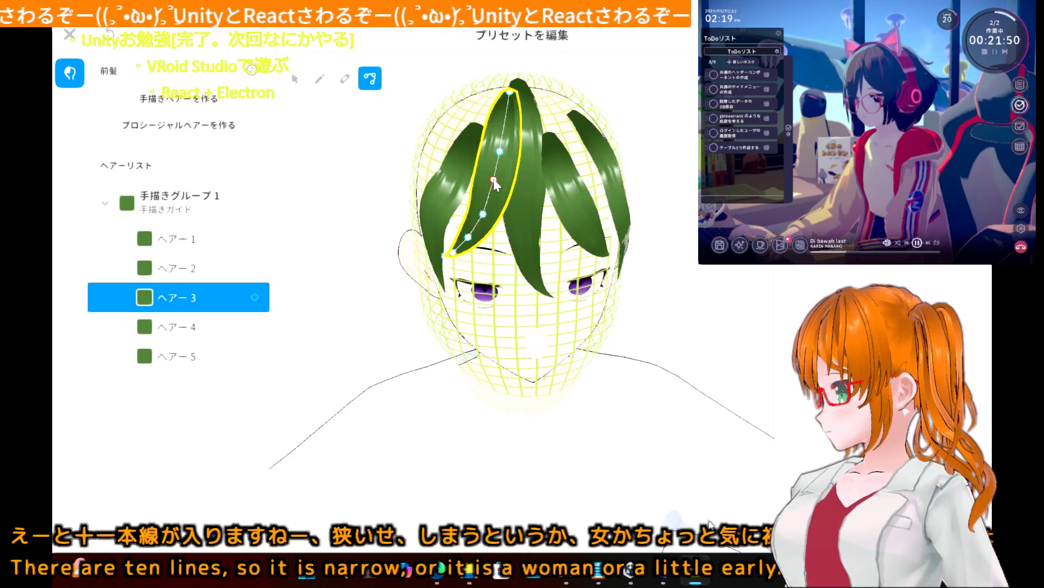
click(483, 215)
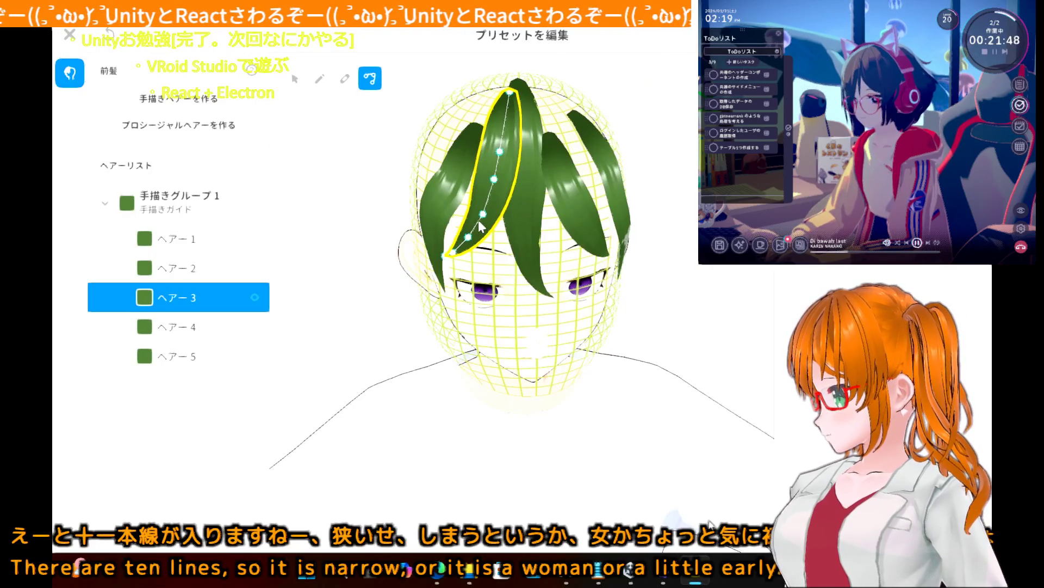
right_drag(487, 226, 478, 215)
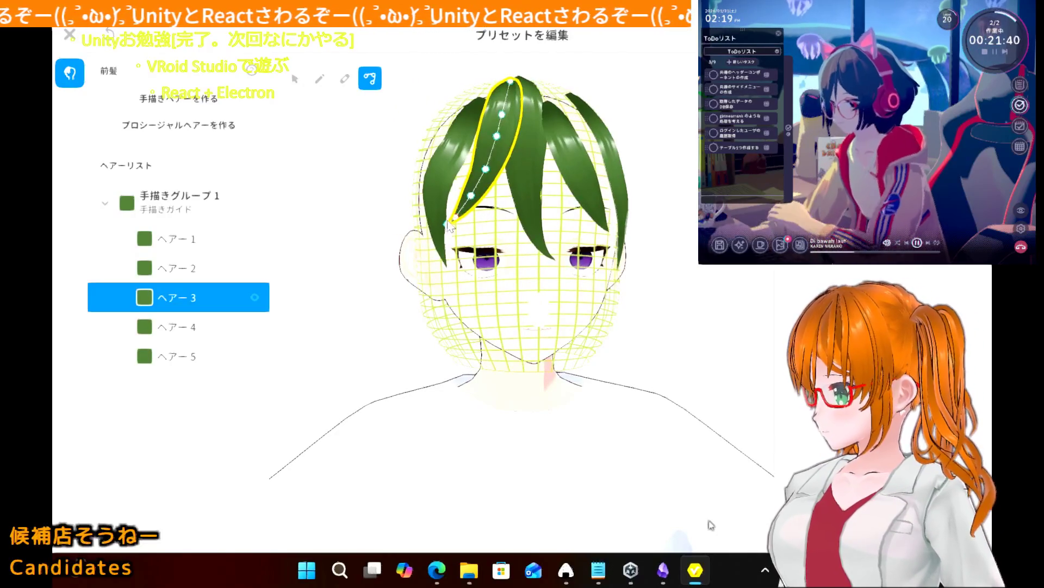
drag(450, 224, 448, 219)
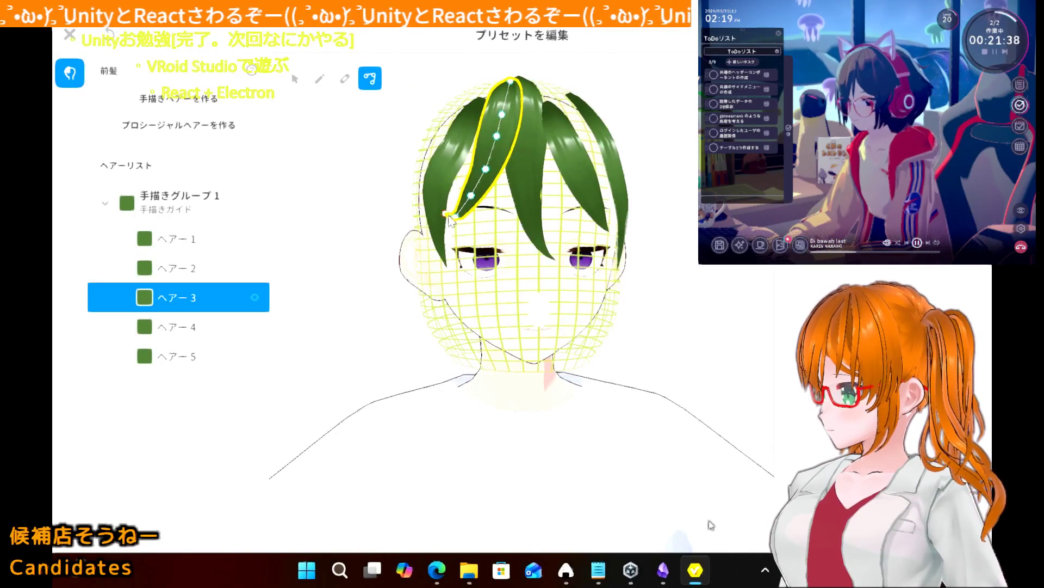
click(460, 213)
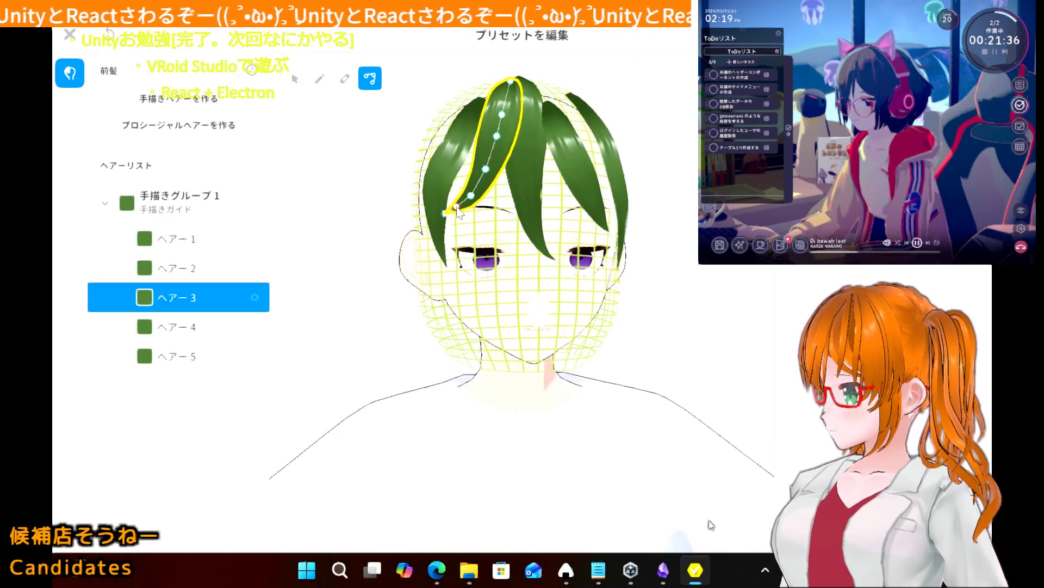
click(471, 197)
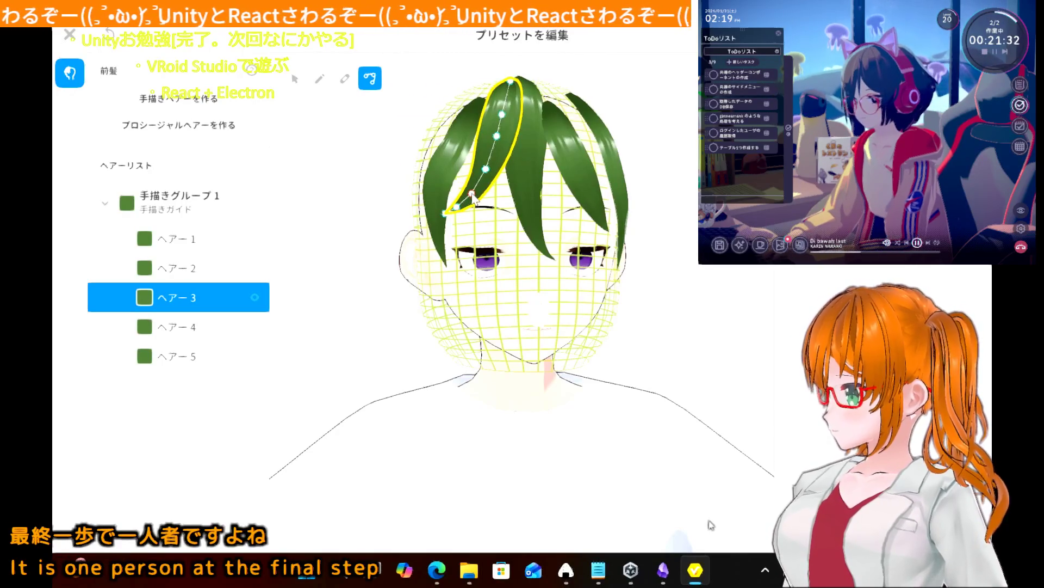
click(486, 169)
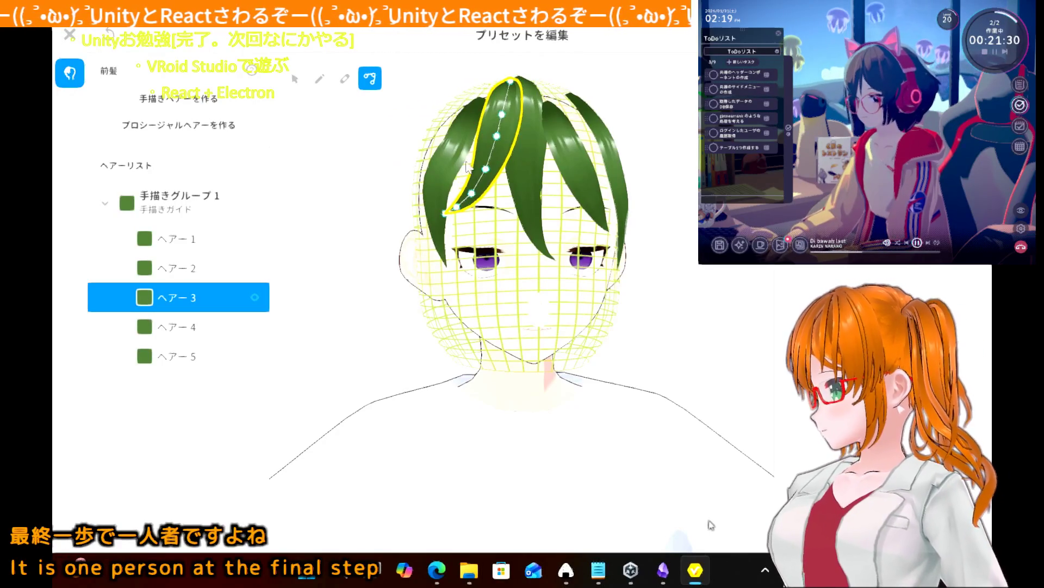
- Select ヘアー4 and drag its guide points to extend it to the crown, undoing the tip widening
click(447, 155)
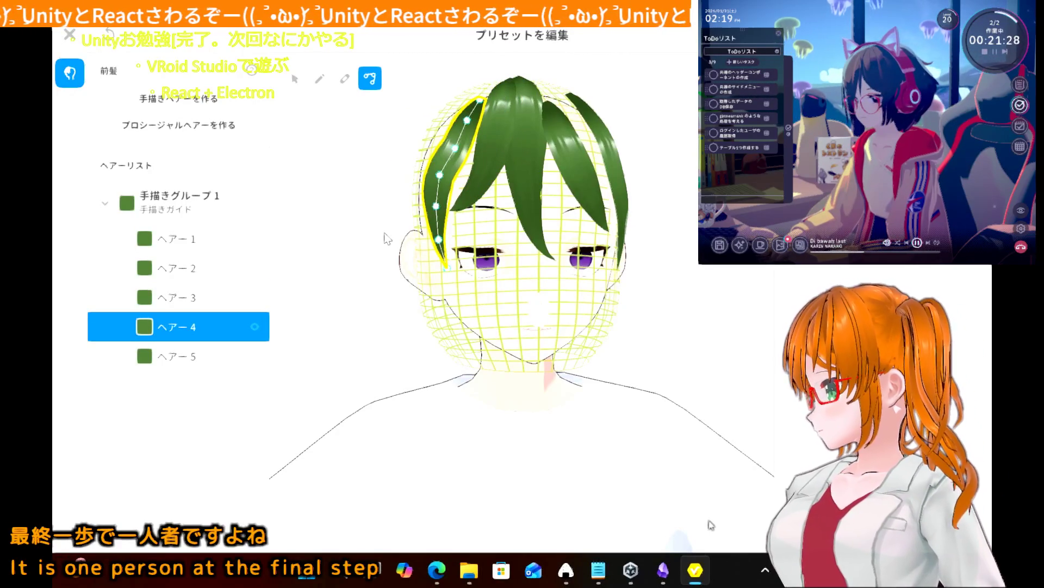
mouse_move(387, 239)
right_down()
mouse_move(397, 262)
mouse_move(388, 282)
right_up()
click(465, 223)
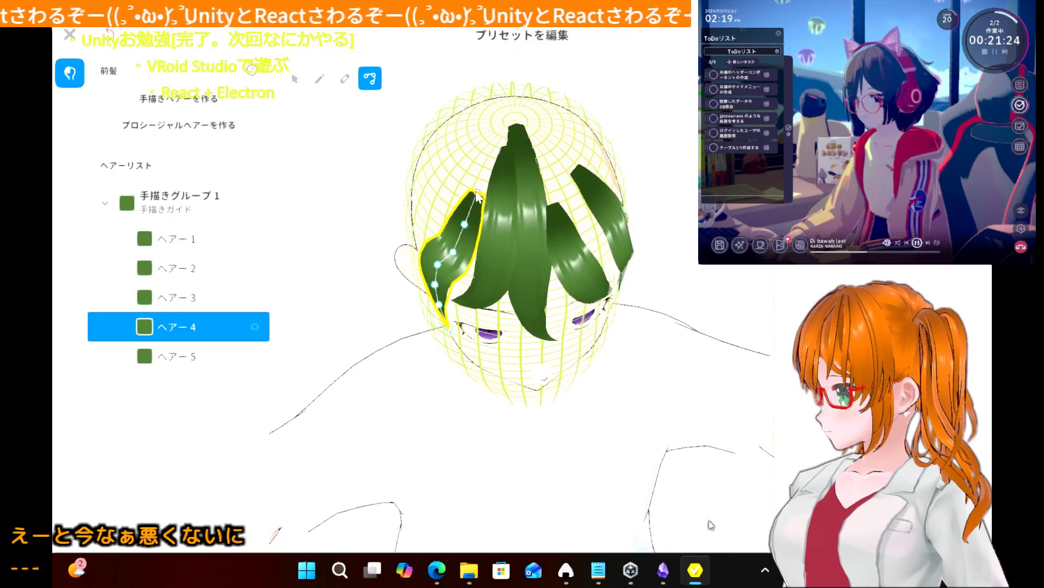
drag(481, 195, 511, 129)
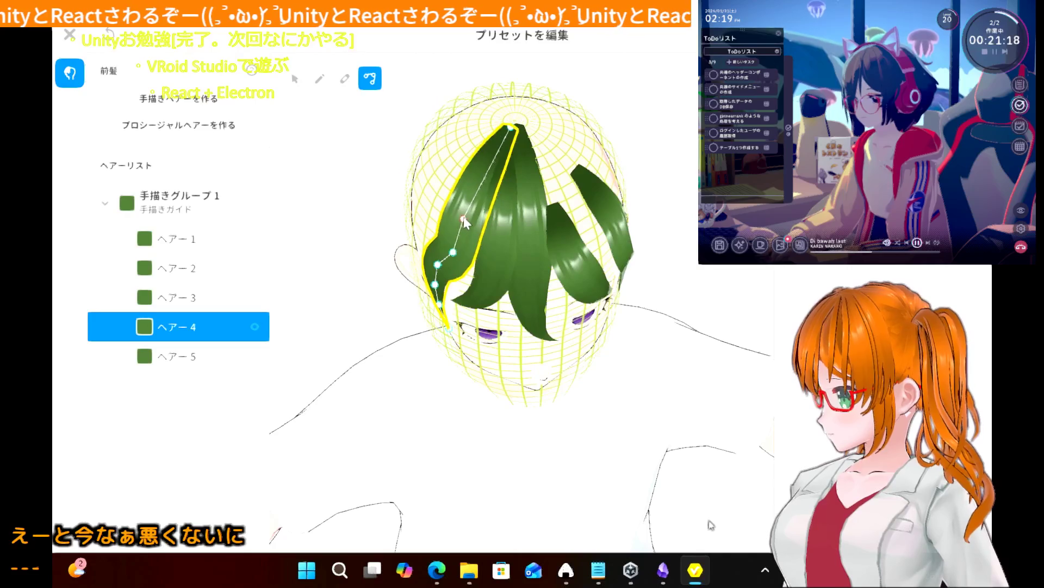
drag(452, 252, 447, 246)
right_drag(446, 250, 448, 231)
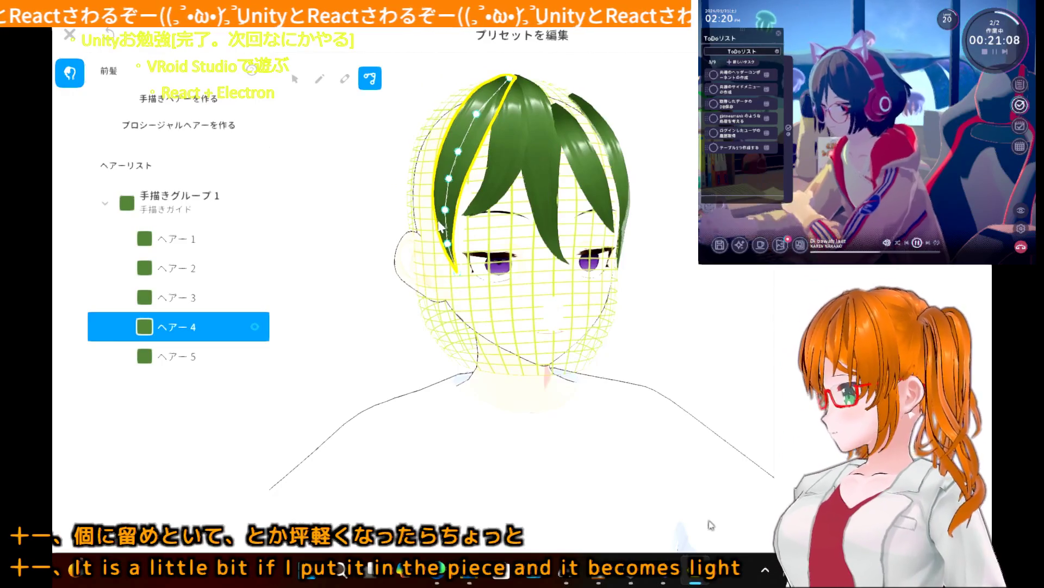
right_drag(442, 240, 431, 234)
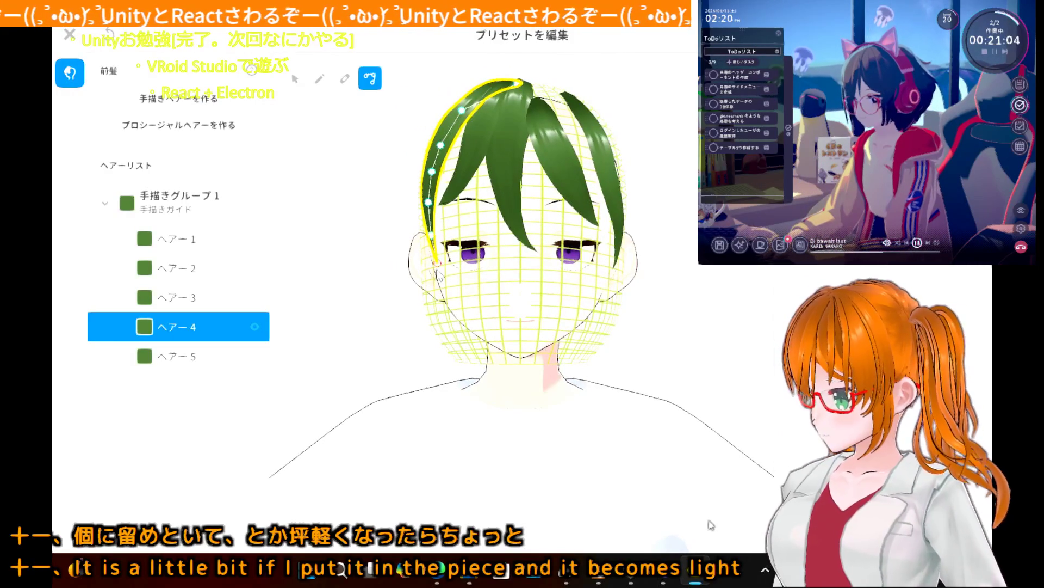
drag(442, 265, 450, 268)
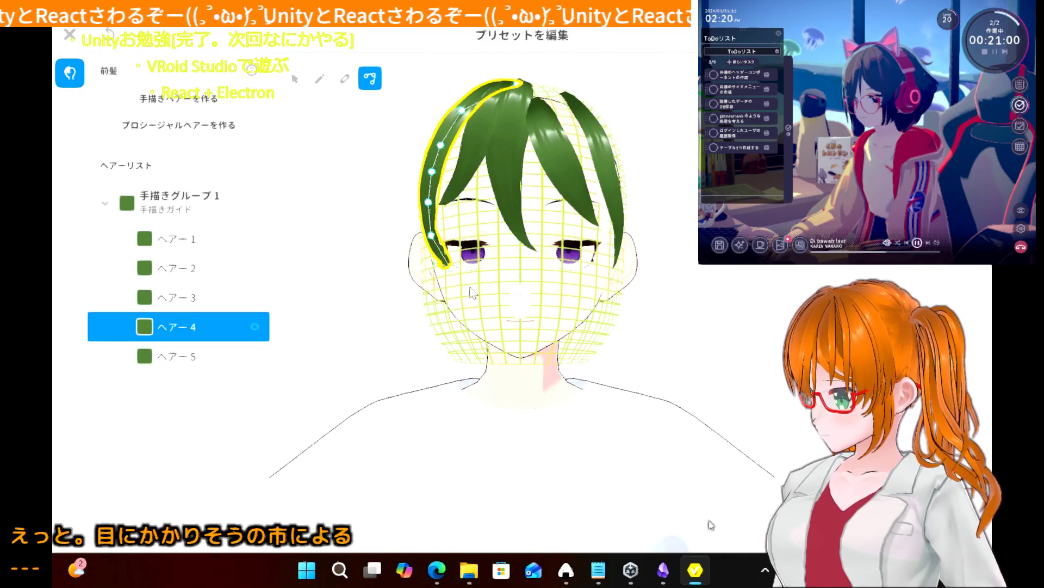
key(ctrl+z)
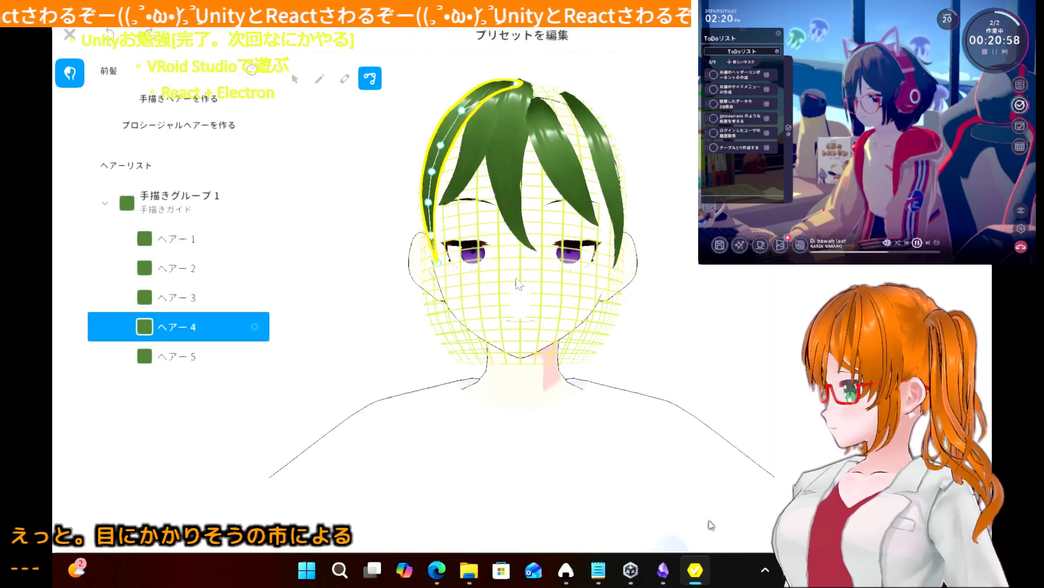
- Reshape ヘアー4's guide points so its lower tip bends inward beside the left eye
scroll(519, 283, up, 3)
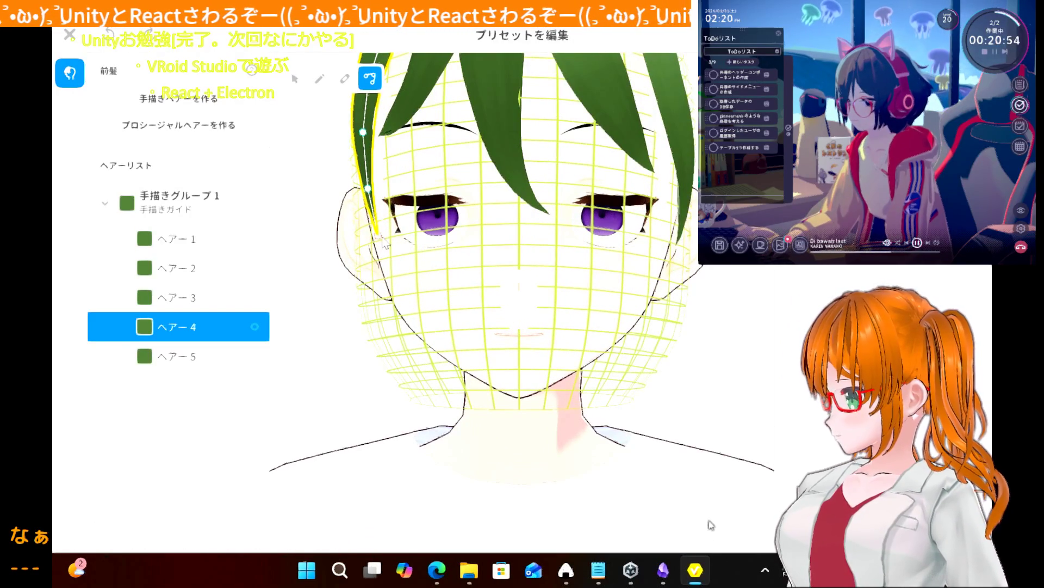
drag(384, 243, 427, 288)
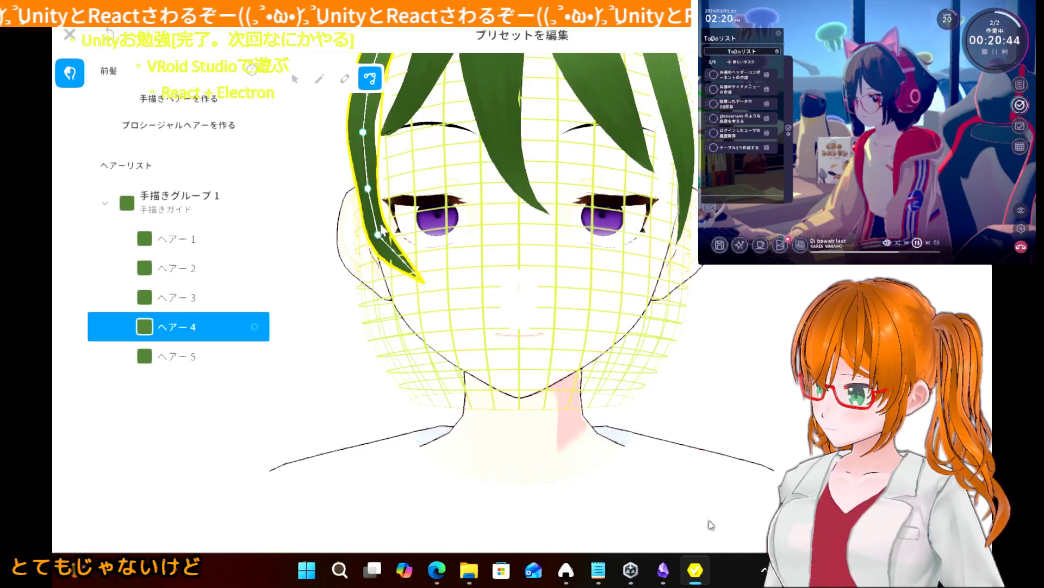
drag(379, 238, 384, 233)
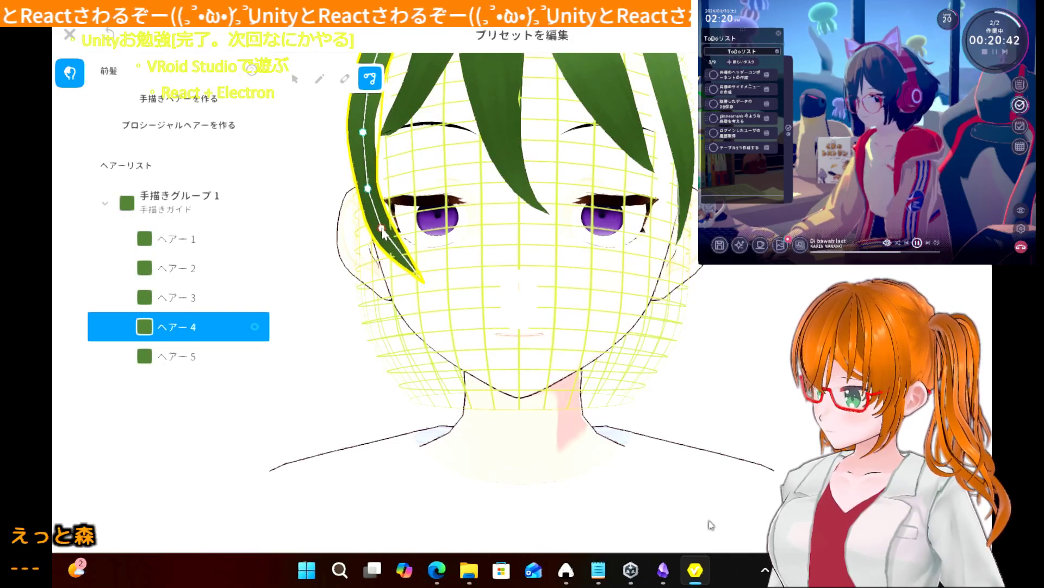
right_drag(412, 186, 425, 190)
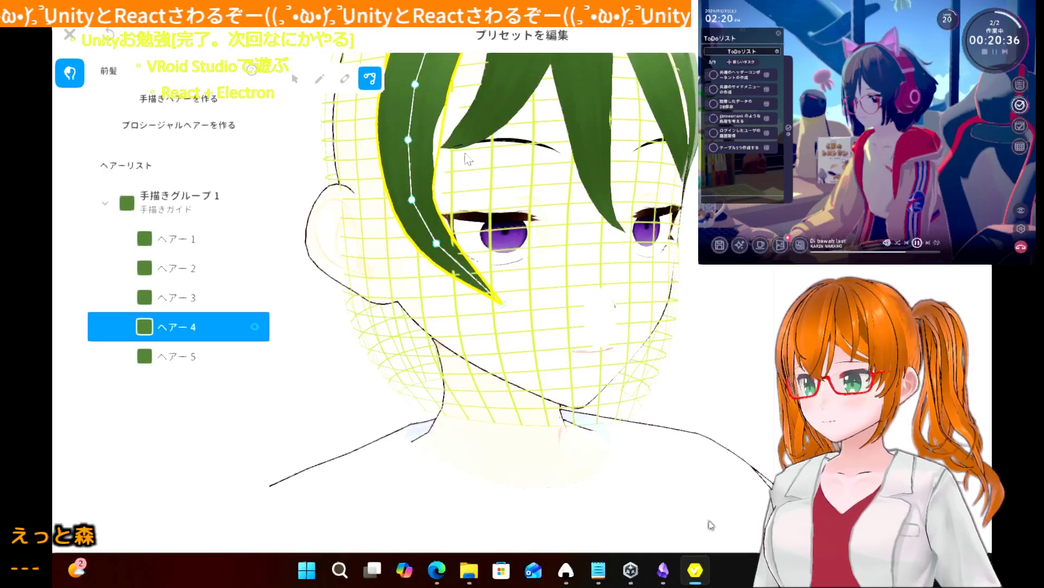
mouse_move(465, 153)
right_down()
mouse_move(457, 165)
mouse_move(473, 160)
mouse_move(462, 155)
right_up()
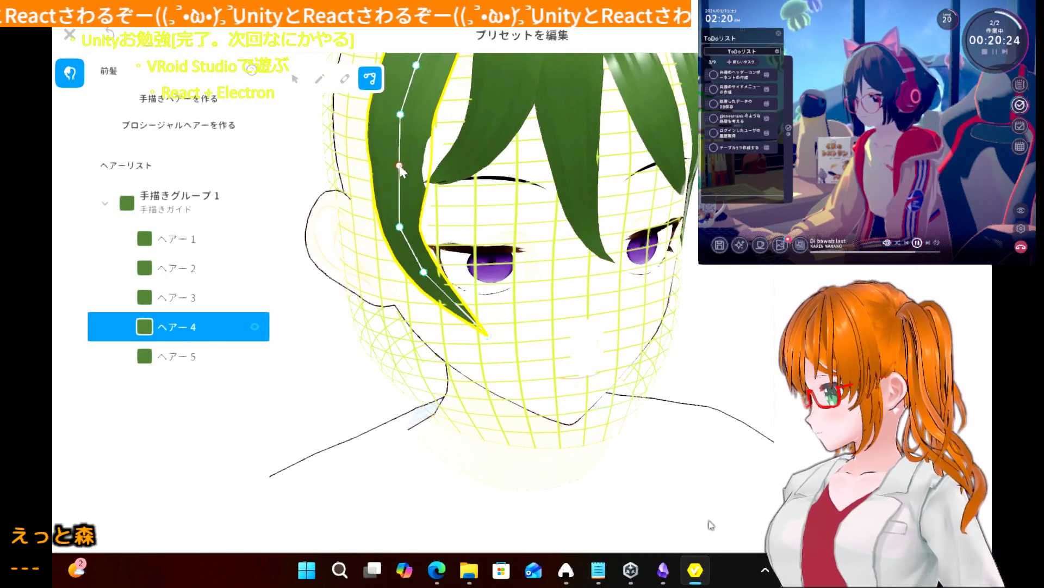
drag(394, 166, 392, 164)
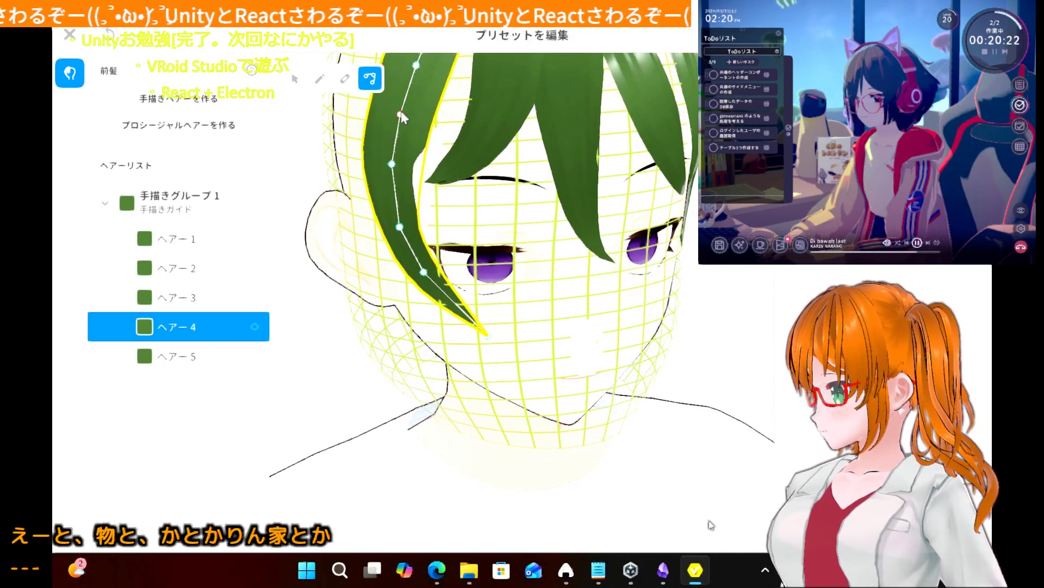
drag(401, 114, 398, 109)
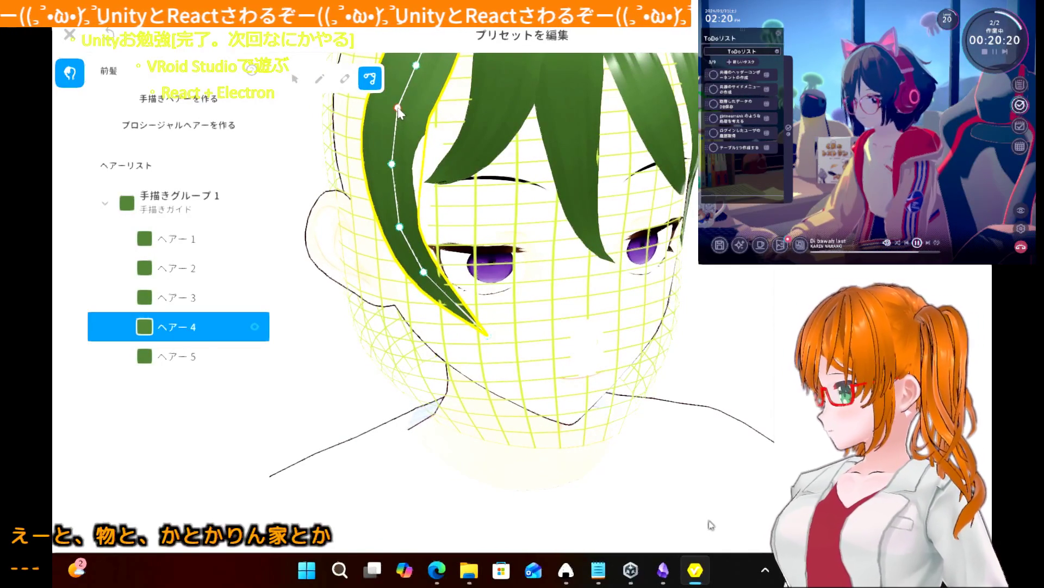
drag(401, 229, 401, 233)
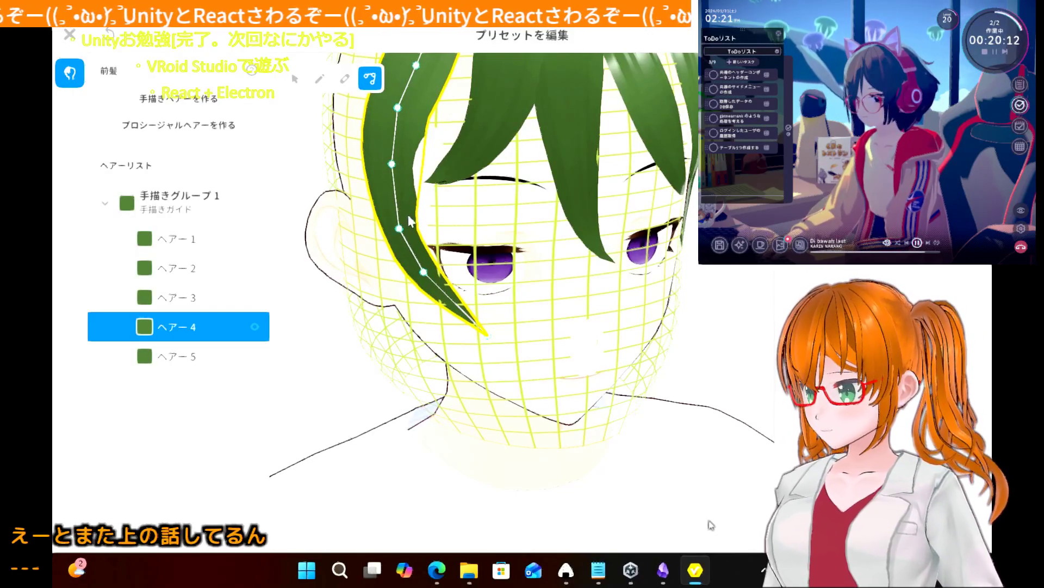
mouse_move(392, 231)
right_down()
mouse_move(384, 221)
mouse_move(400, 218)
right_up()
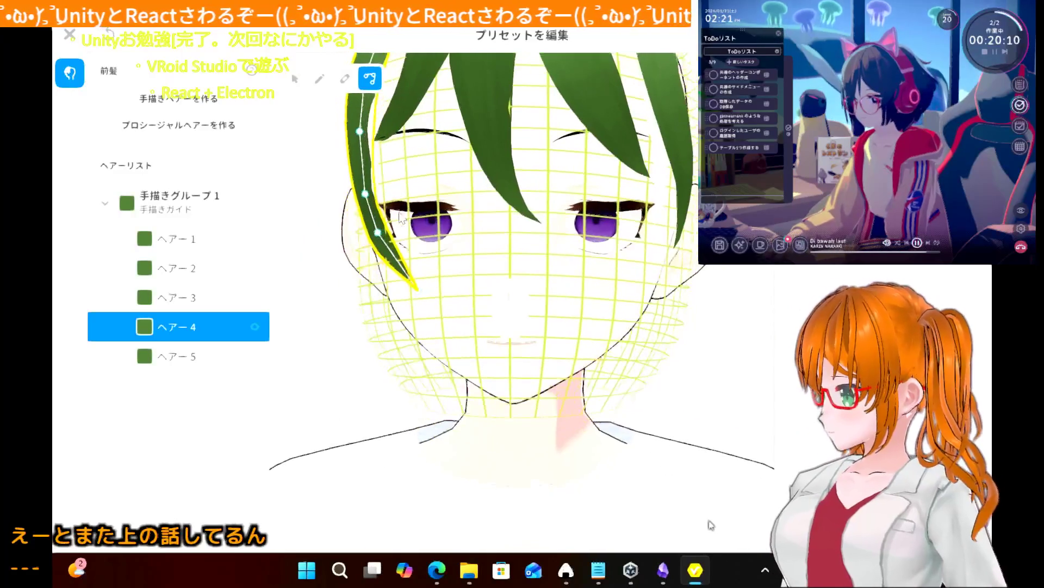
- Select ヘアー2 and drag its top control point up to the crown
scroll(401, 217, down, 3)
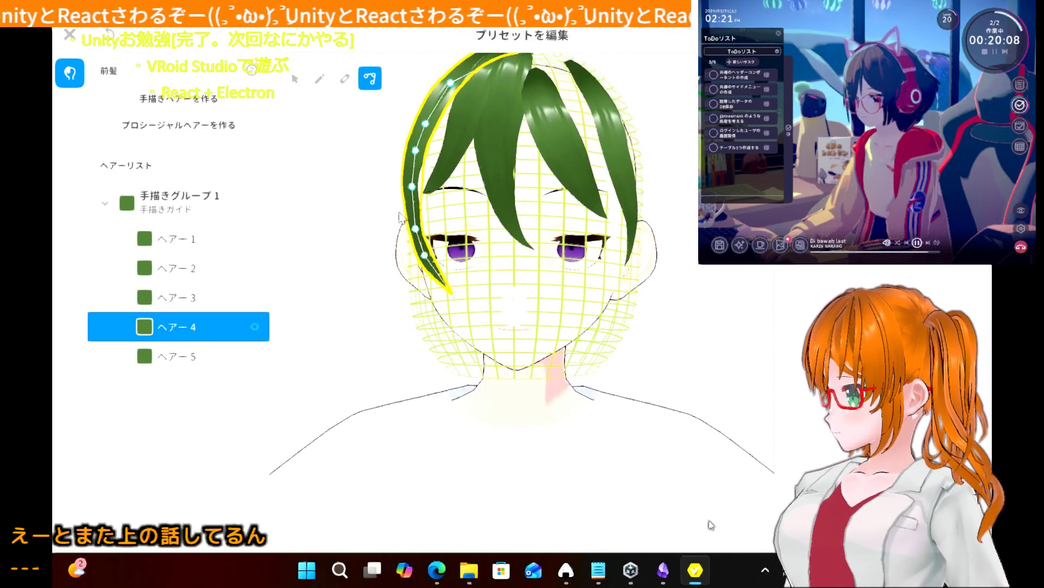
scroll(426, 211, up, 2)
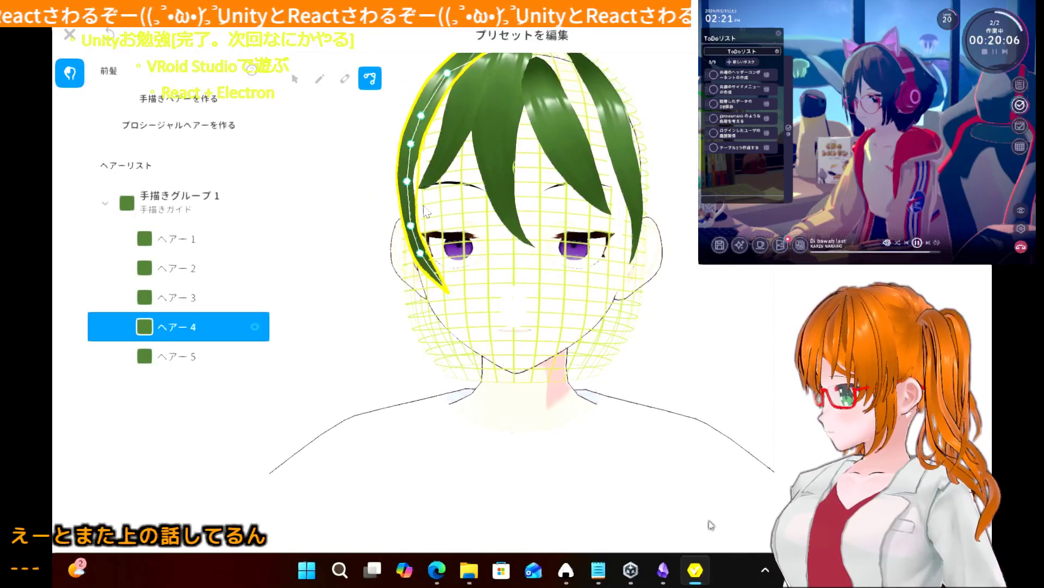
right_drag(426, 211, 481, 237)
click(551, 245)
drag(542, 187, 533, 88)
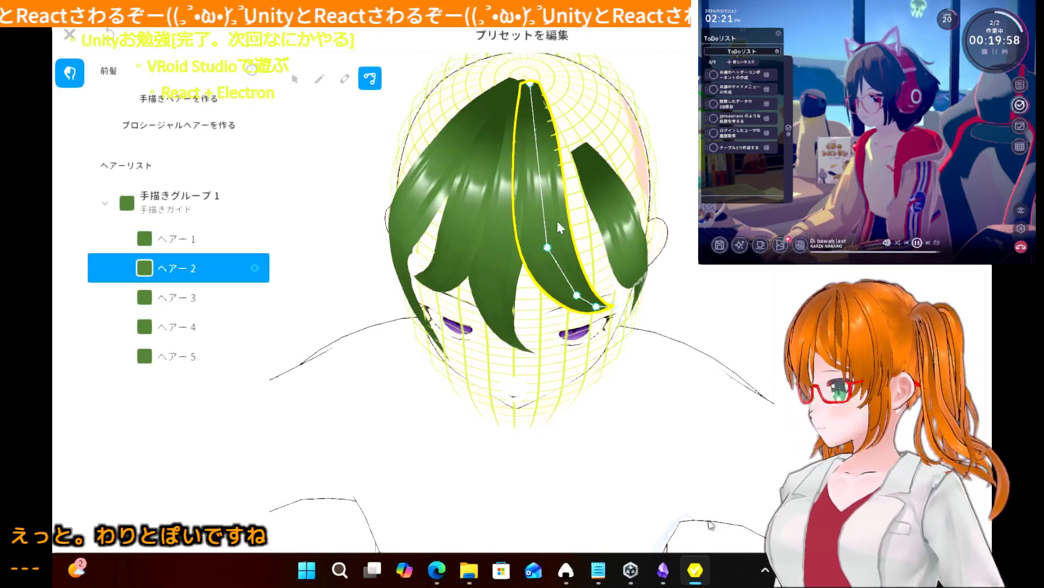
- Reshape ヘアー2 by shifting its top point right and down and its middle point left
mouse_move(575, 195)
right_down()
mouse_move(557, 165)
mouse_move(570, 170)
right_up()
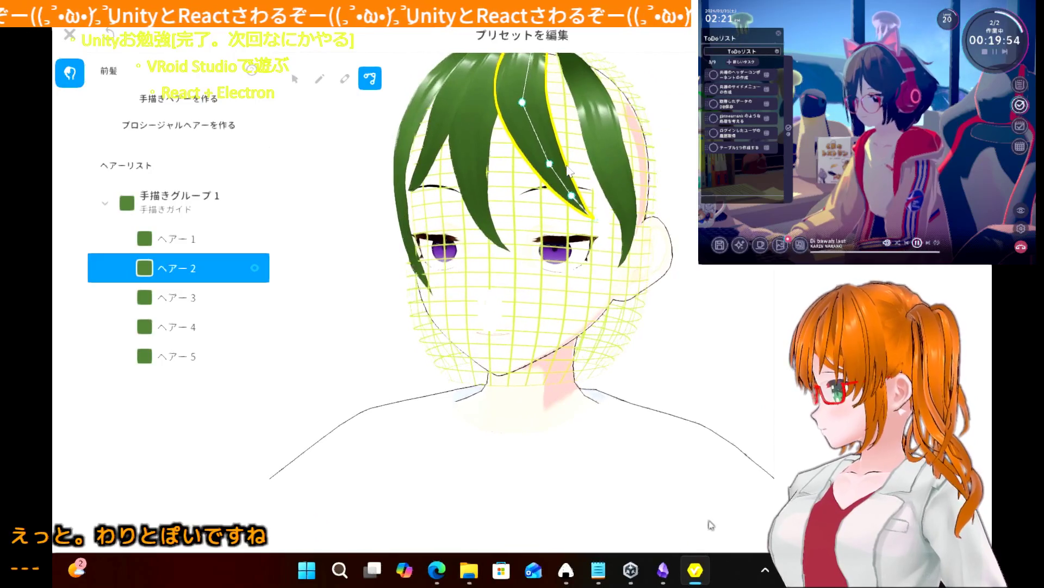
drag(525, 105, 534, 107)
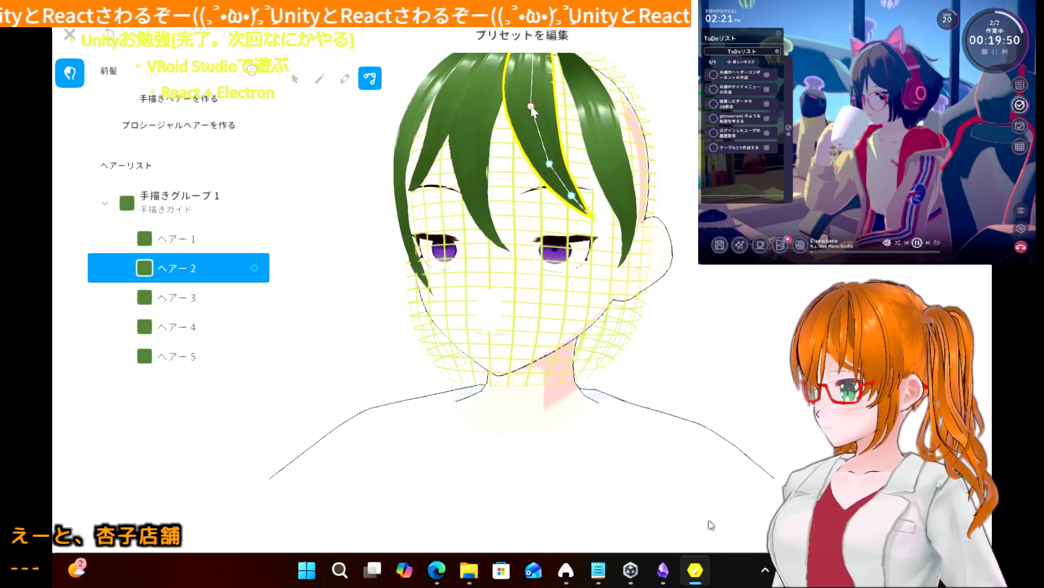
drag(531, 107, 526, 116)
drag(550, 163, 544, 157)
click(526, 115)
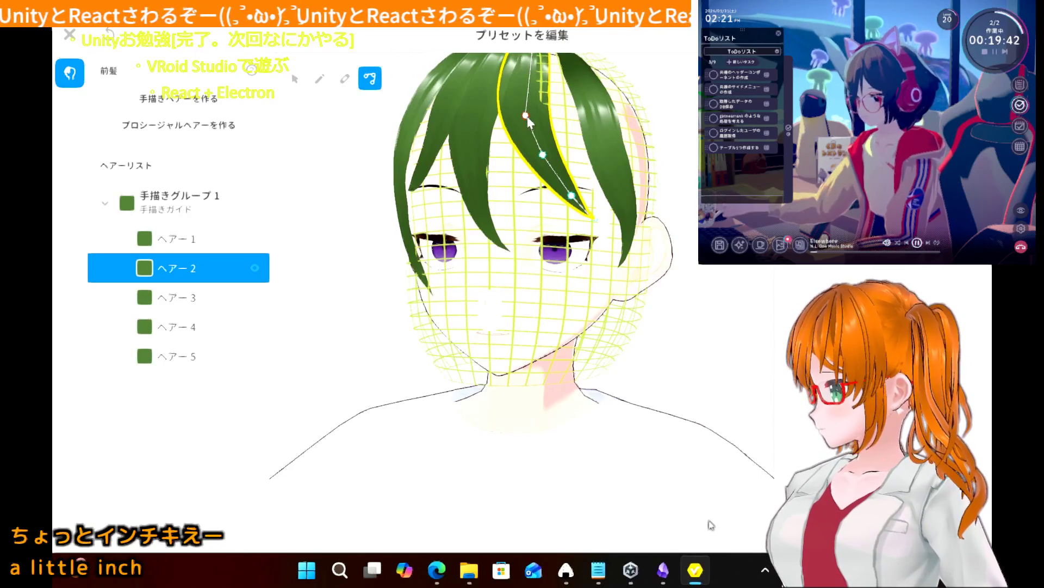
drag(528, 117, 521, 131)
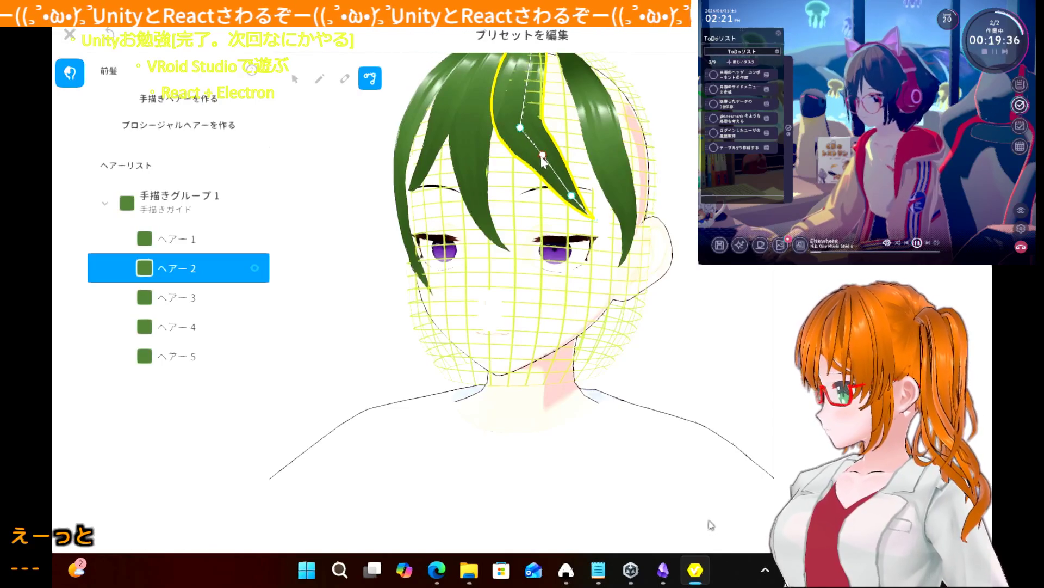
drag(542, 156, 539, 163)
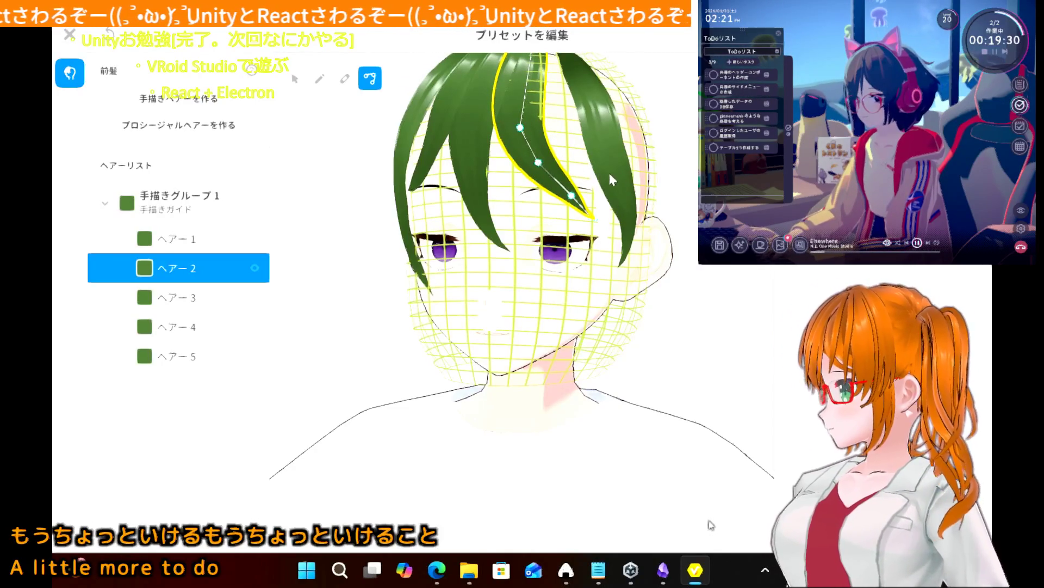
- Raise a point on ヘアー2's lower curve, then extend ヘアー5's top up to the crown
mouse_move(597, 227)
right_down()
mouse_move(594, 266)
mouse_move(592, 241)
right_up()
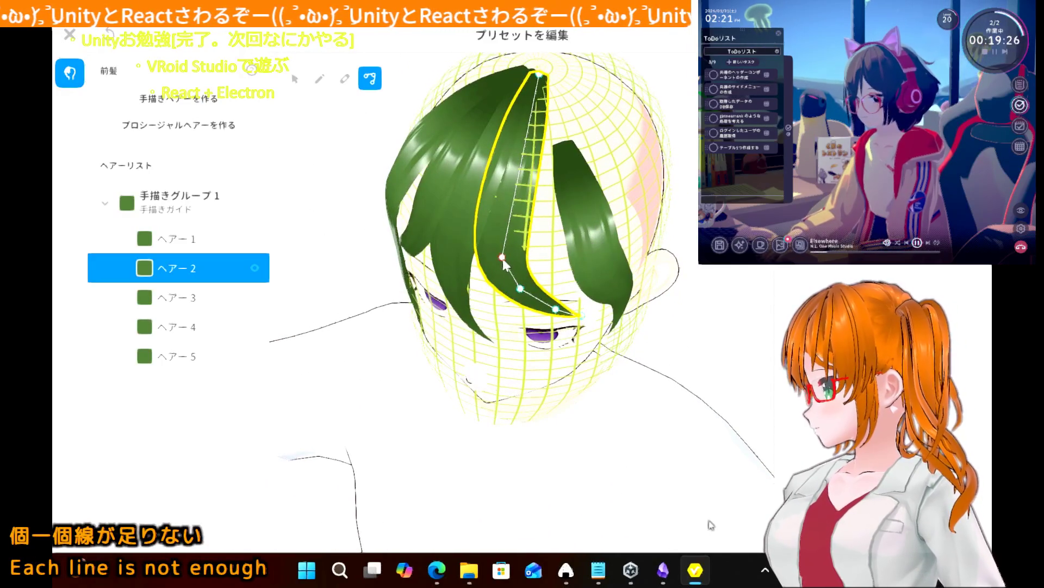
drag(503, 261, 503, 233)
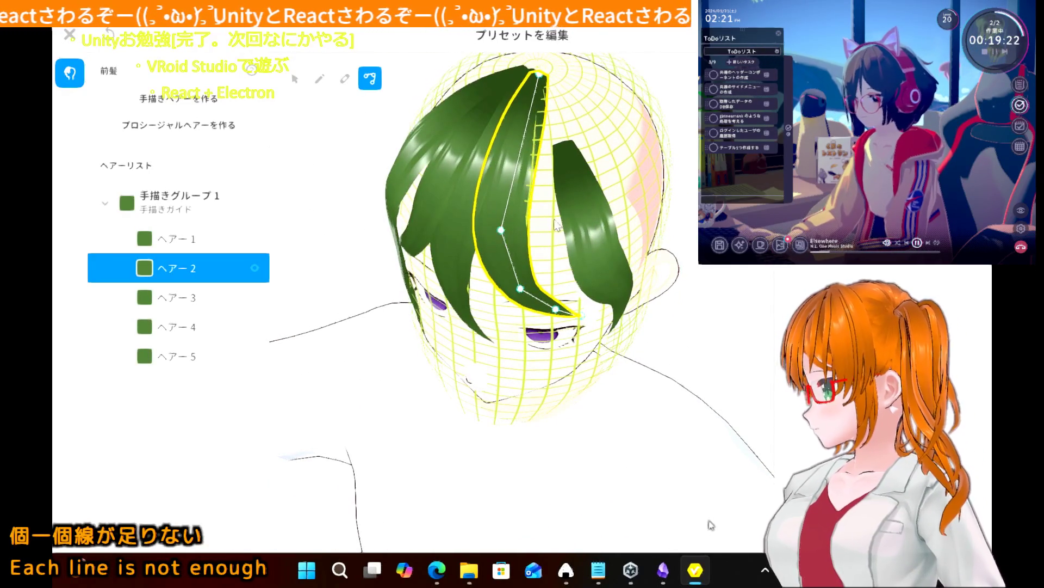
click(593, 230)
drag(566, 147, 550, 80)
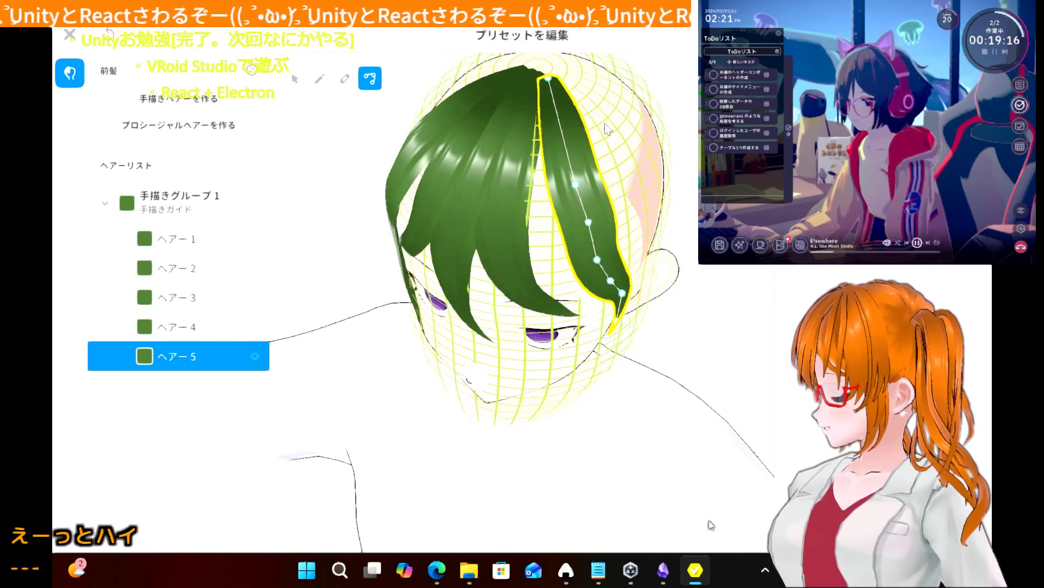
- Move ヘアー5's top up-left, bend its curve, and pull its tip beside the right eye
right_drag(611, 137, 610, 127)
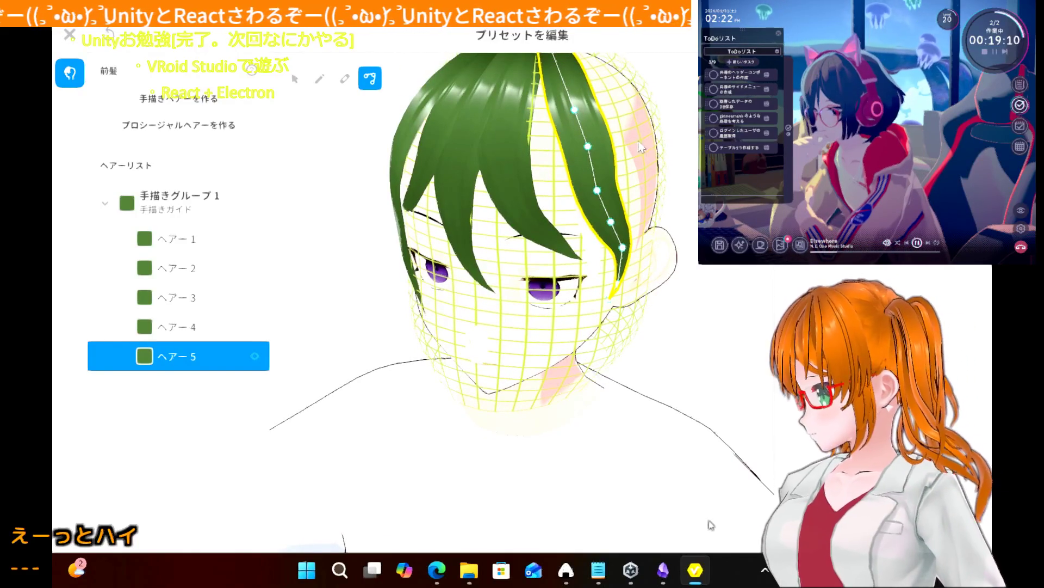
drag(576, 113, 565, 89)
drag(588, 148, 582, 140)
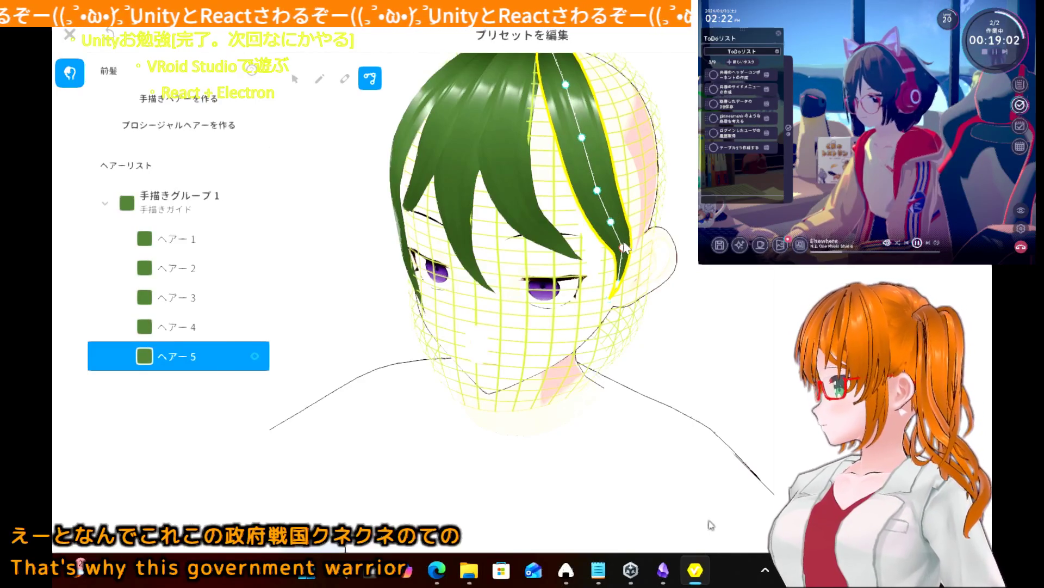
drag(623, 248, 618, 255)
right_drag(617, 255, 628, 248)
click(679, 283)
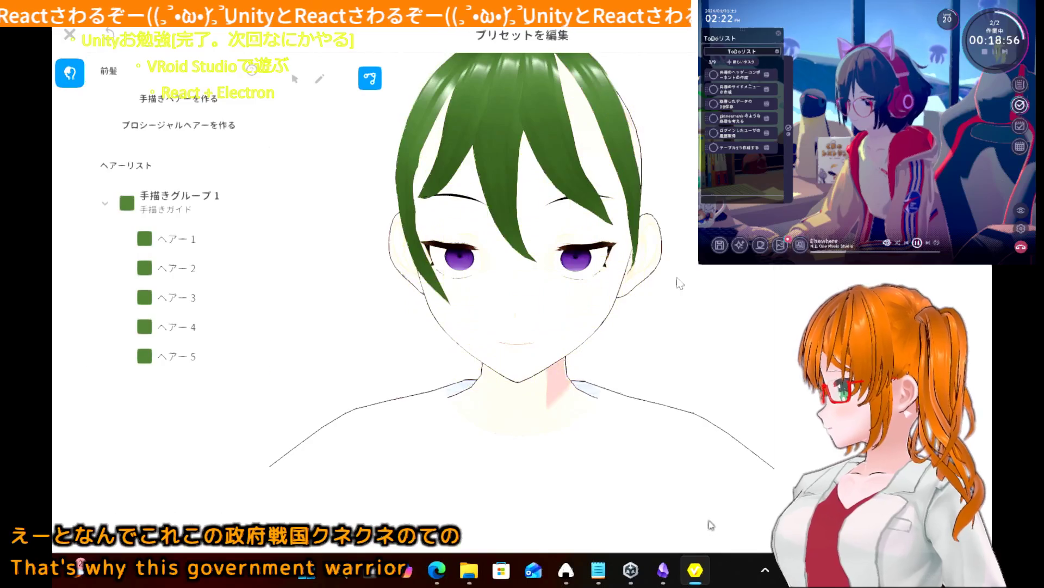
- Zoom in and out to inspect the five green bangs, pick the Brush (ブラシ) tool, then exit the editor
scroll(665, 243, down, 3)
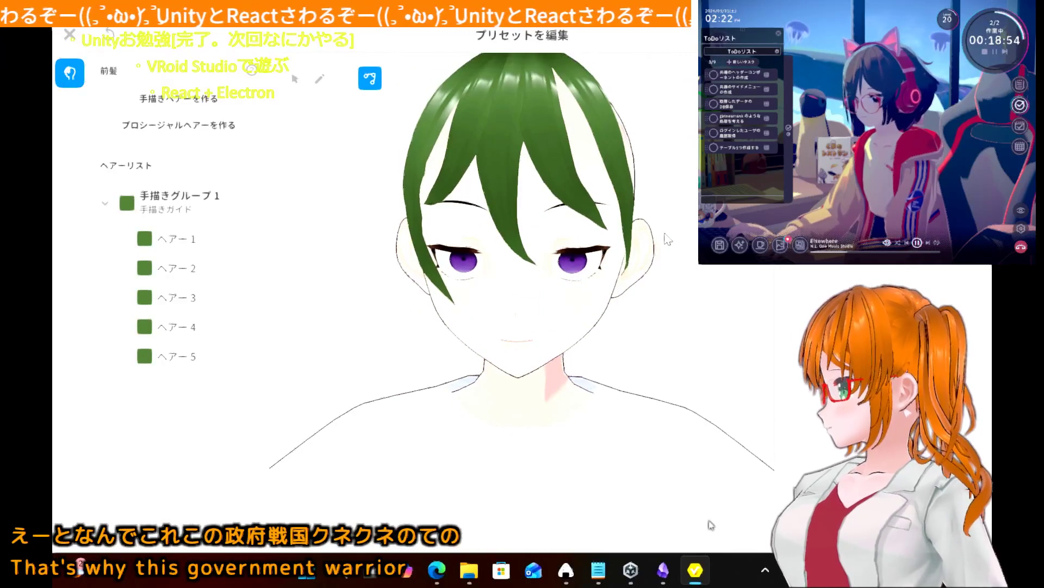
scroll(668, 240, up, 1)
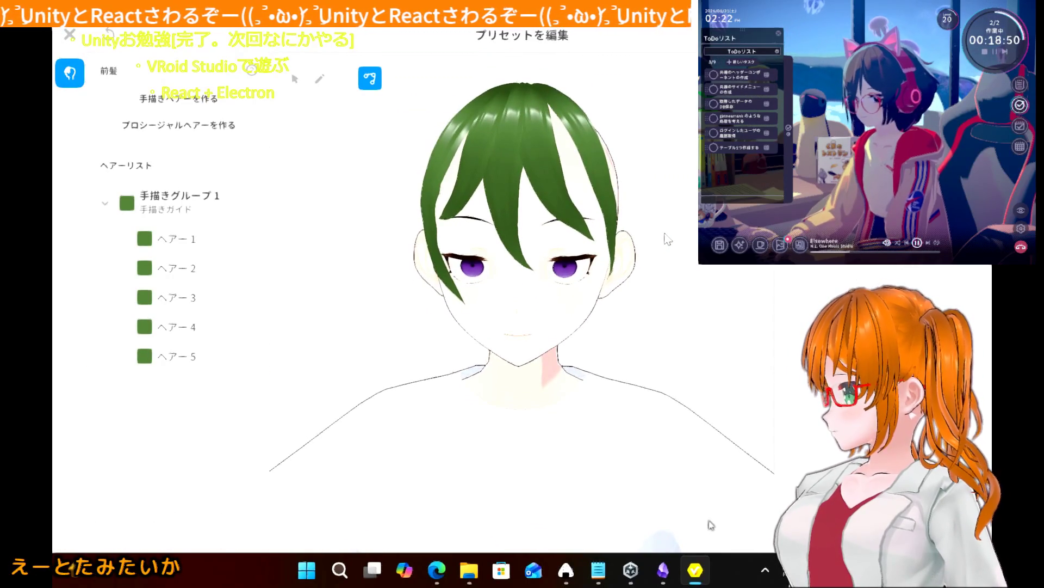
scroll(668, 239, down, 1)
scroll(668, 239, down, 1)
scroll(668, 240, up, 3)
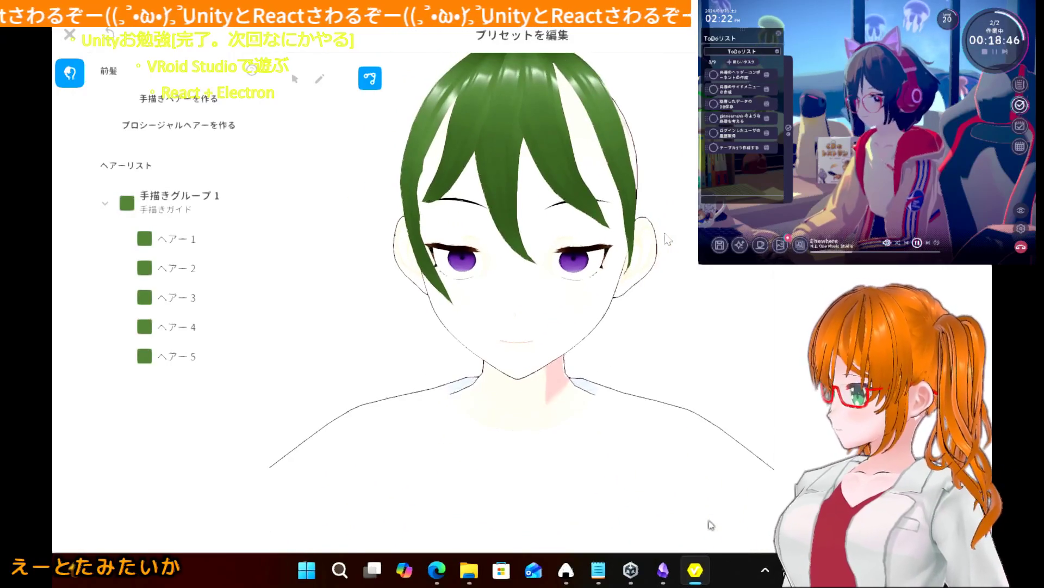
scroll(668, 239, down, 3)
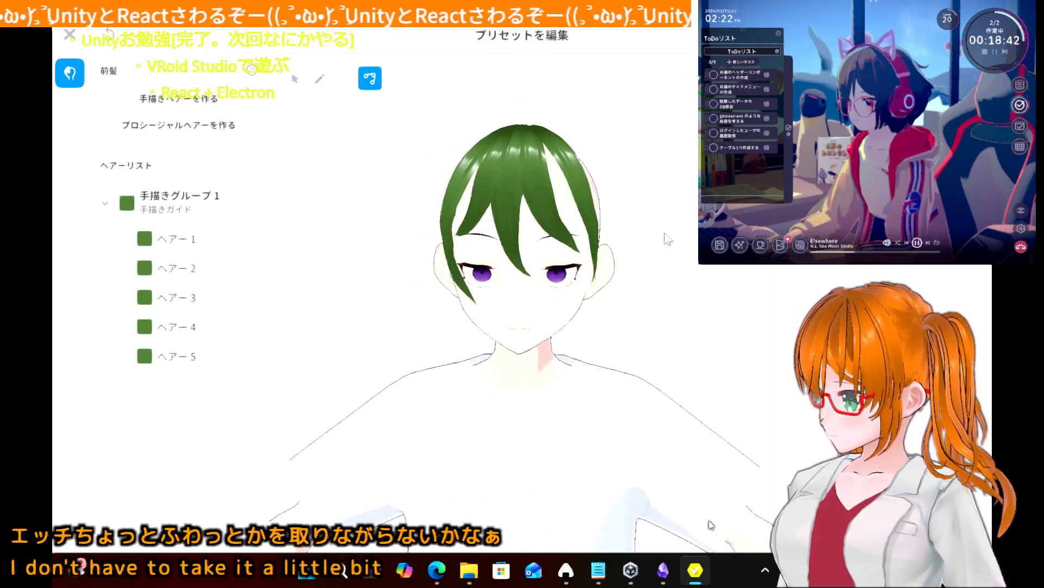
scroll(668, 239, up, 2)
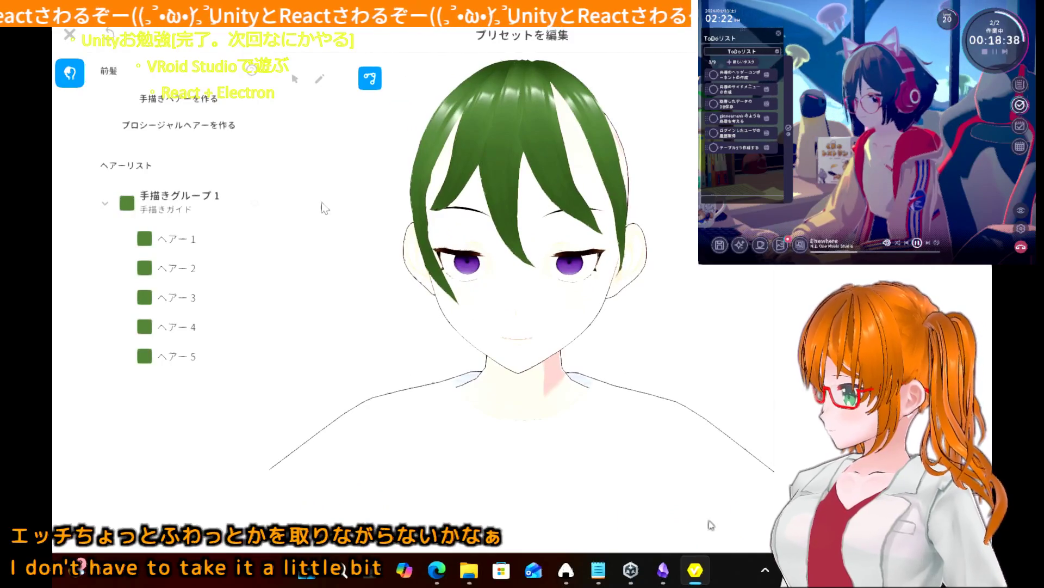
click(318, 86)
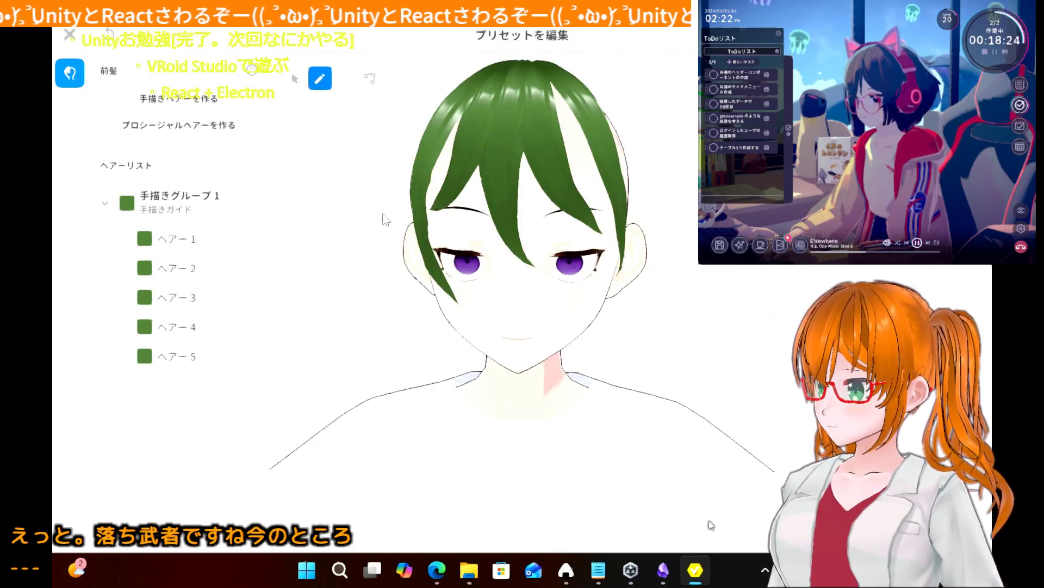
click(69, 37)
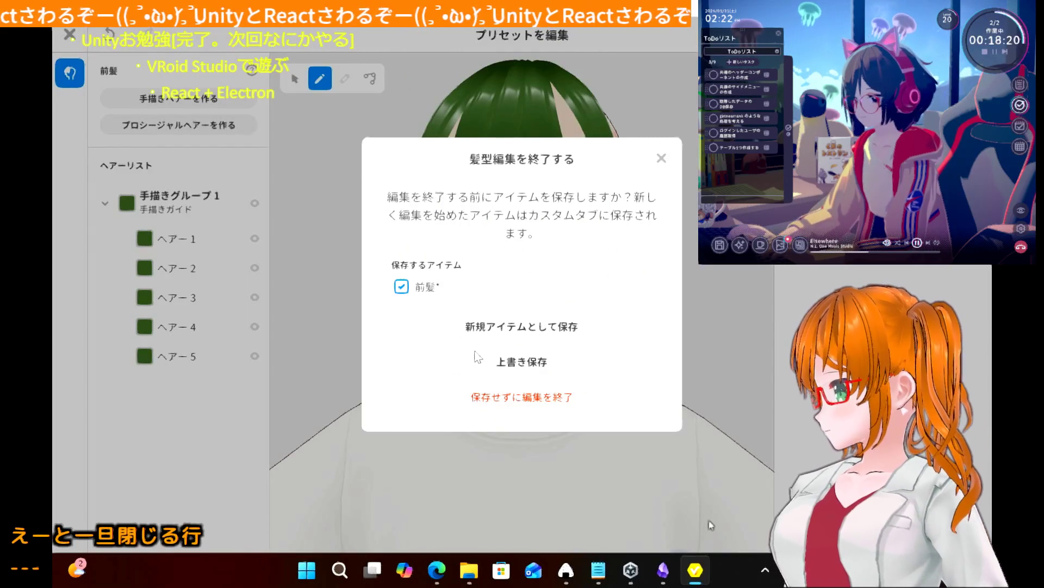
- Save over the 前髪 item, try two bob presets, then reapply the custom 前髪 bangs
click(536, 362)
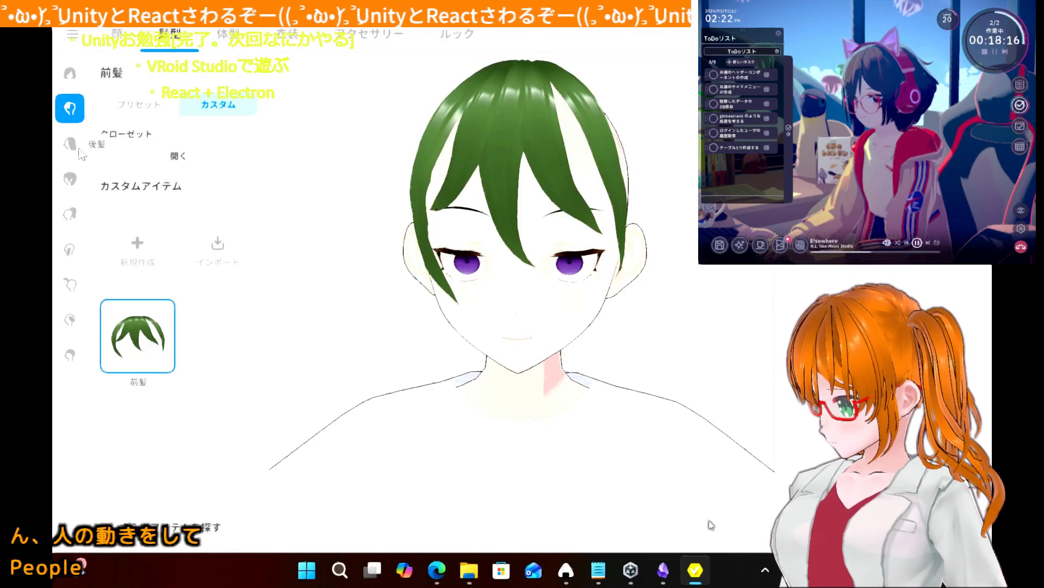
click(118, 110)
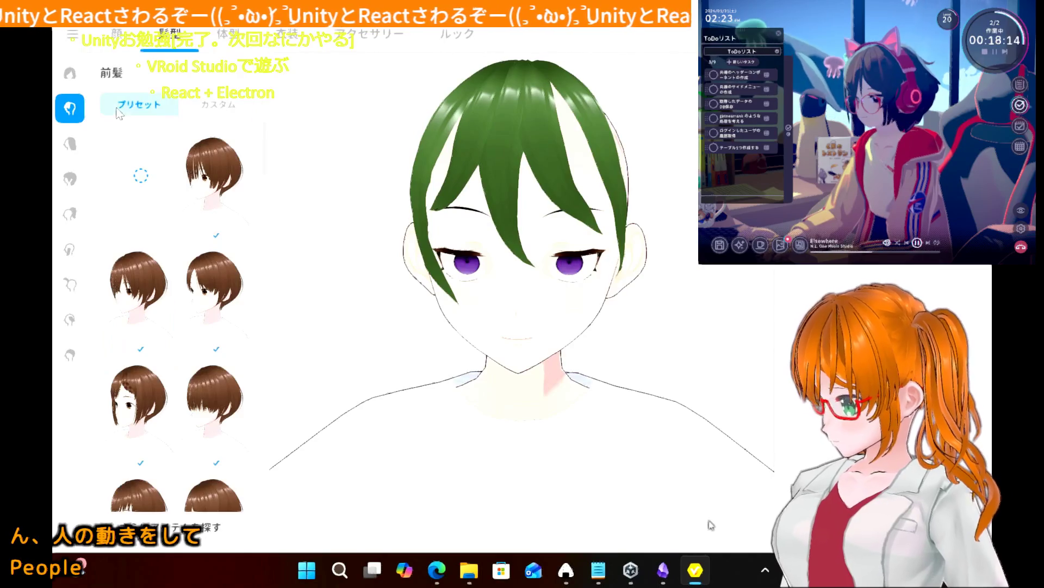
click(229, 203)
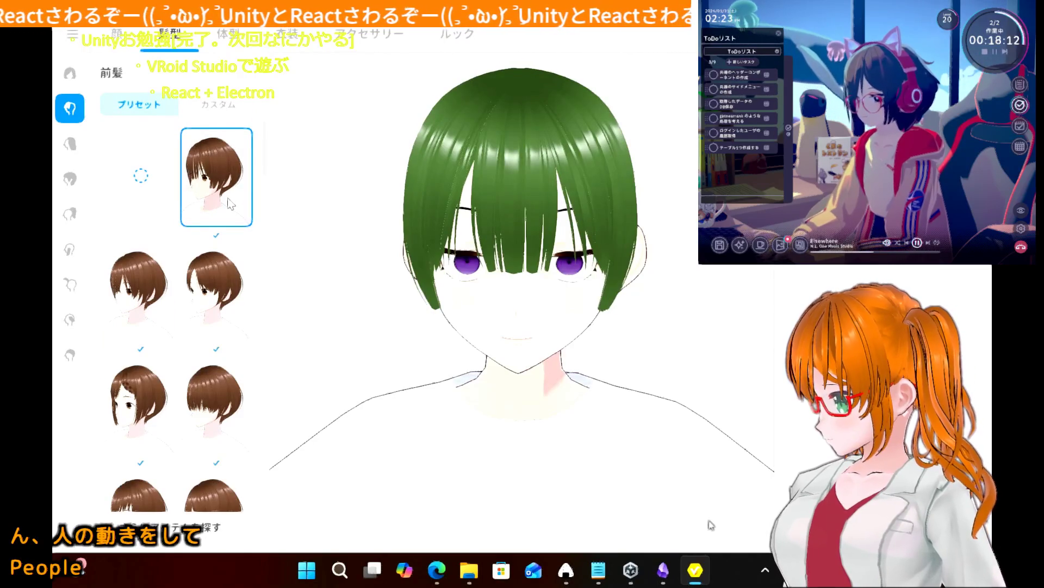
mouse_move(405, 237)
right_down()
mouse_move(381, 288)
mouse_move(390, 256)
right_up()
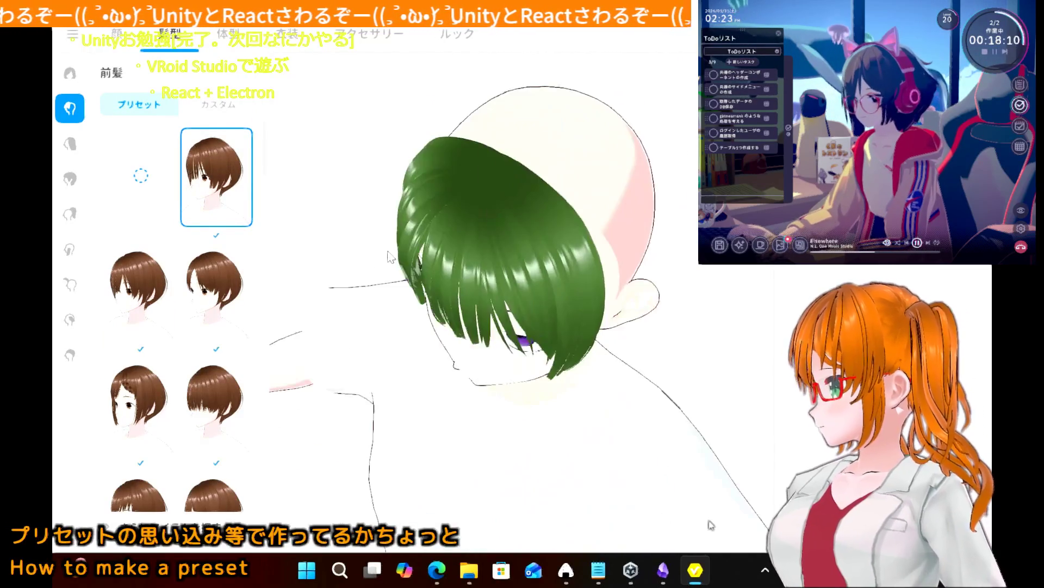
click(220, 299)
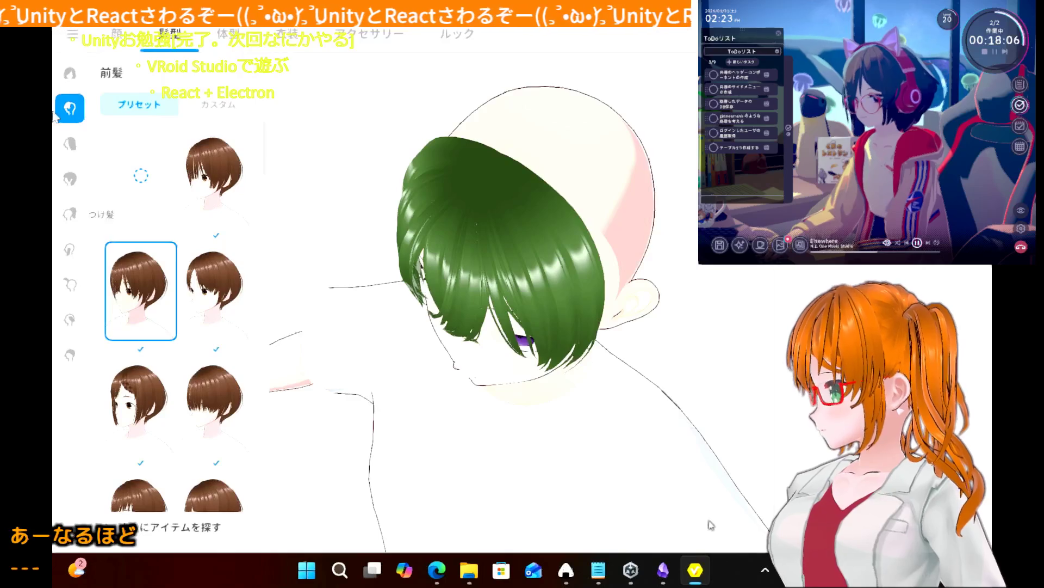
click(200, 109)
click(135, 357)
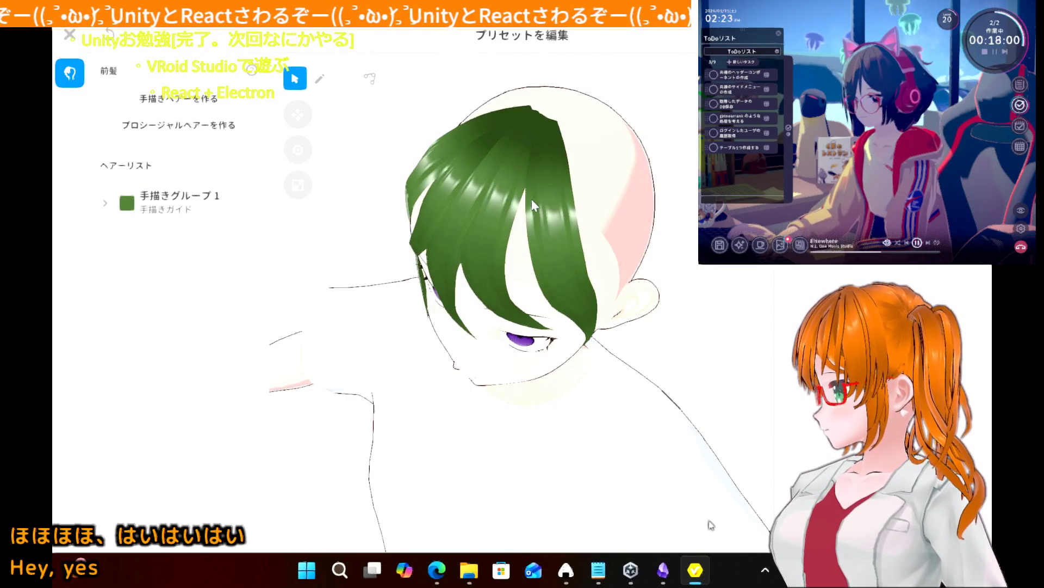
- Open 手描きグループ 1, switch to control-point editing, and pull ヘアー5's top point down
click(167, 197)
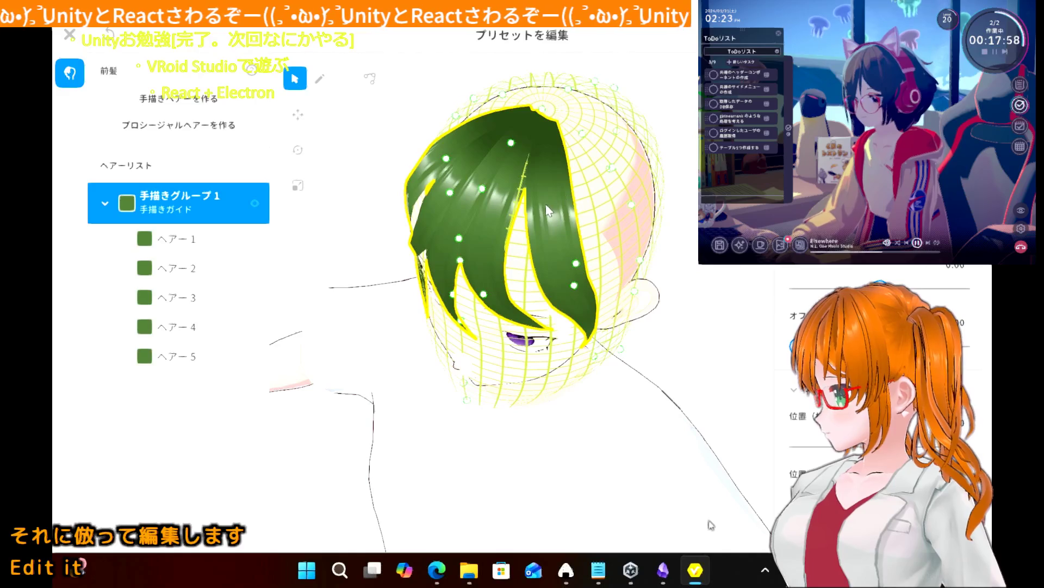
click(548, 211)
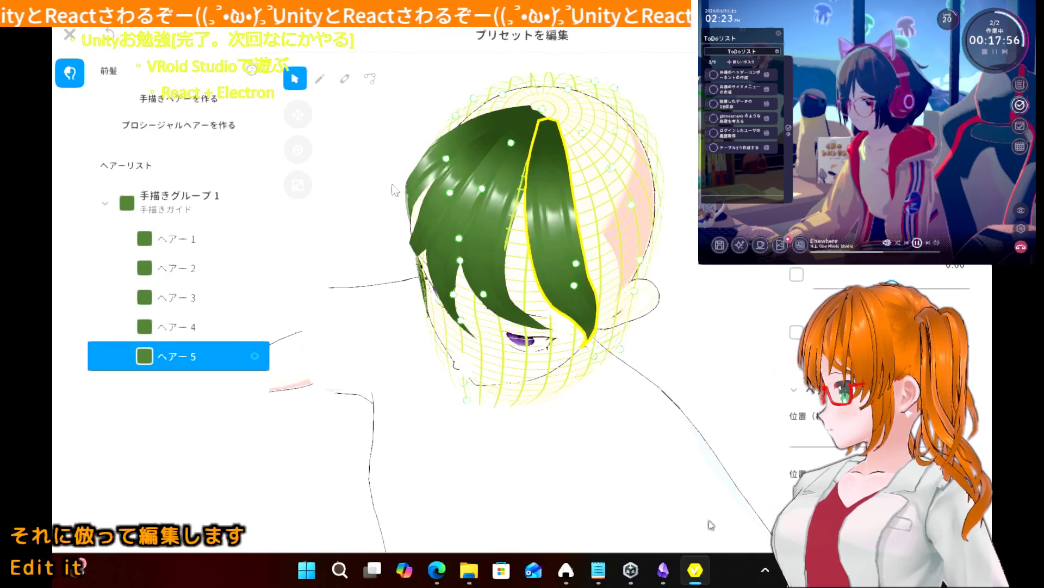
click(320, 80)
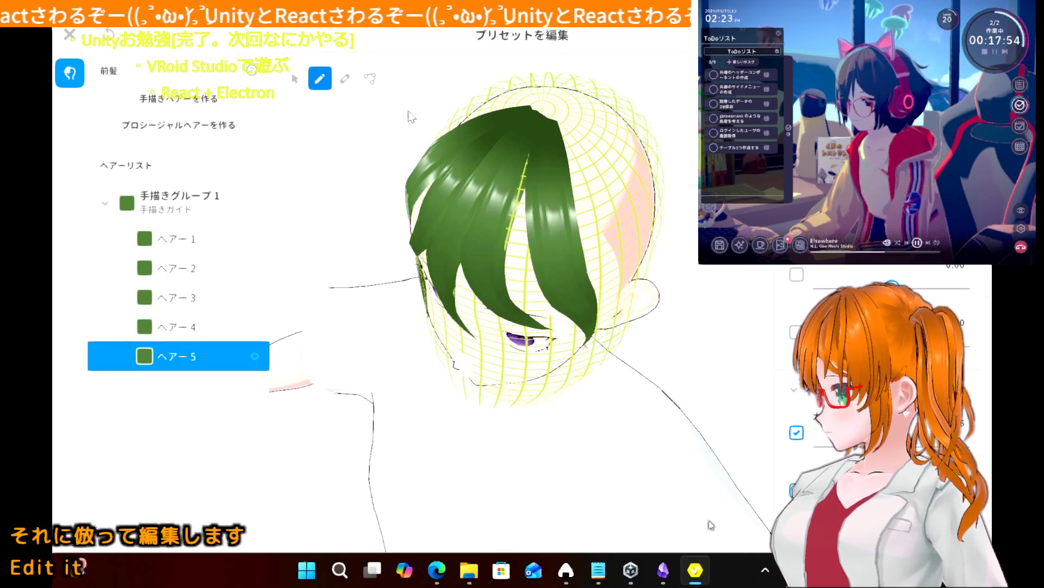
click(344, 79)
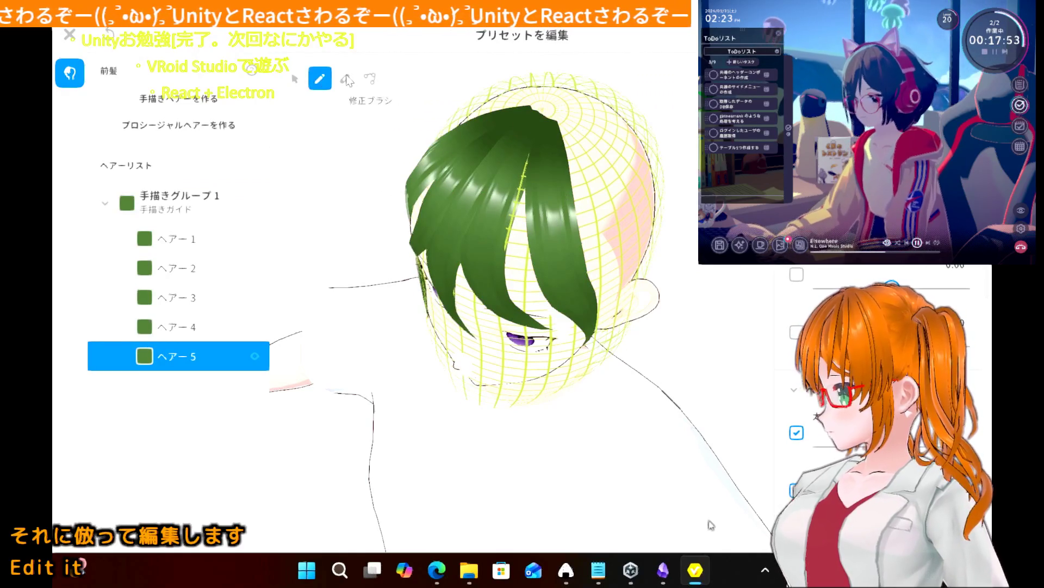
click(373, 79)
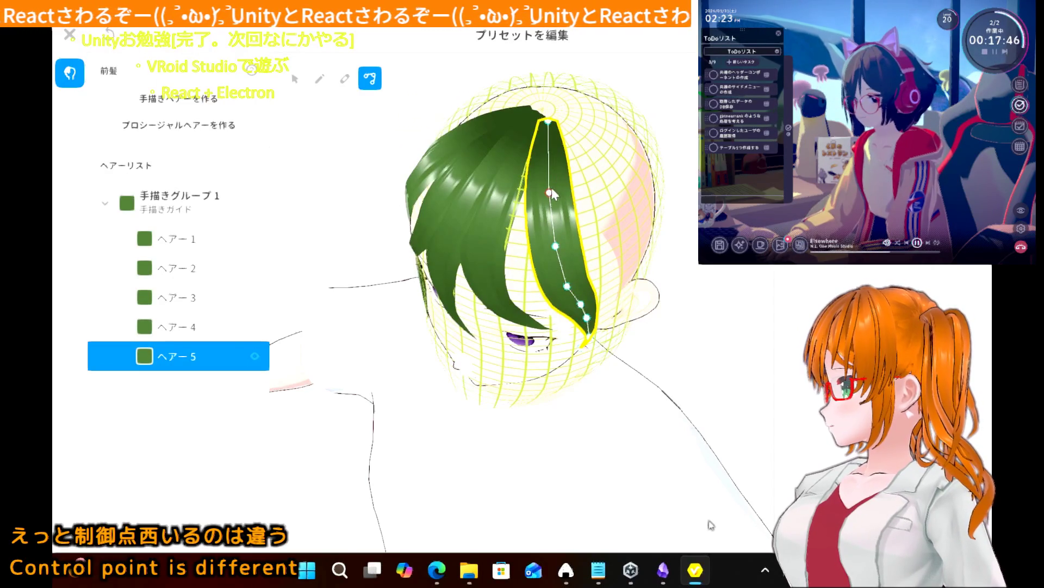
drag(550, 192, 553, 212)
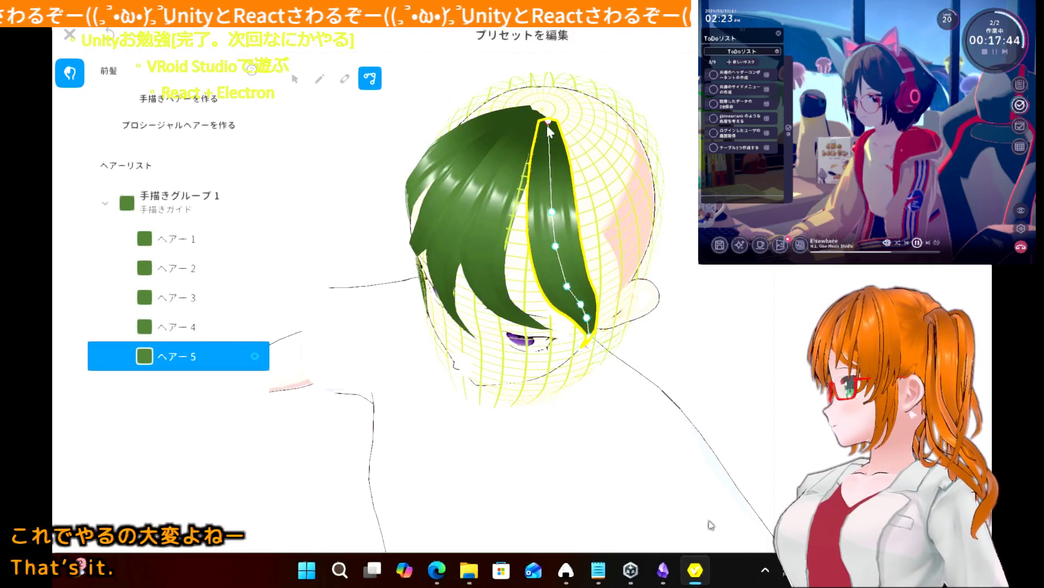
drag(547, 122, 548, 172)
mouse_move(550, 174)
right_down()
mouse_move(509, 173)
mouse_move(551, 156)
right_up()
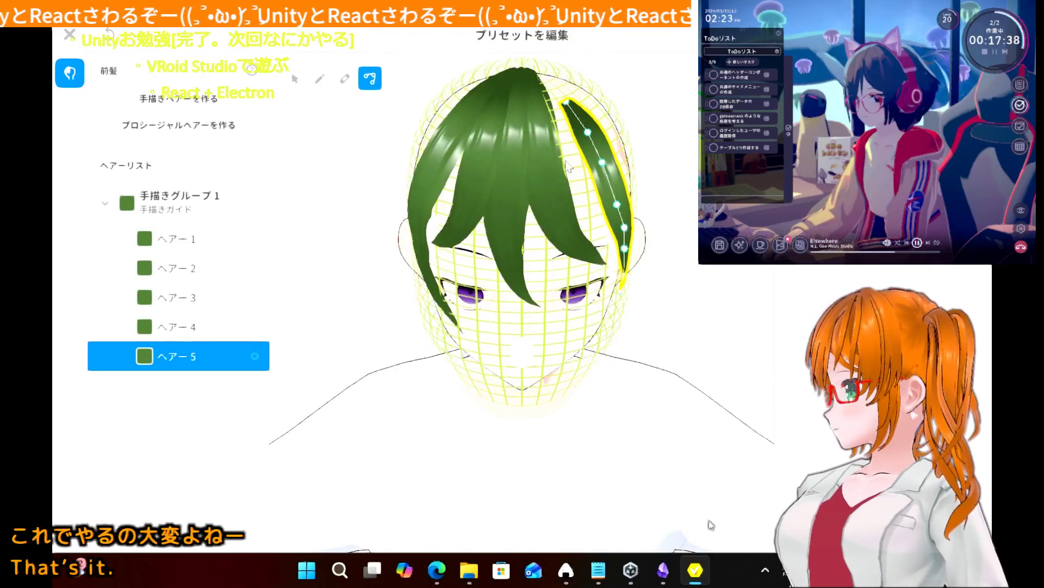
- Lower the top points of ヘアー2, ヘアー1, ヘアー3 and far-left ヘアー4 from the crown
click(553, 155)
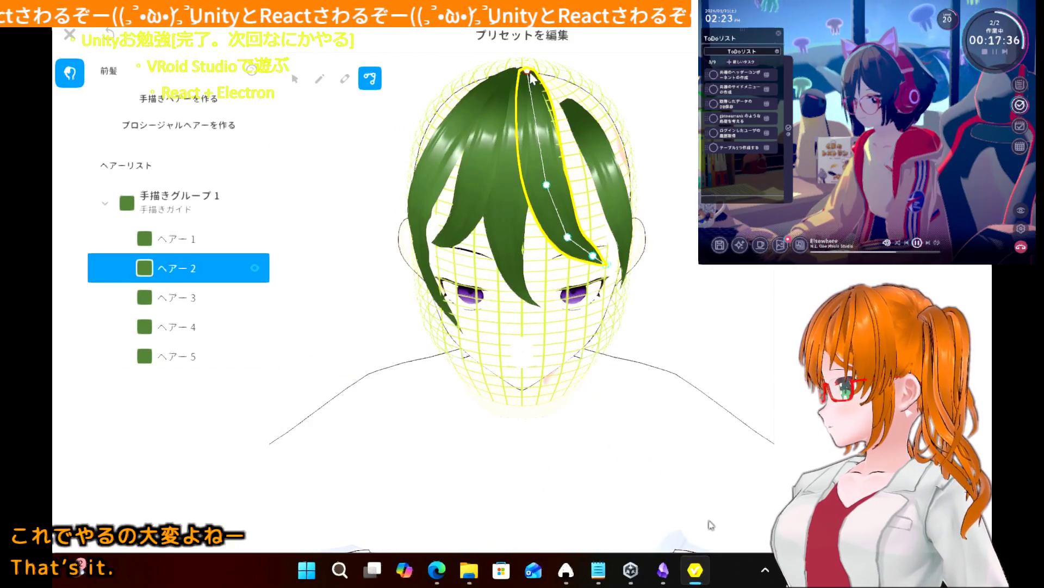
drag(528, 74, 531, 103)
click(517, 91)
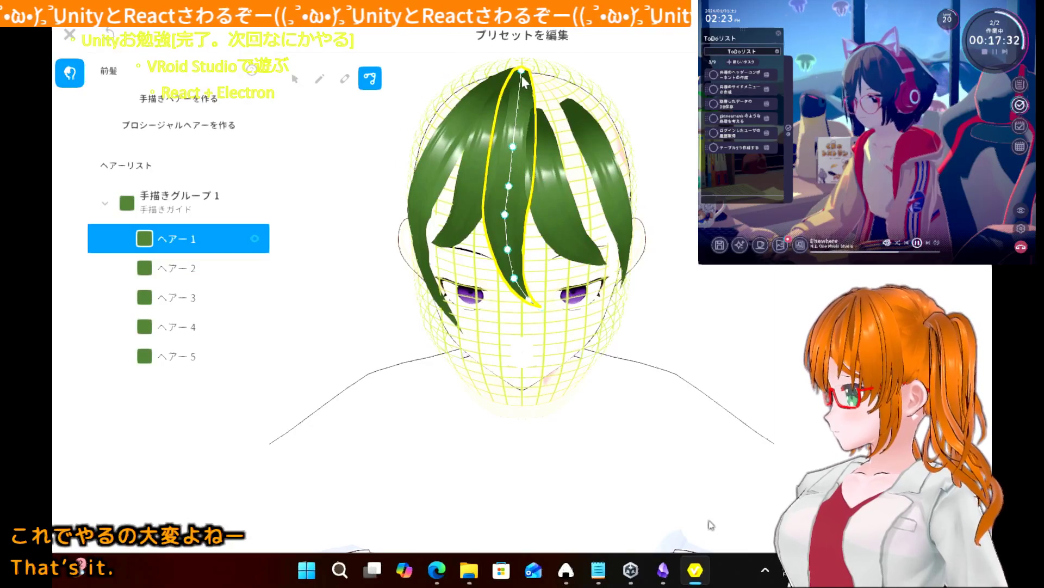
drag(521, 70, 521, 108)
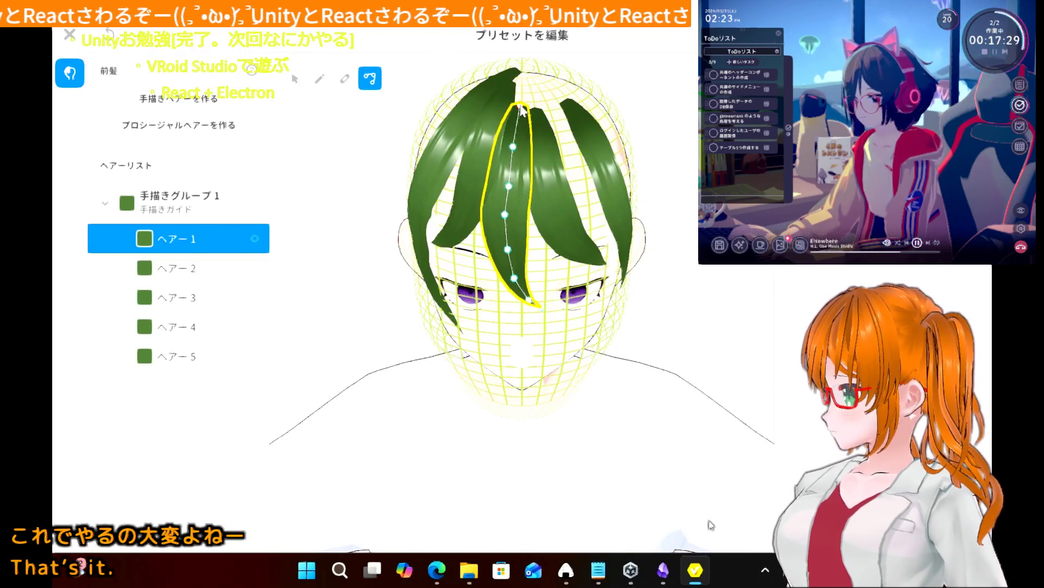
click(488, 126)
drag(509, 90, 503, 103)
click(504, 80)
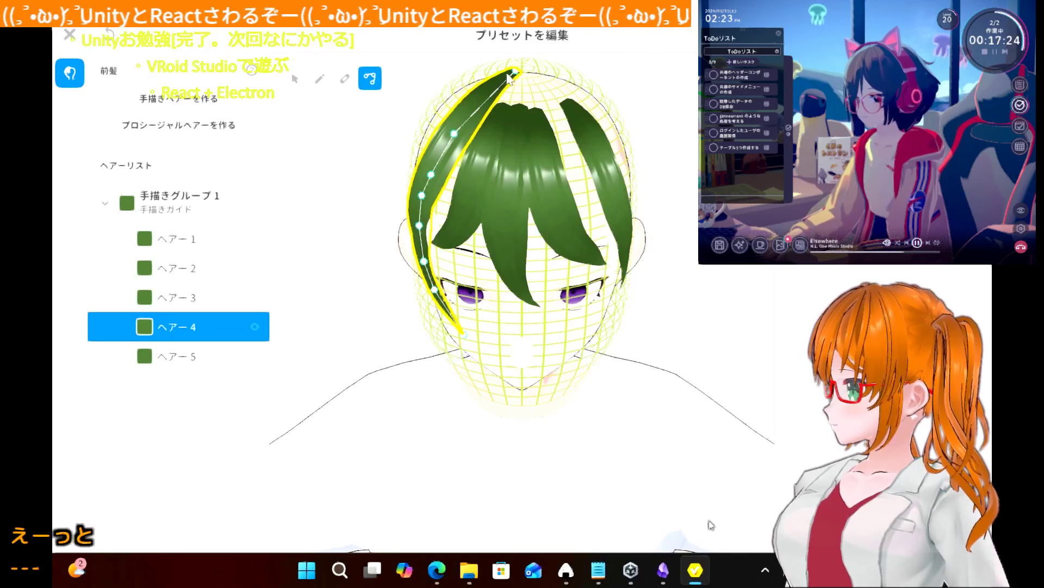
drag(517, 77, 497, 103)
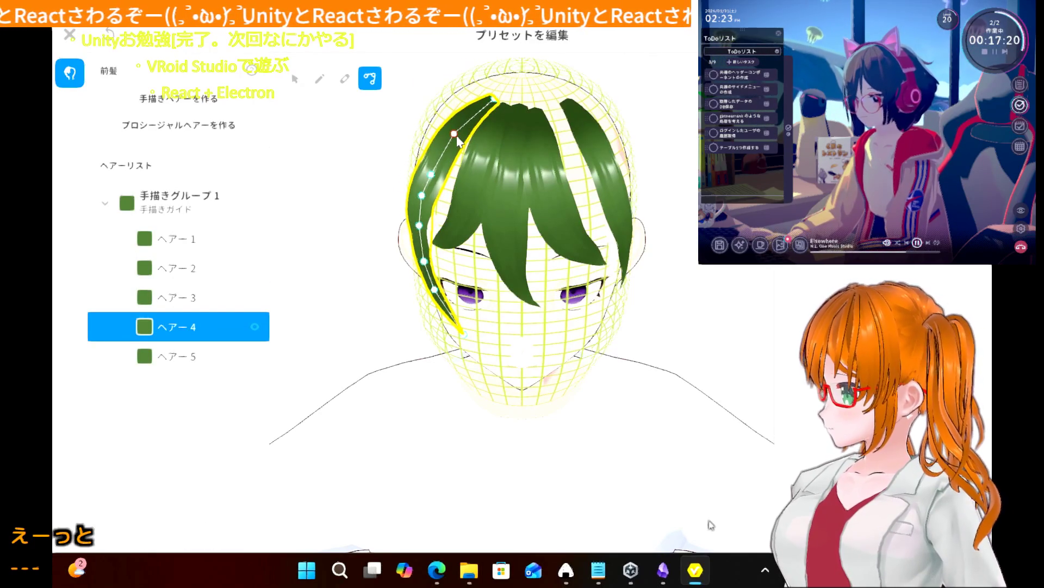
click(383, 165)
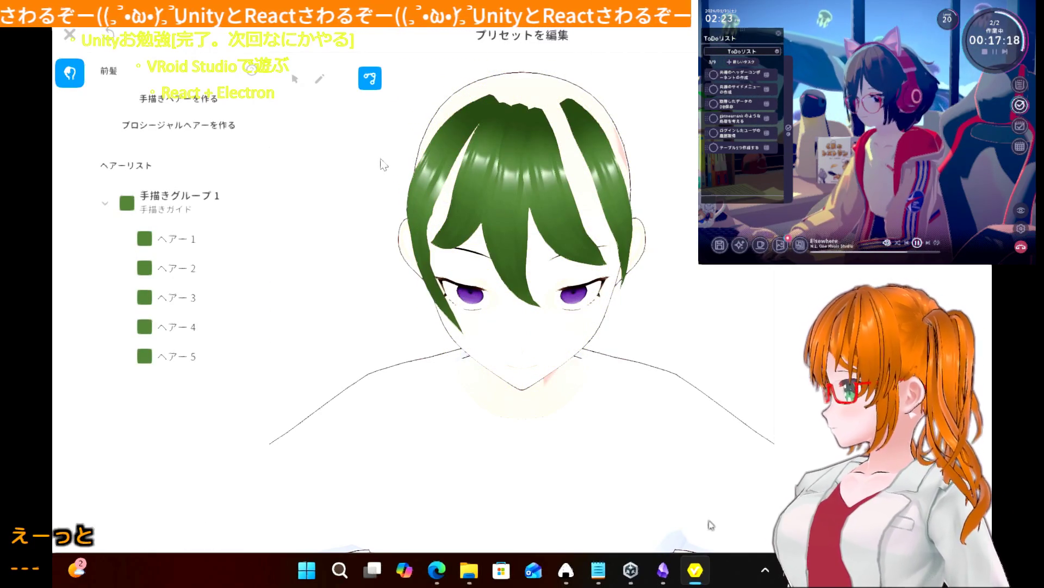
- Select 手描きグループ1's guide and drag its mirrored control points leftward and up at the top
mouse_move(384, 164)
right_down()
mouse_move(304, 179)
mouse_move(397, 140)
mouse_move(380, 157)
mouse_move(354, 144)
mouse_move(299, 151)
mouse_move(314, 166)
mouse_move(300, 167)
right_up()
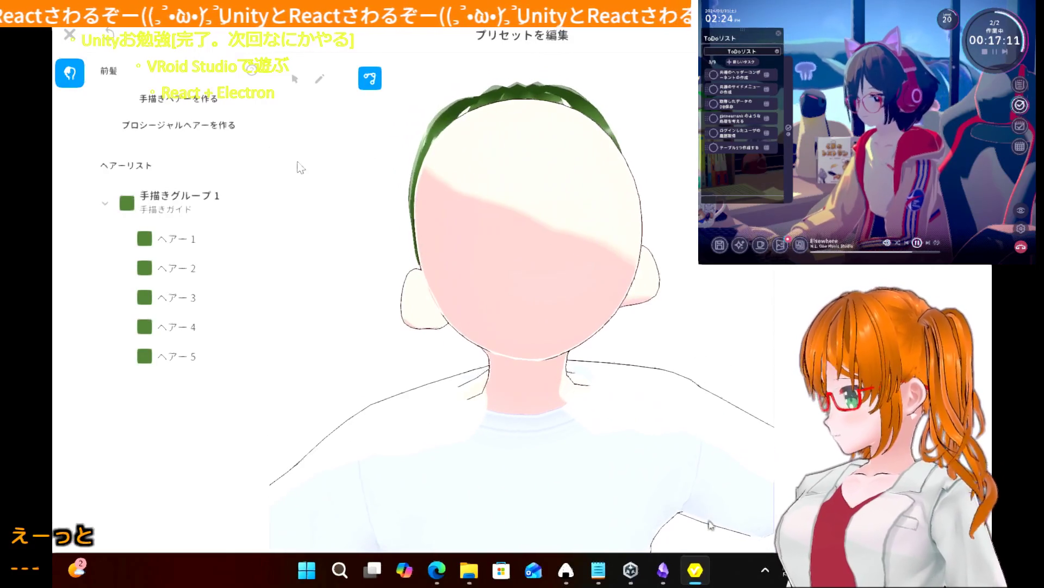
click(197, 205)
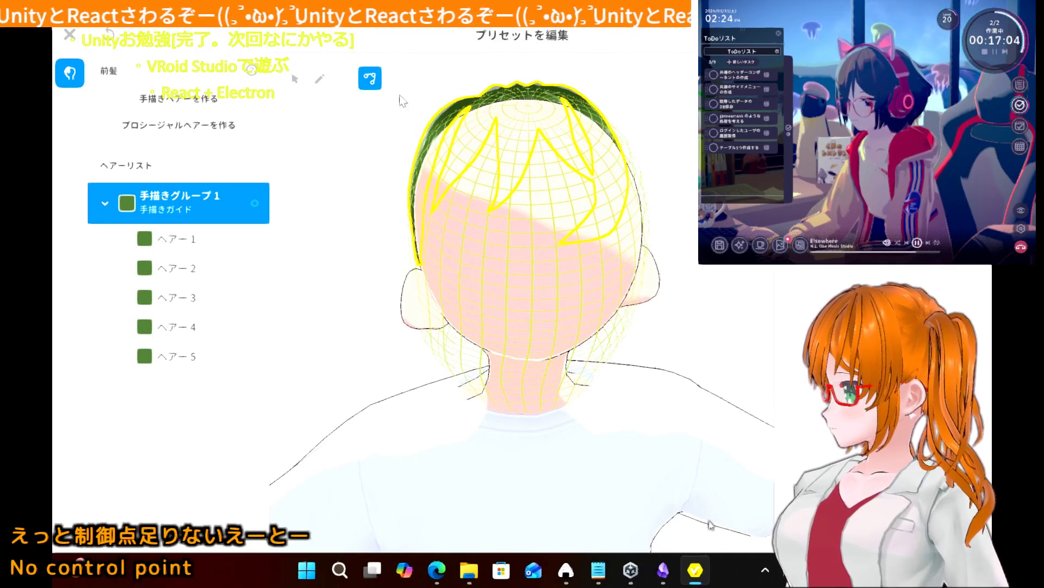
click(294, 79)
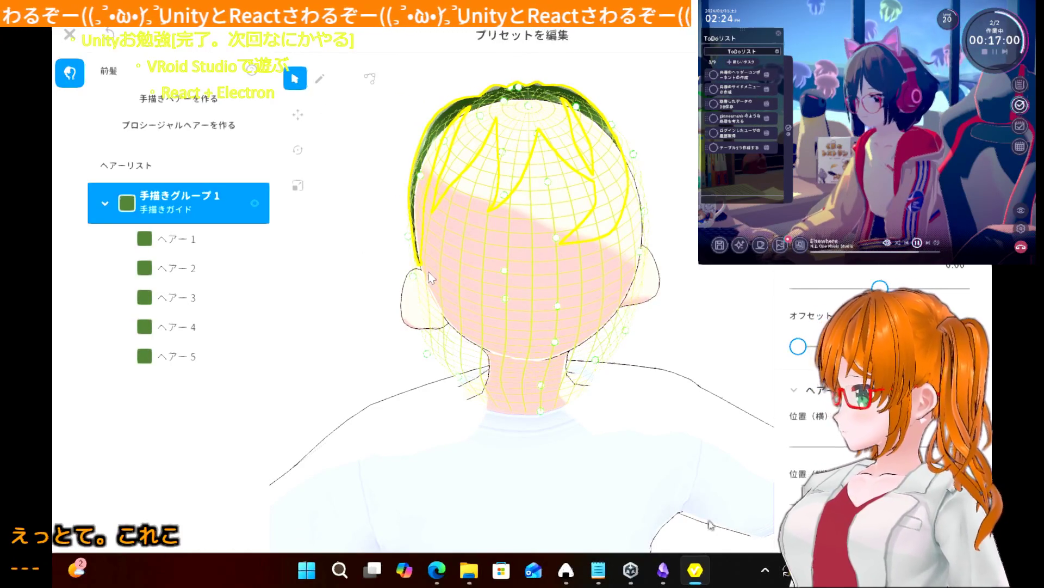
mouse_move(430, 280)
right_down()
mouse_move(380, 277)
mouse_move(434, 261)
right_up()
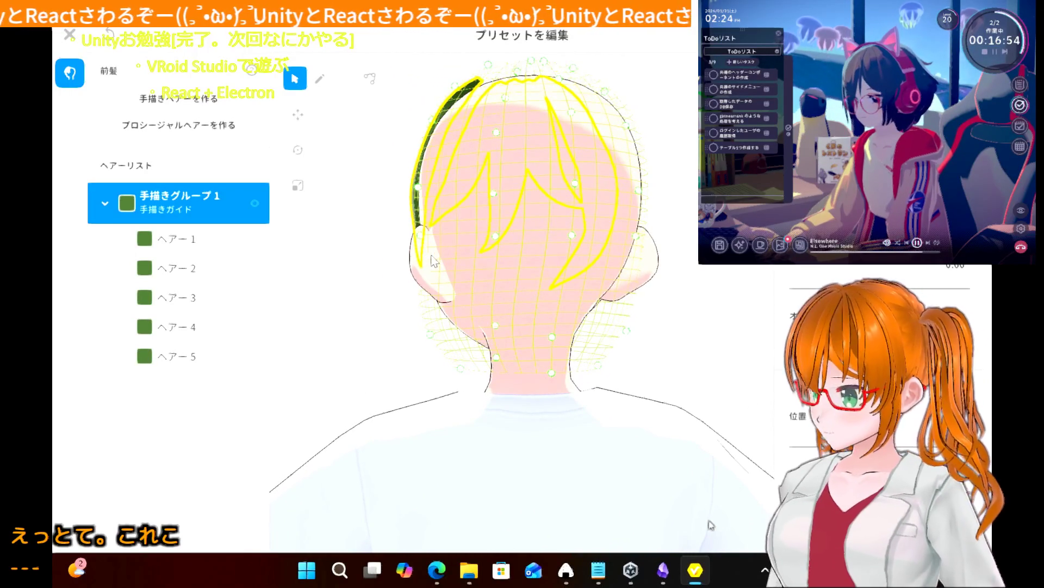
drag(420, 188, 411, 189)
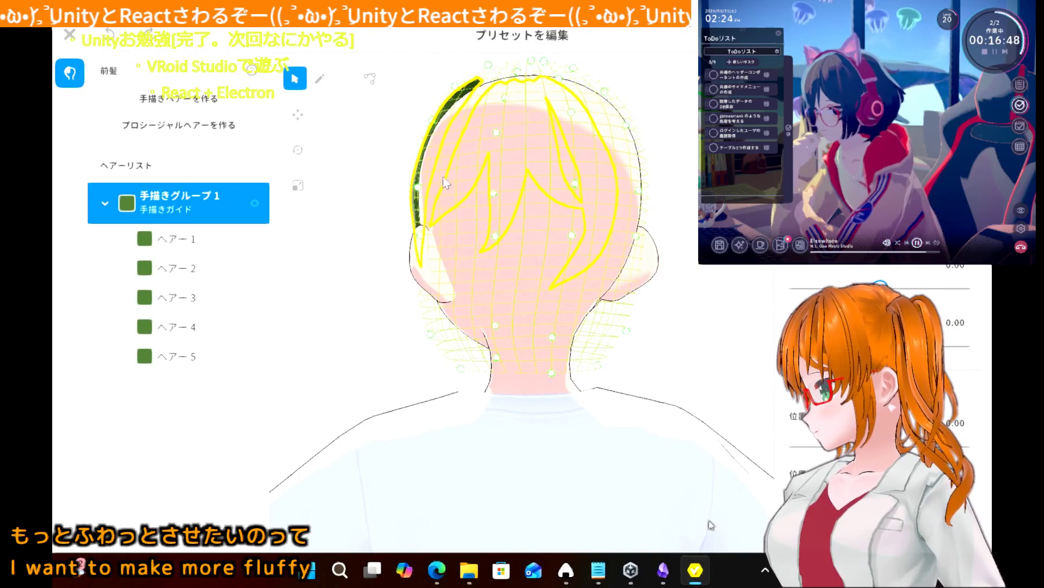
drag(418, 188, 410, 190)
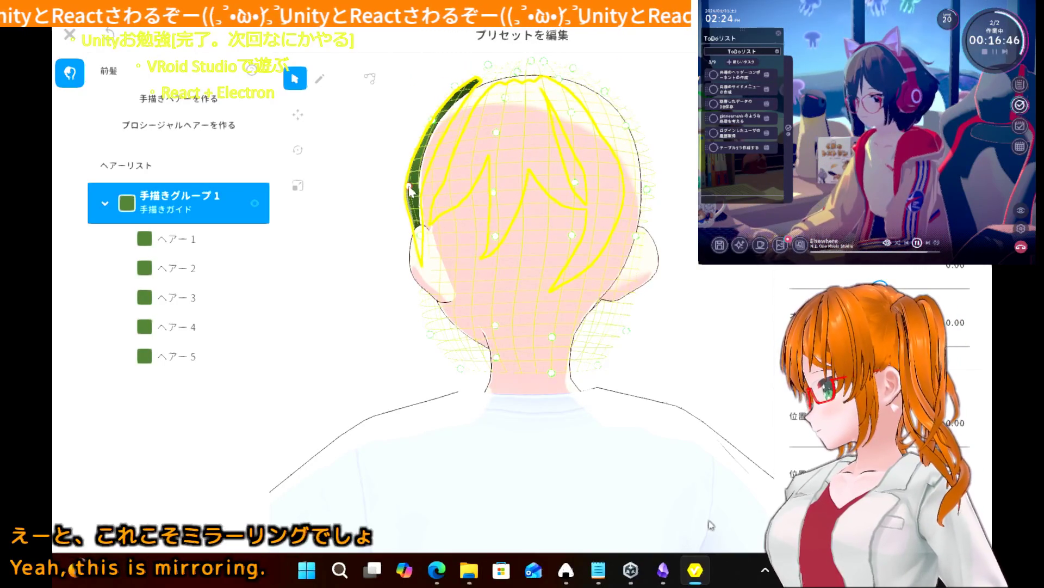
mouse_move(436, 124)
mouse_down()
mouse_move(427, 118)
mouse_move(454, 87)
mouse_up()
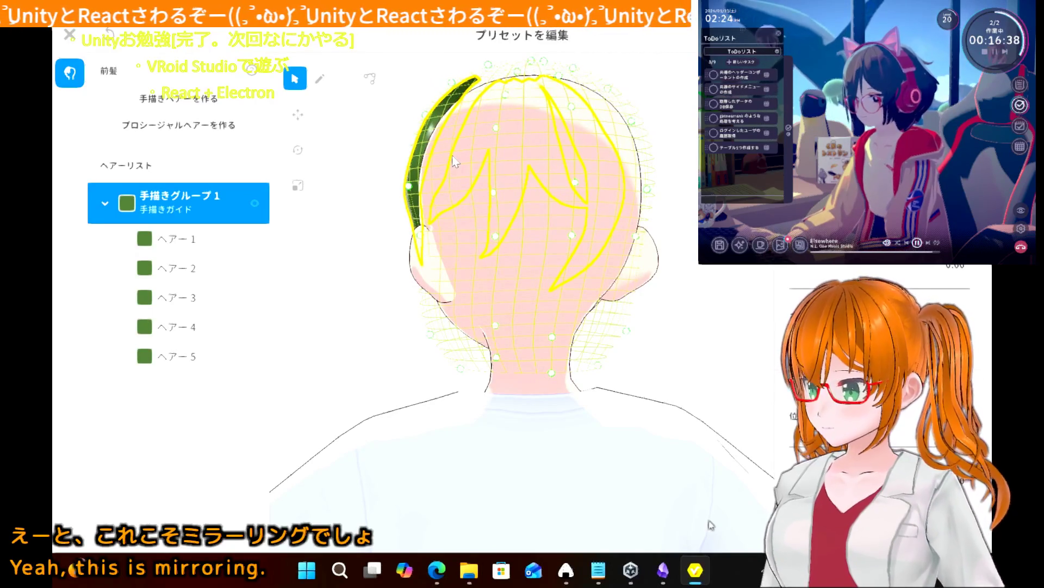
- From a side profile, push the guide's middle and upper points outward to puff the bangs
mouse_move(455, 162)
right_down()
mouse_move(490, 146)
mouse_move(492, 155)
right_up()
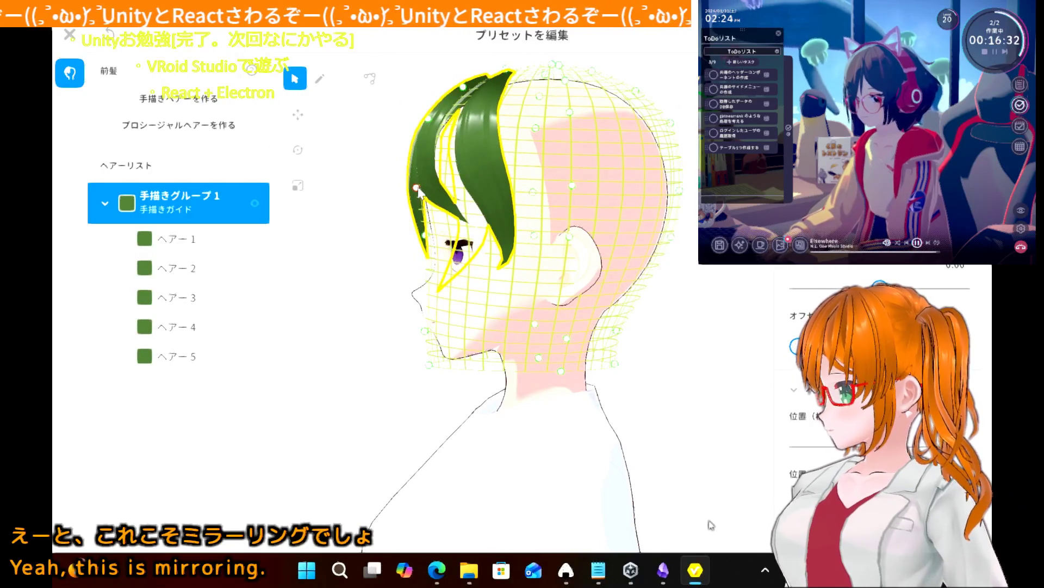
drag(420, 187, 415, 188)
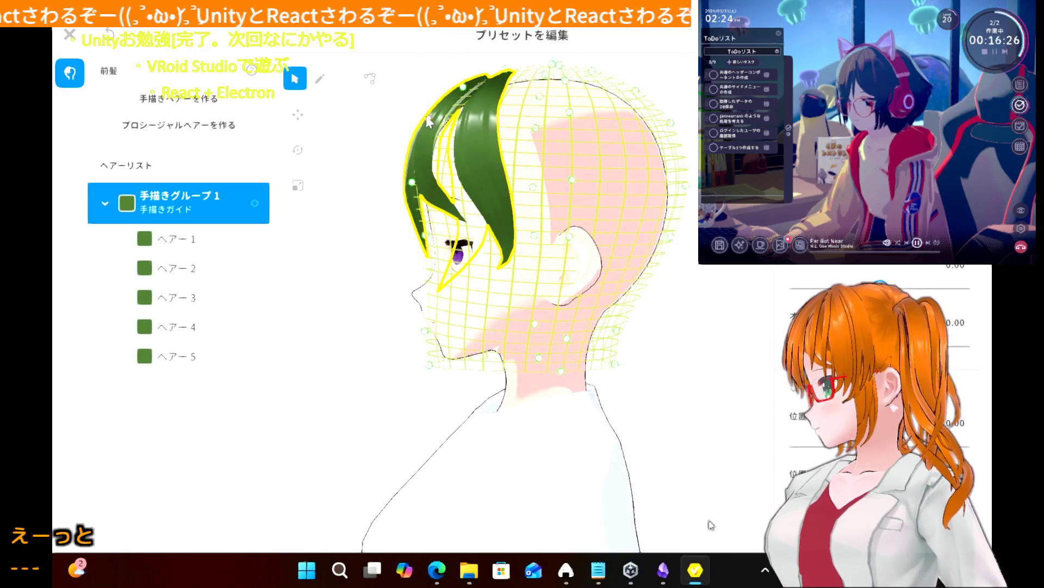
drag(430, 124, 422, 116)
click(462, 87)
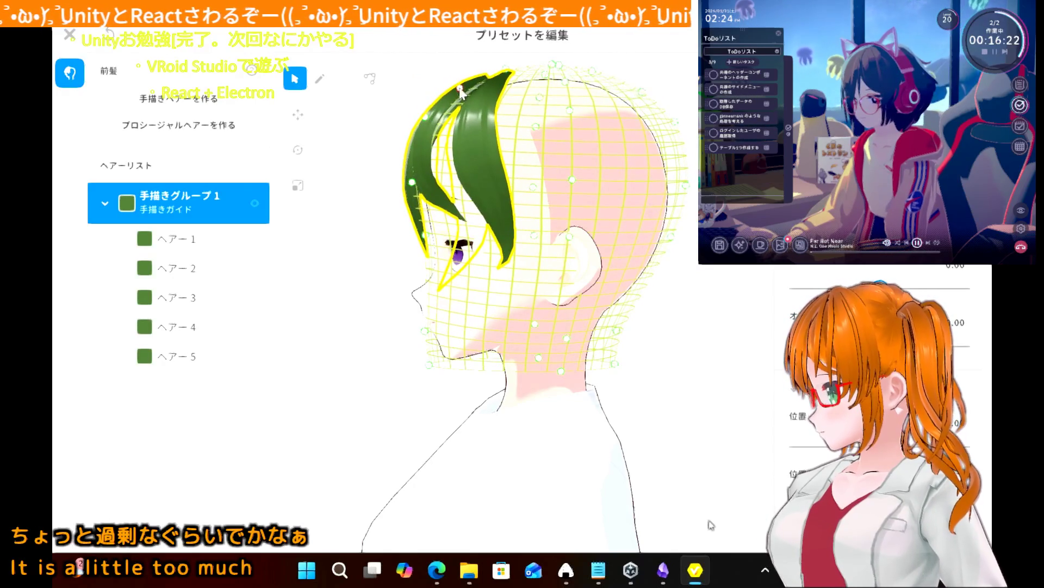
drag(462, 91, 459, 89)
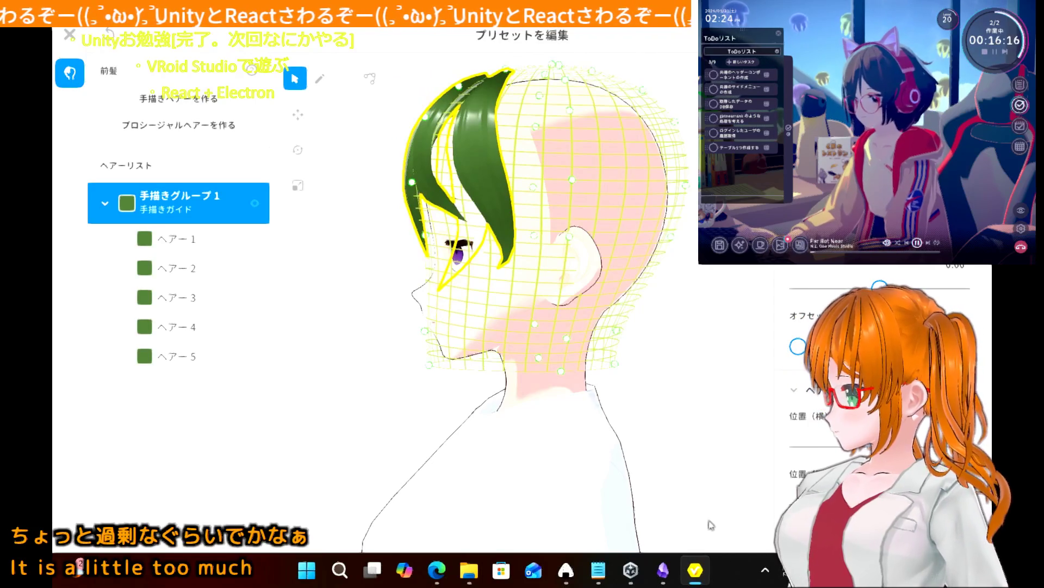
click(658, 269)
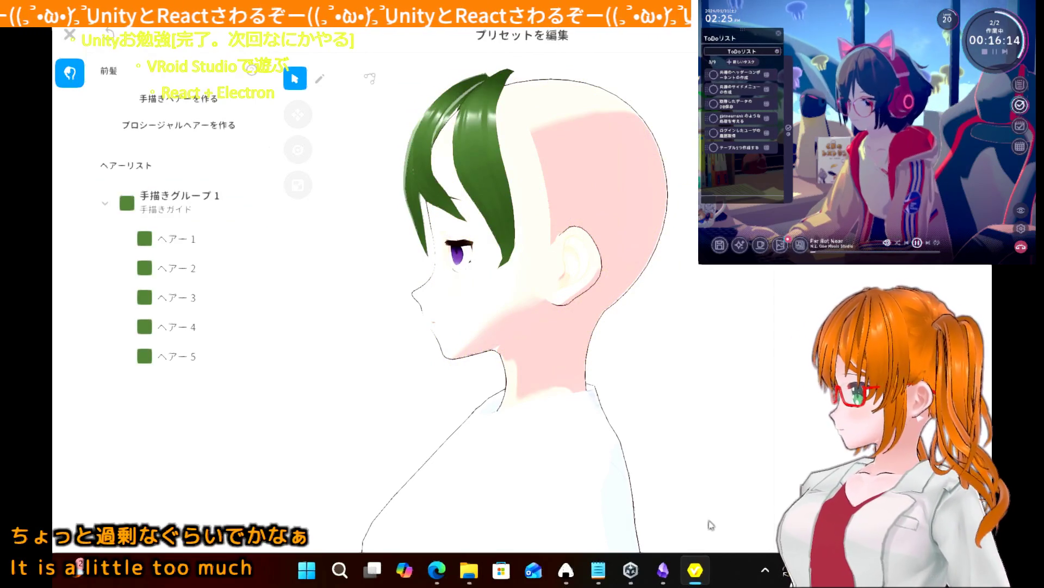
mouse_move(564, 280)
right_down()
mouse_move(680, 283)
mouse_move(565, 288)
mouse_move(604, 284)
mouse_move(603, 273)
right_up()
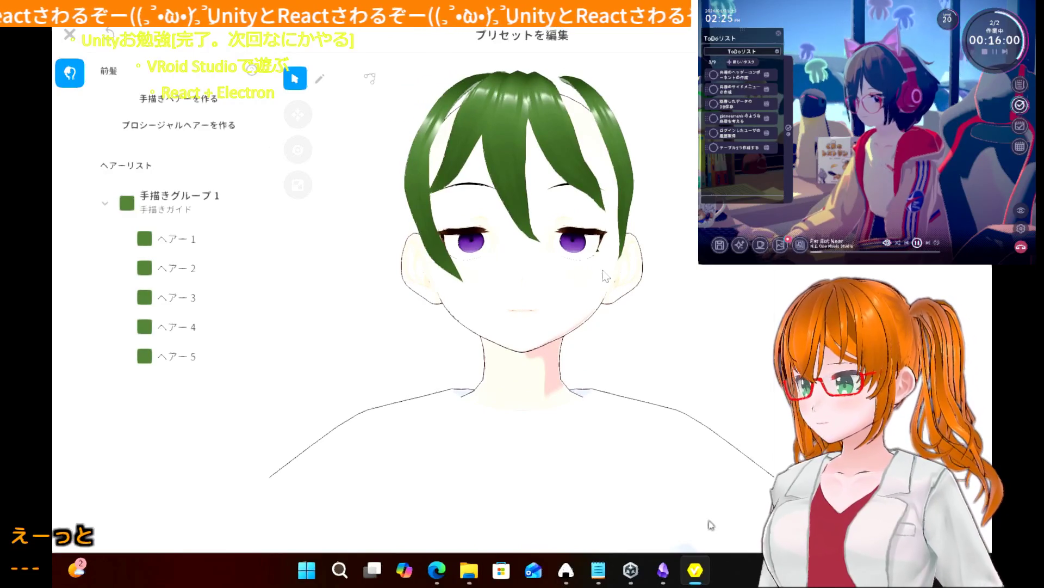
mouse_move(603, 270)
right_down()
mouse_move(510, 303)
mouse_move(635, 287)
mouse_move(595, 283)
right_up()
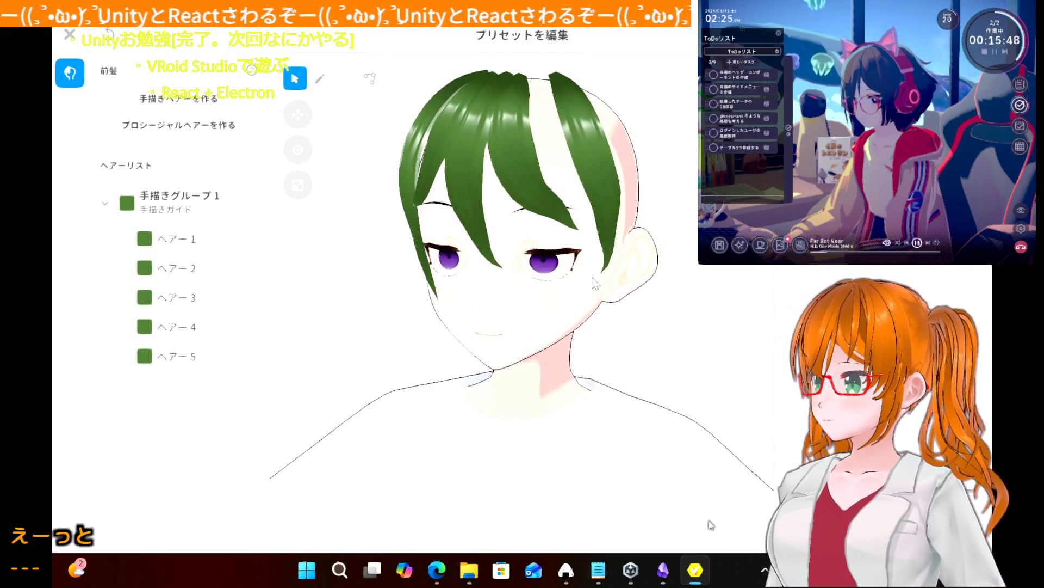
click(592, 170)
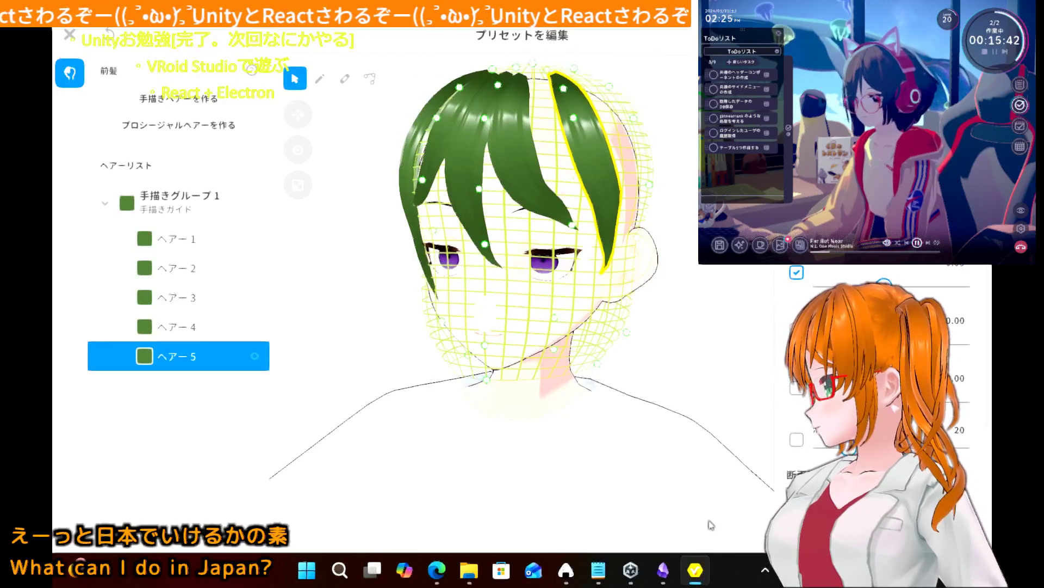
- Drag ヘアー5's width slider wider, then back to slightly narrower than before
drag(901, 272, 980, 272)
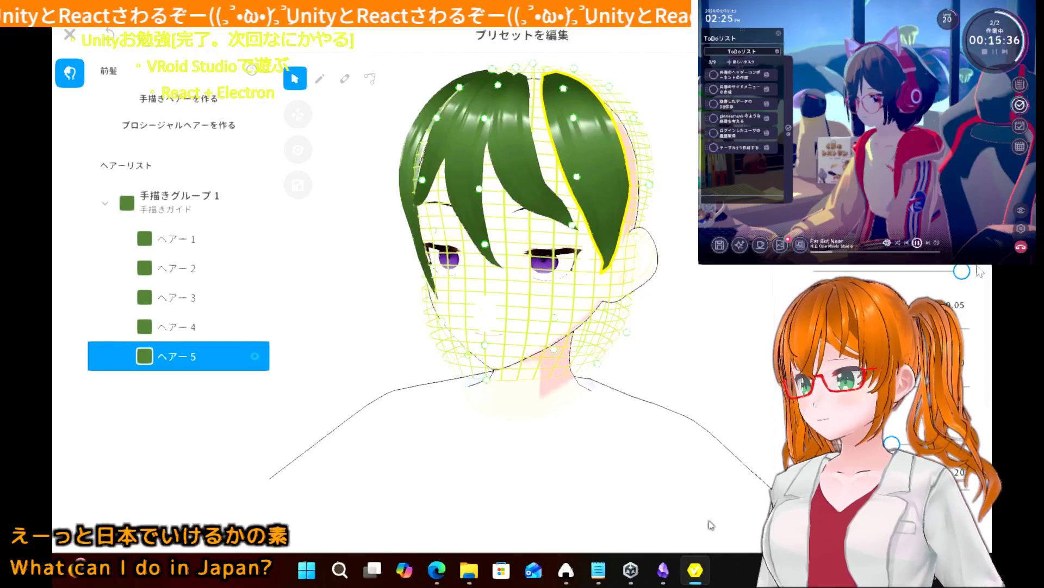
drag(980, 272, 899, 275)
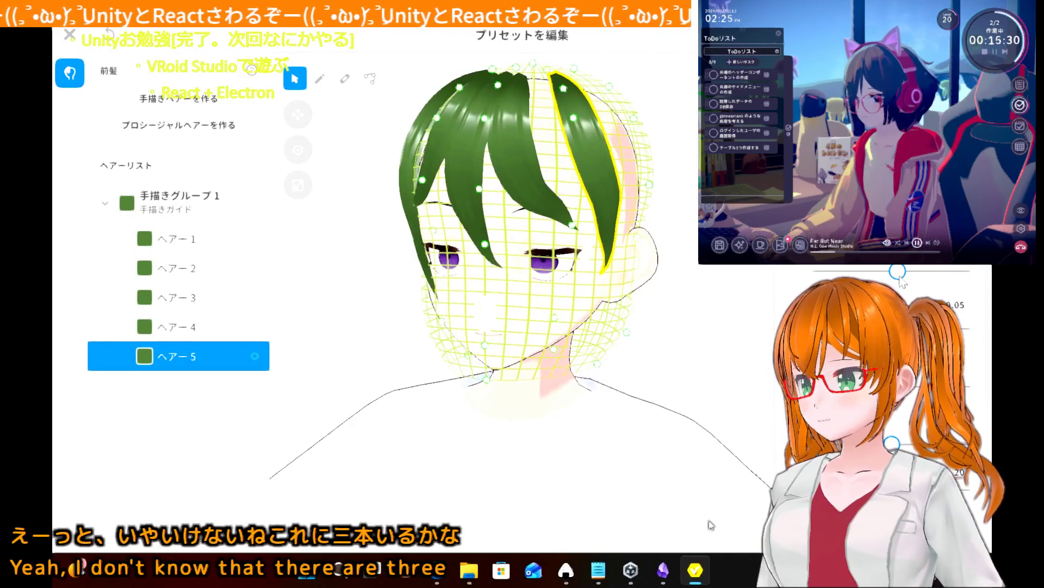
drag(901, 275, 900, 281)
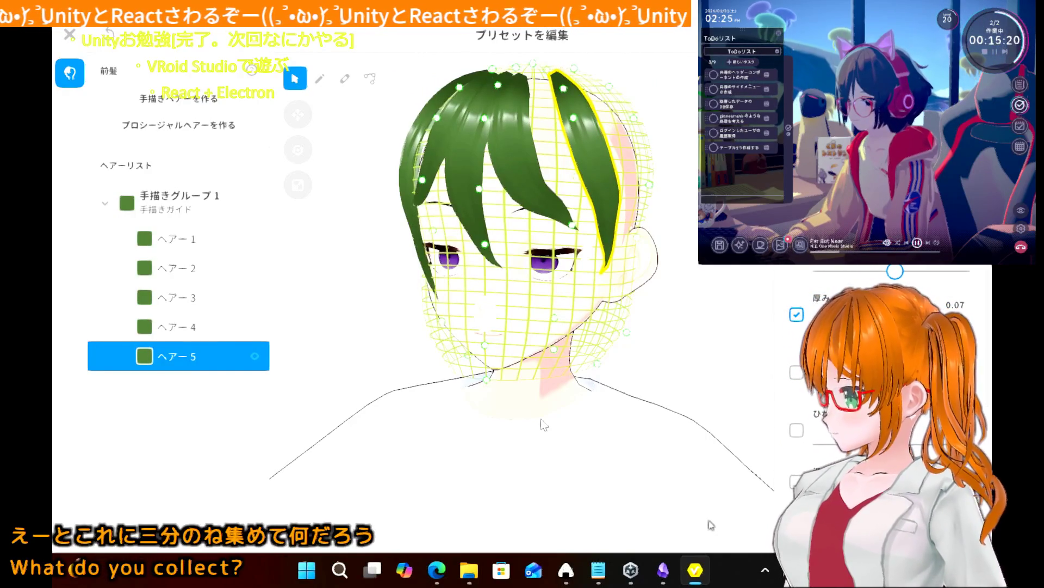
right_click(196, 373)
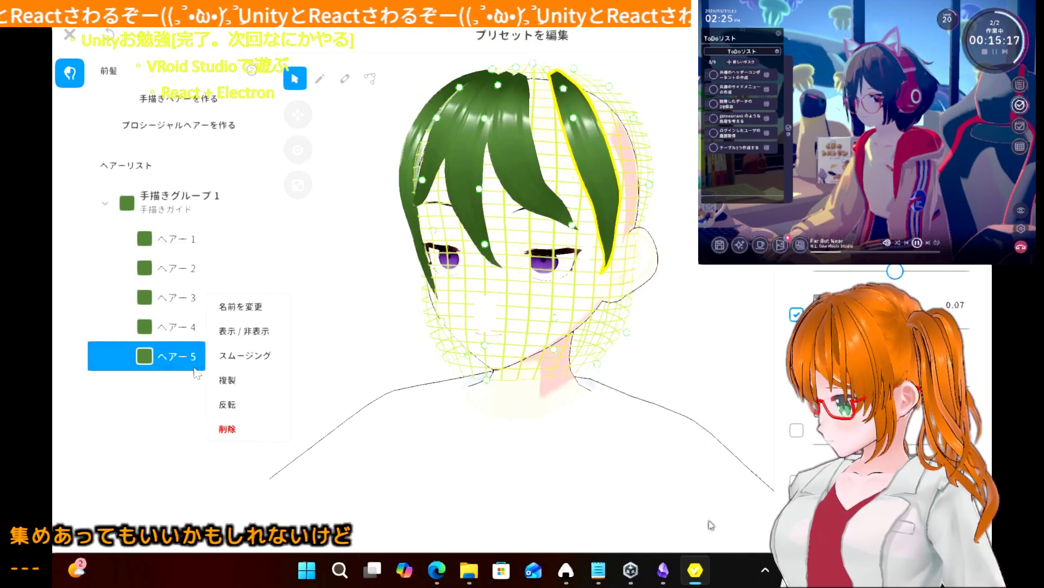
- Duplicate ヘアー5, rename the copy ヘアー 6, and show its control points with 制御点
click(228, 380)
right_click(189, 388)
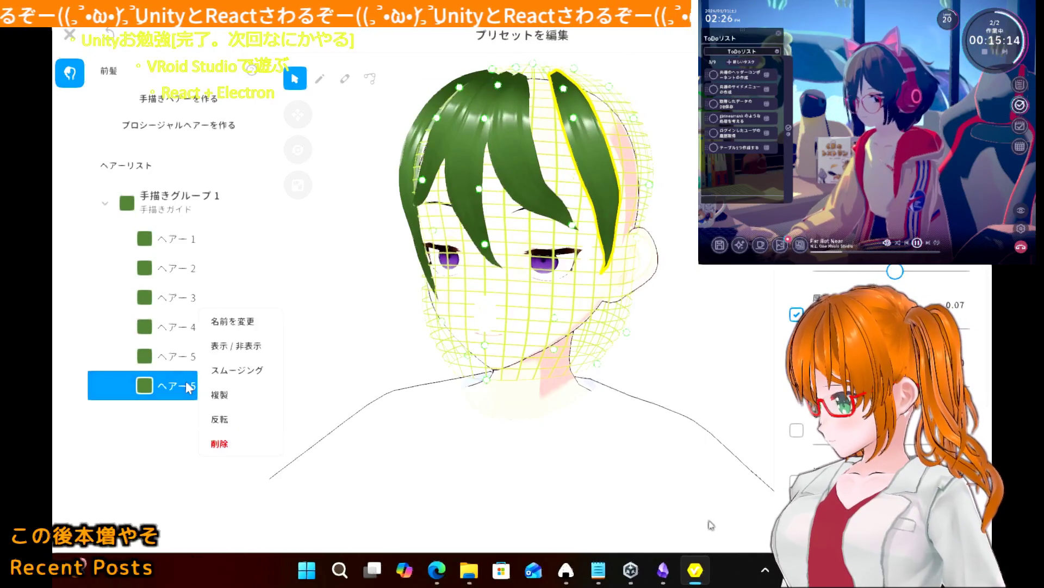
click(234, 329)
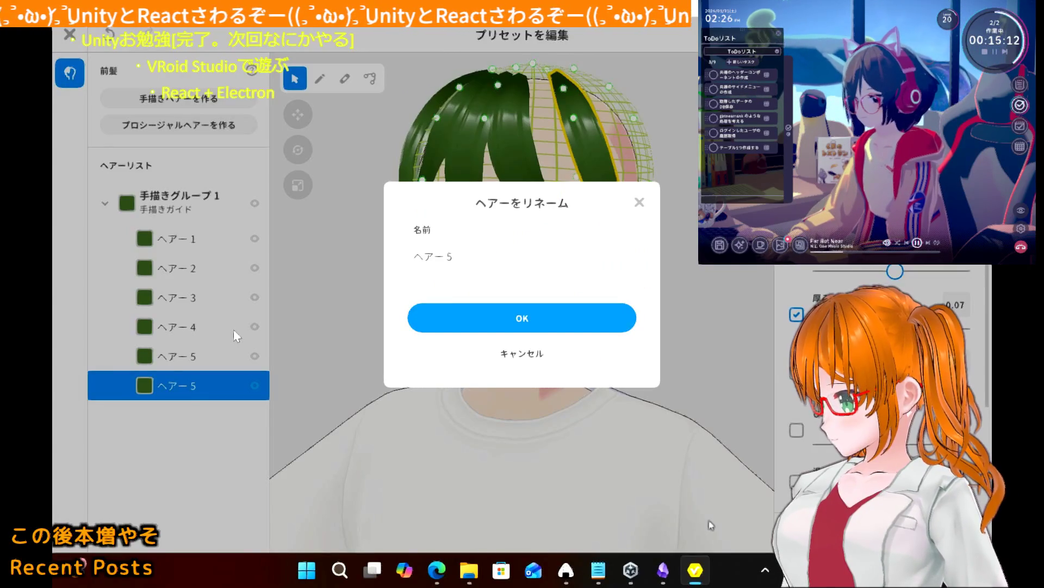
click(464, 252)
click(464, 252)
key(BackSpace)
text(6)
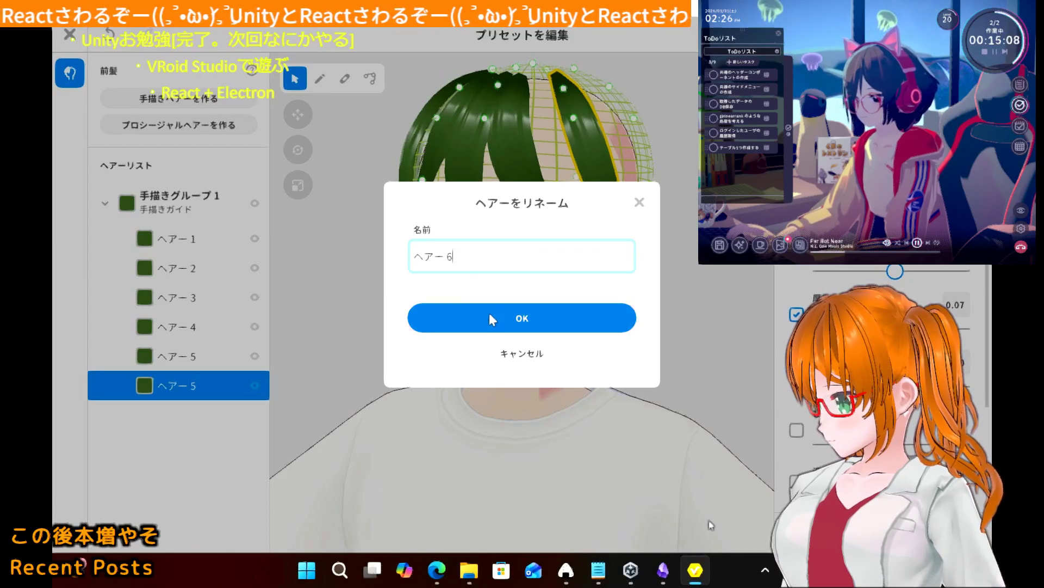
click(488, 312)
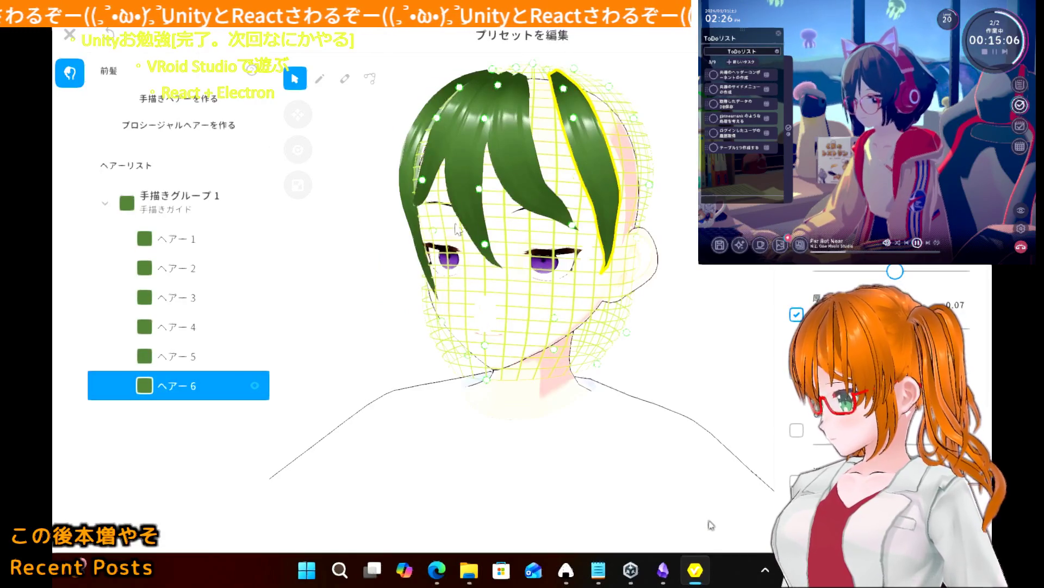
click(381, 83)
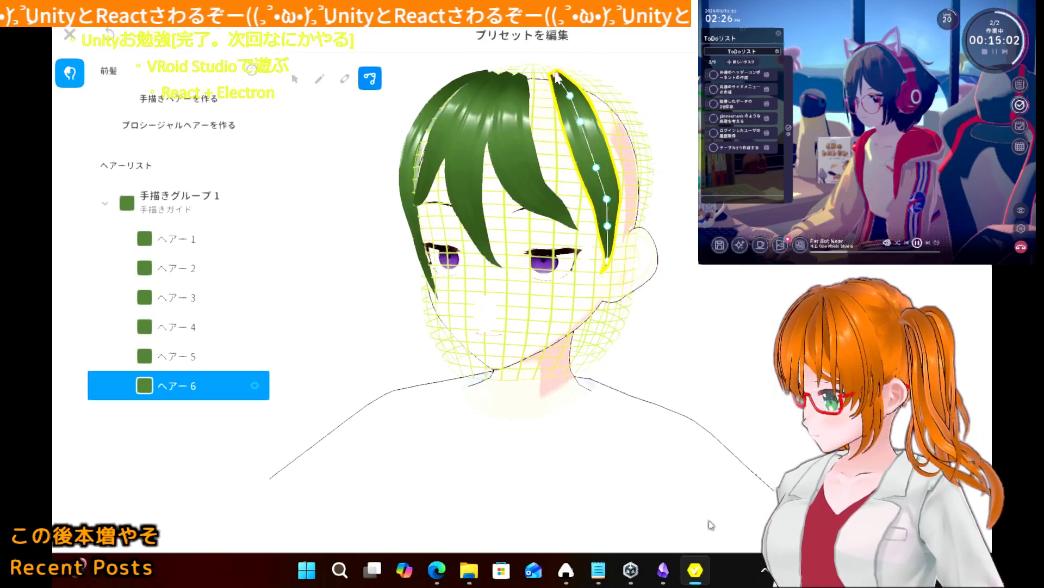
- Pull the rightmost bang strand's tip and middle control points inward into a slimmer curve
mouse_move(556, 75)
mouse_down()
mouse_move(533, 80)
mouse_move(557, 131)
mouse_up()
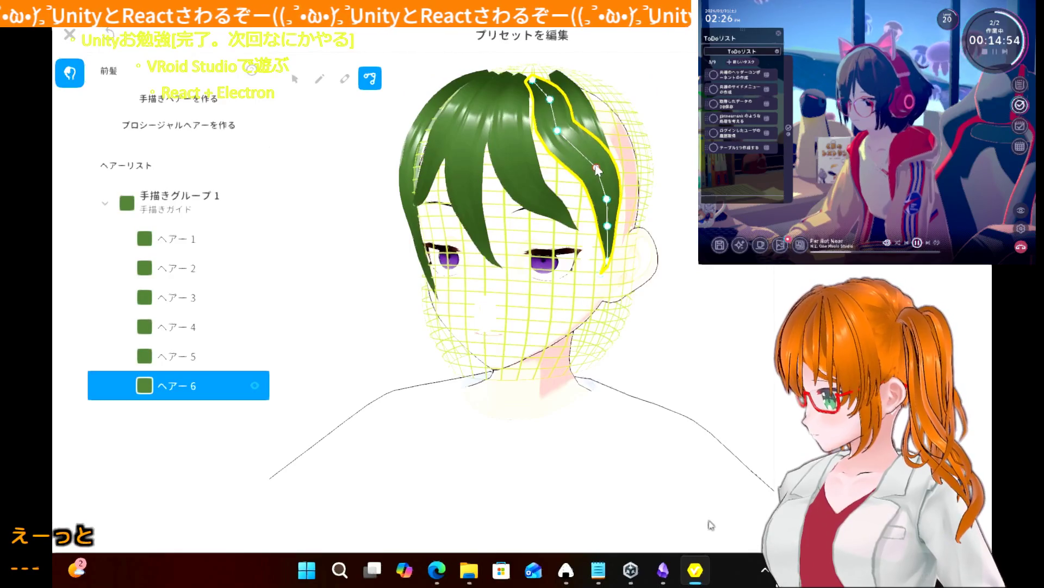
mouse_move(595, 168)
mouse_down()
mouse_move(571, 173)
mouse_move(590, 204)
mouse_move(601, 196)
mouse_move(589, 202)
mouse_move(596, 226)
mouse_move(605, 220)
mouse_up()
click(555, 132)
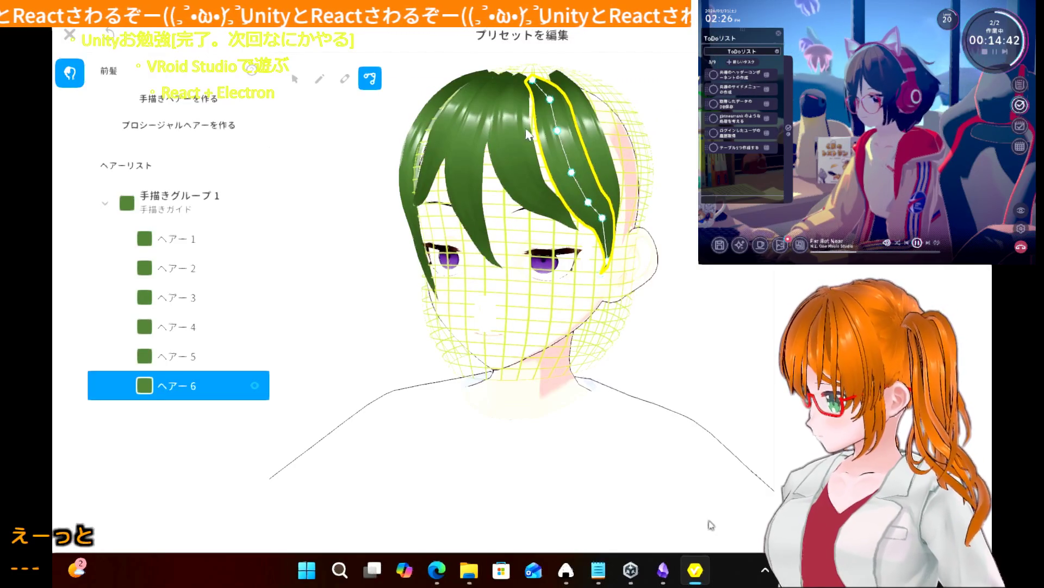
drag(550, 99, 554, 130)
click(557, 132)
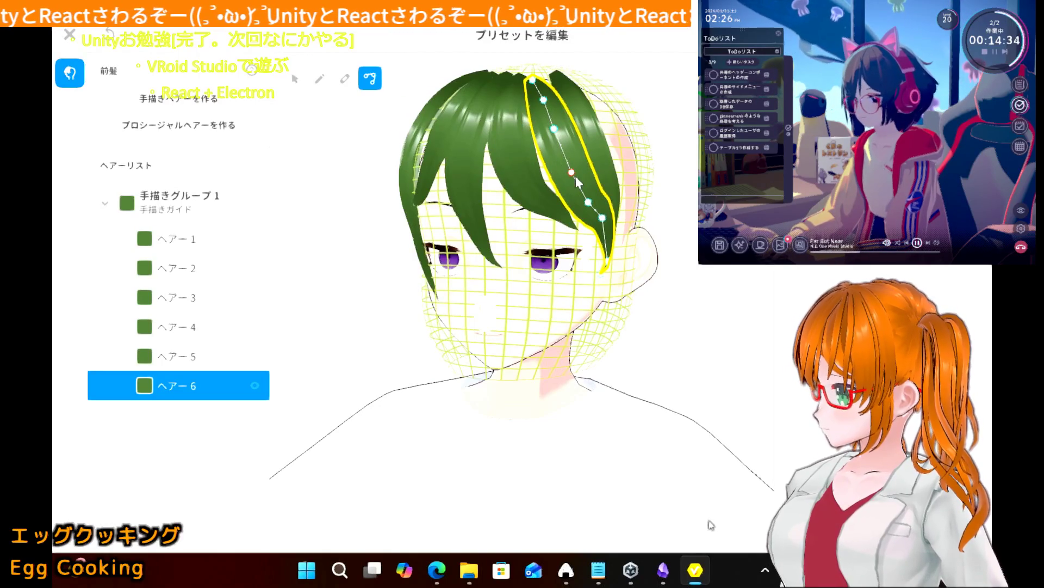
drag(573, 174, 576, 169)
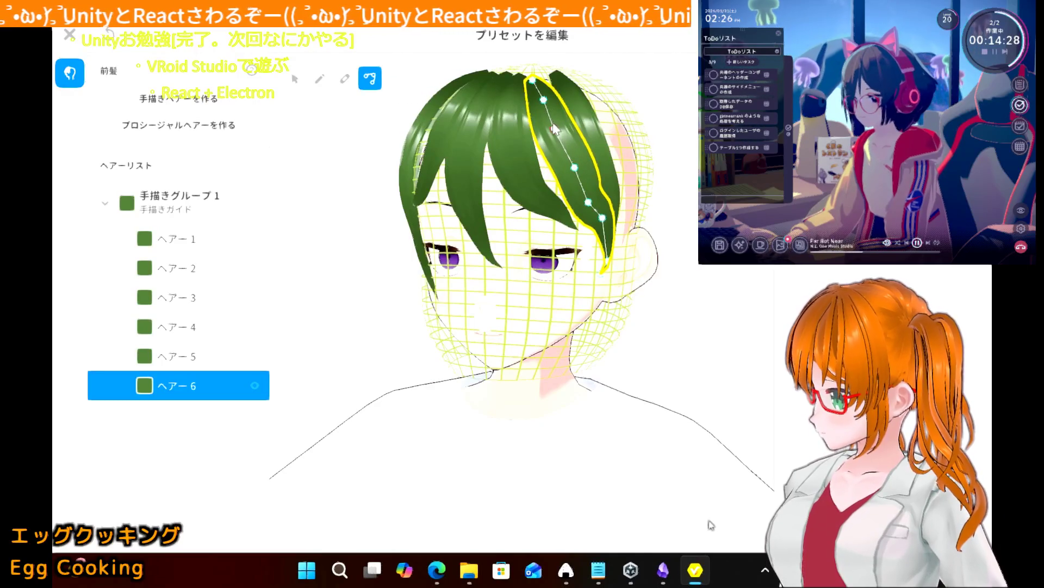
drag(553, 127, 550, 121)
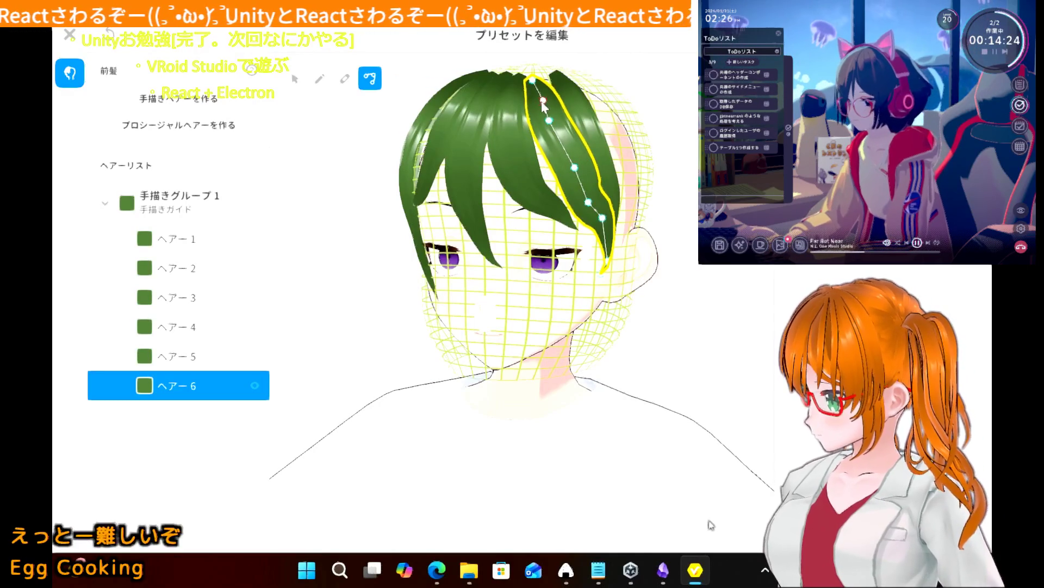
drag(543, 100, 541, 101)
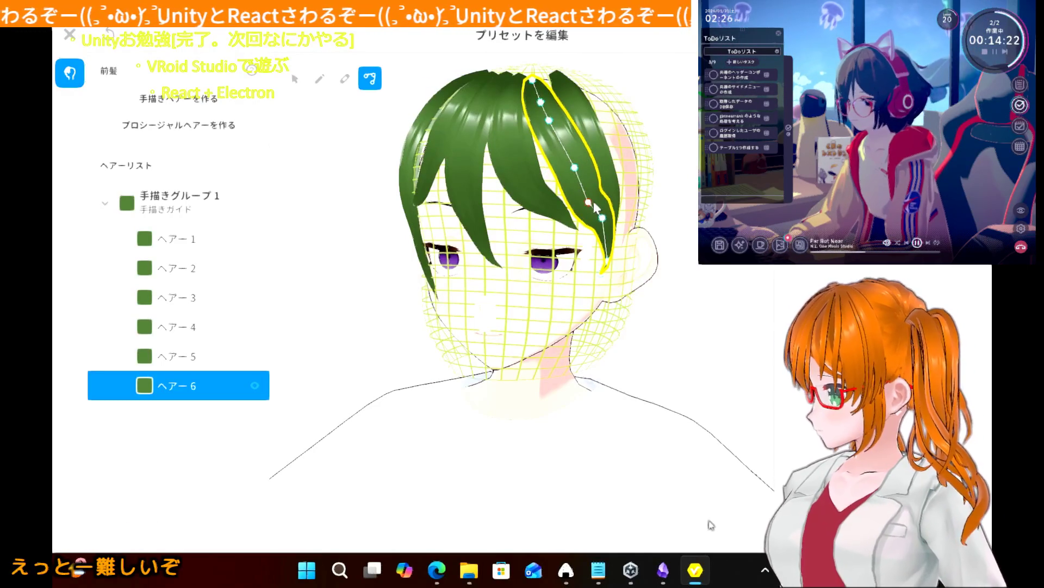
drag(595, 206, 602, 203)
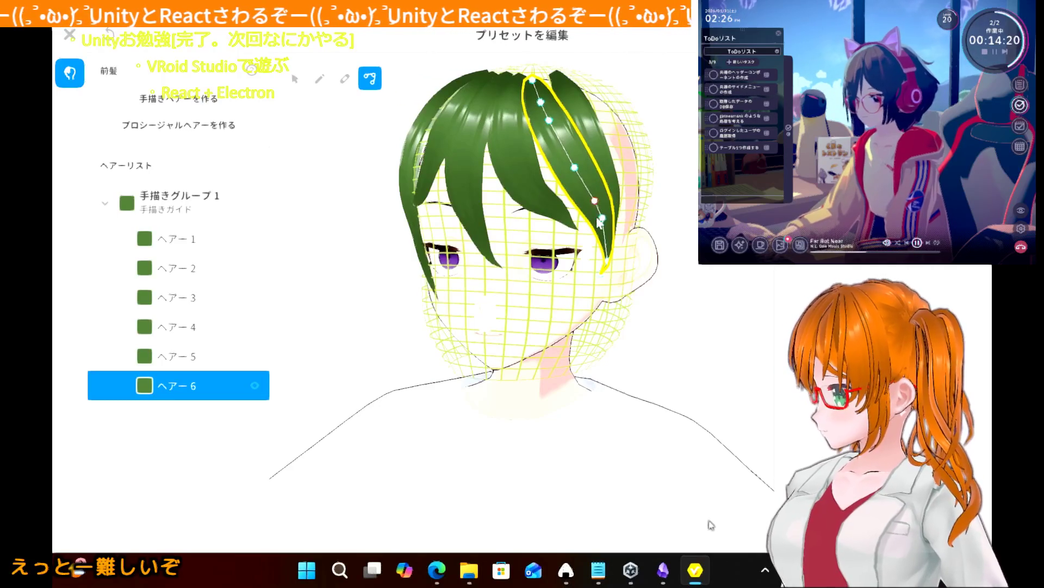
click(356, 244)
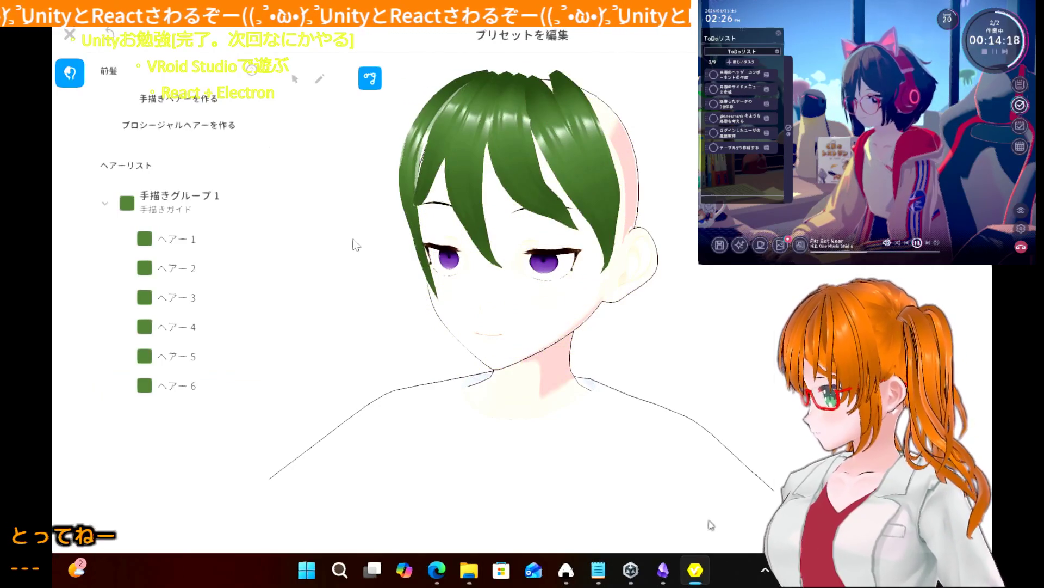
- From a rear view, pull ヘアー5's tip down and to the left
mouse_move(349, 265)
right_down()
mouse_move(361, 264)
mouse_move(275, 275)
mouse_move(313, 281)
mouse_move(303, 298)
mouse_move(329, 282)
right_up()
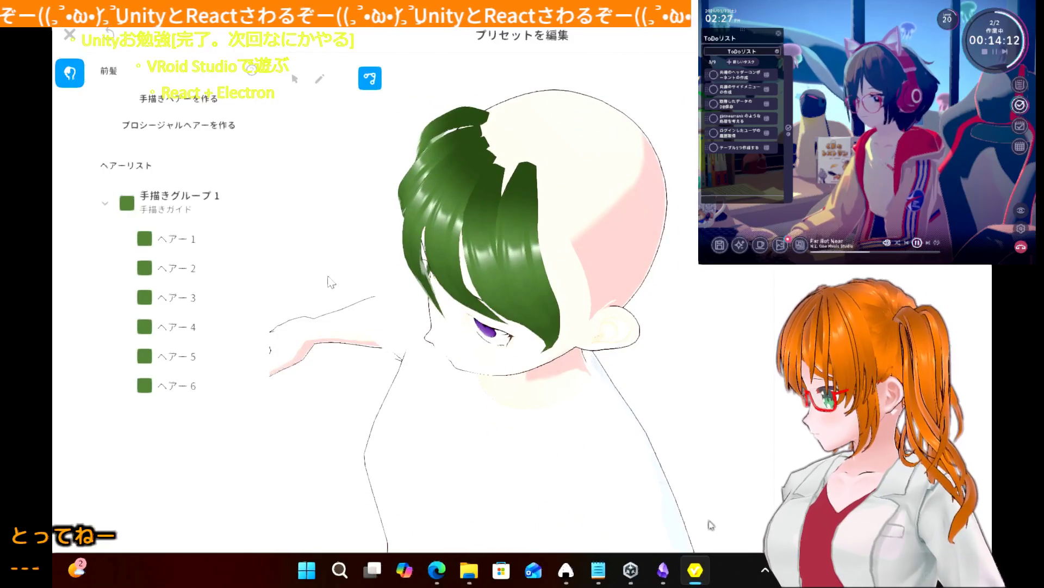
click(520, 199)
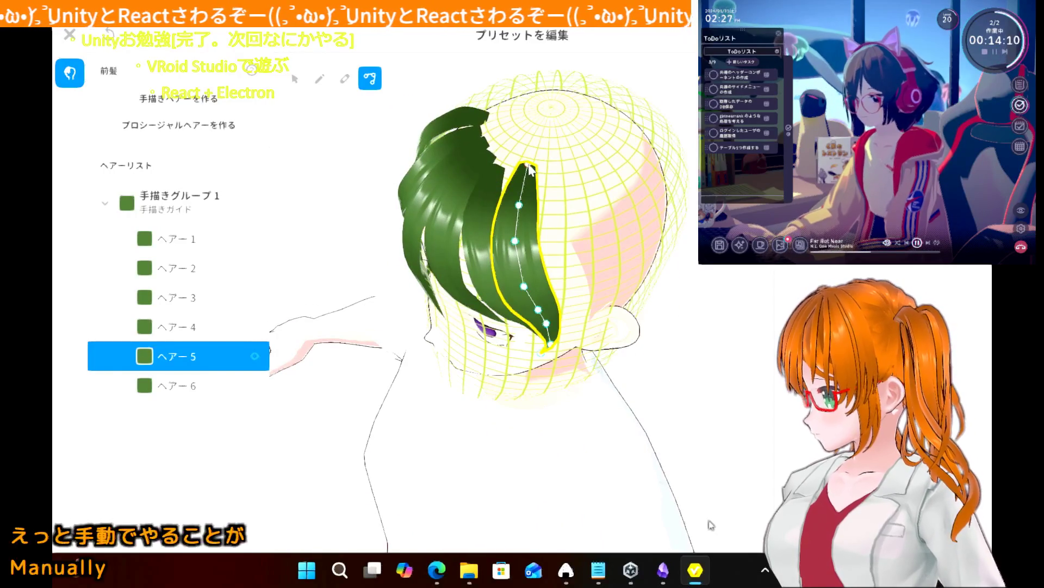
drag(524, 173, 515, 204)
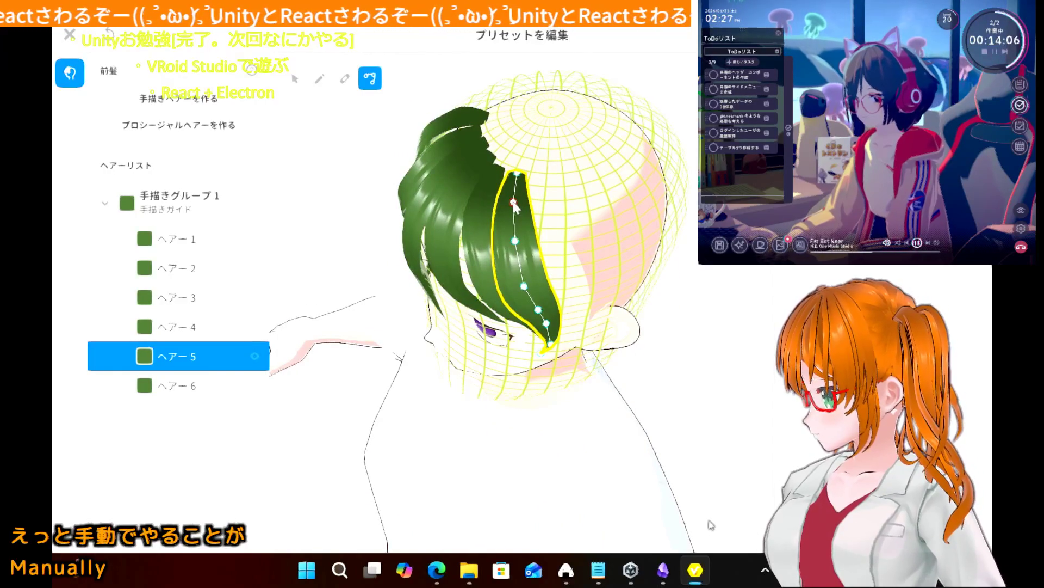
click(359, 225)
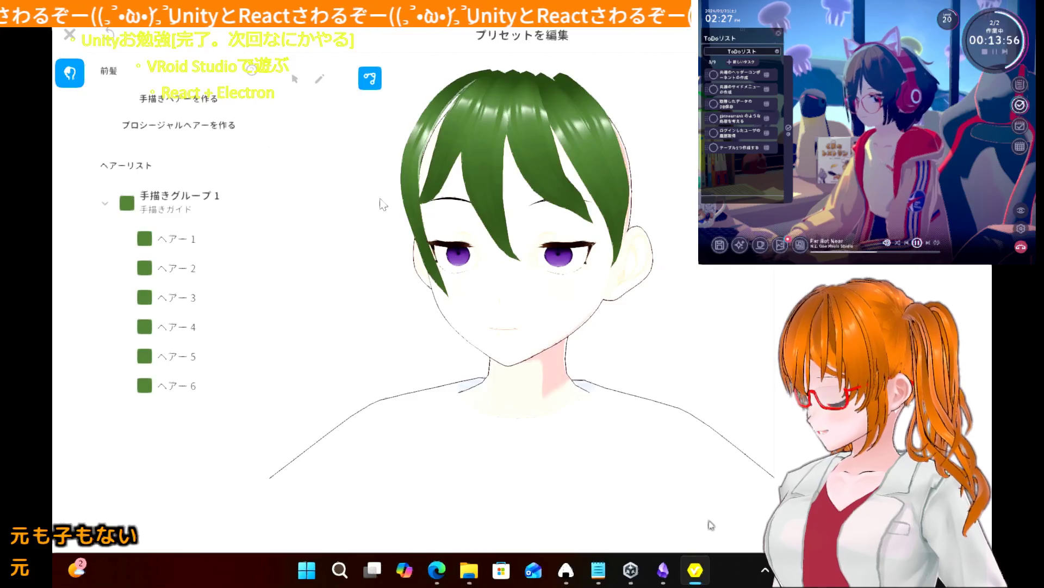
- Move ヘアー6's lower end down and left, refining it from a side profile
click(596, 172)
drag(623, 261, 595, 280)
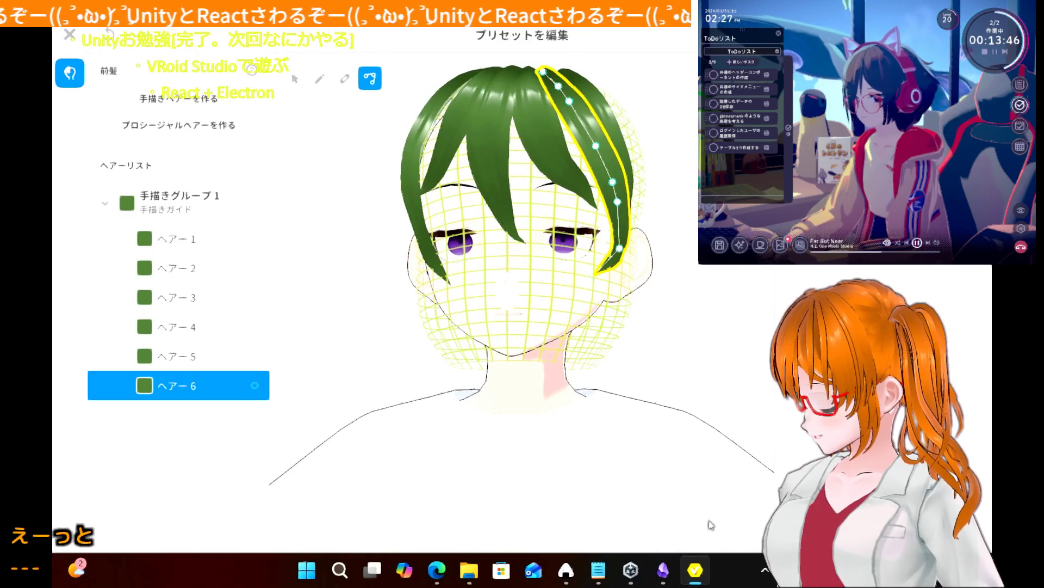
click(625, 251)
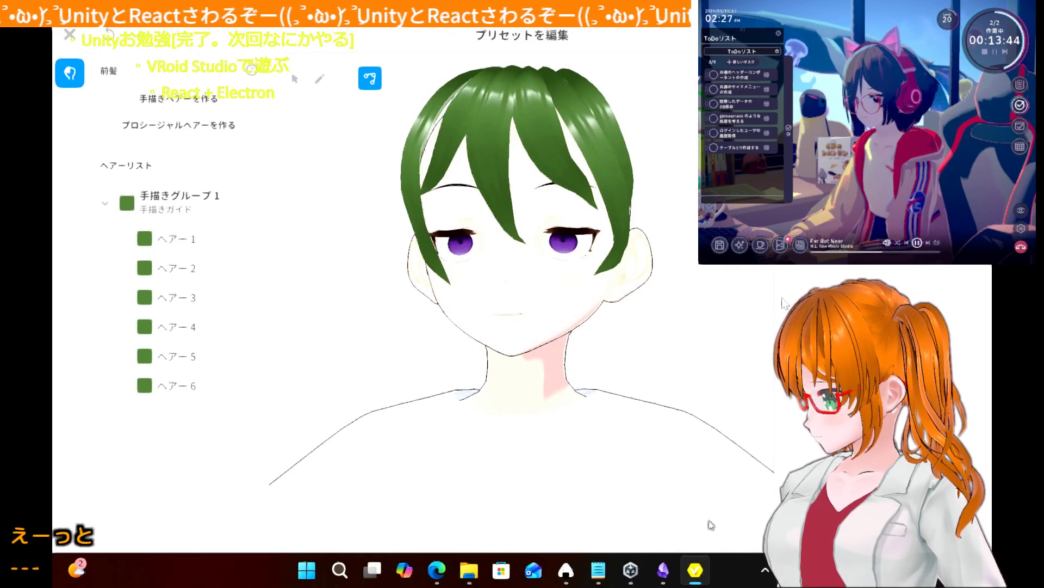
mouse_move(734, 312)
right_down()
mouse_move(694, 313)
mouse_move(719, 315)
right_up()
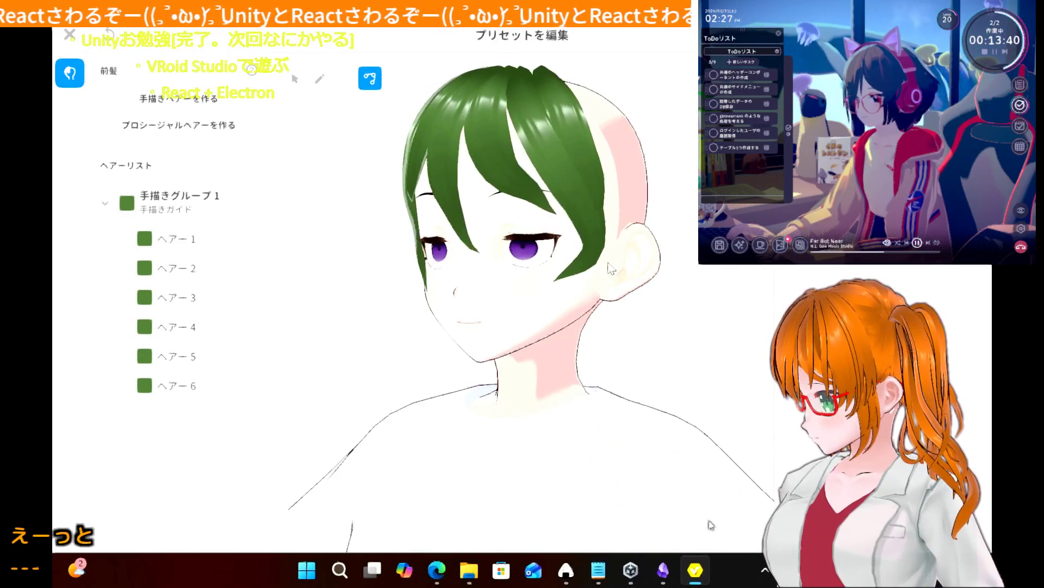
click(595, 267)
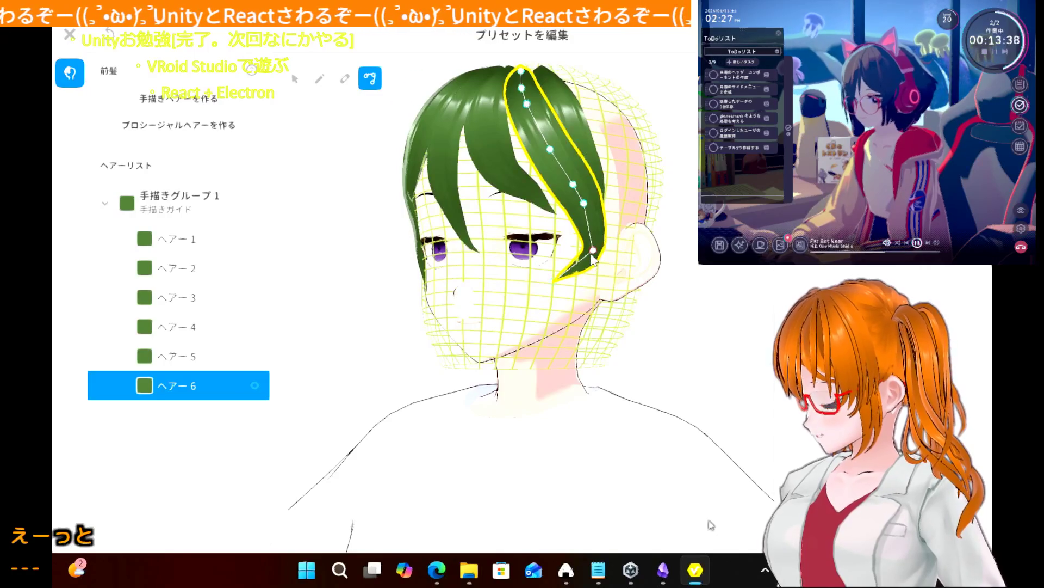
drag(594, 249, 582, 251)
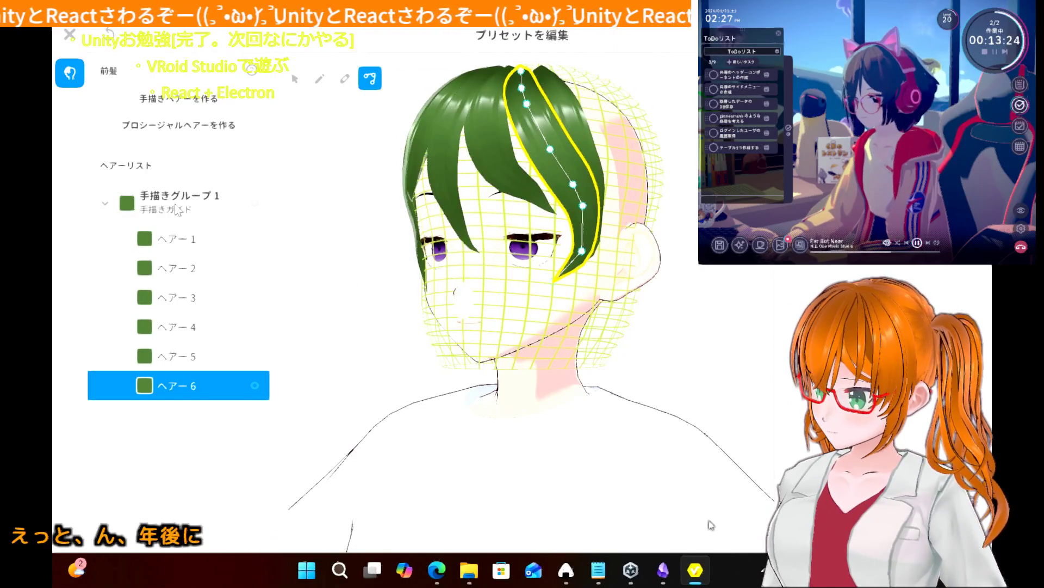
- Toggle ヘアー6's visibility off and back on twice, then collapse 手描きグループ1
click(256, 386)
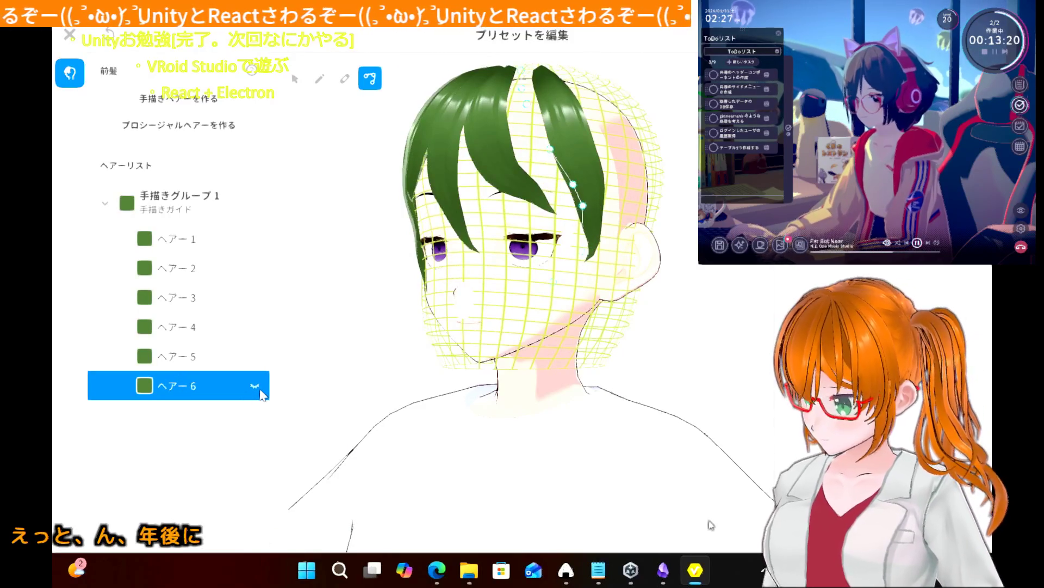
click(255, 387)
click(260, 390)
click(255, 386)
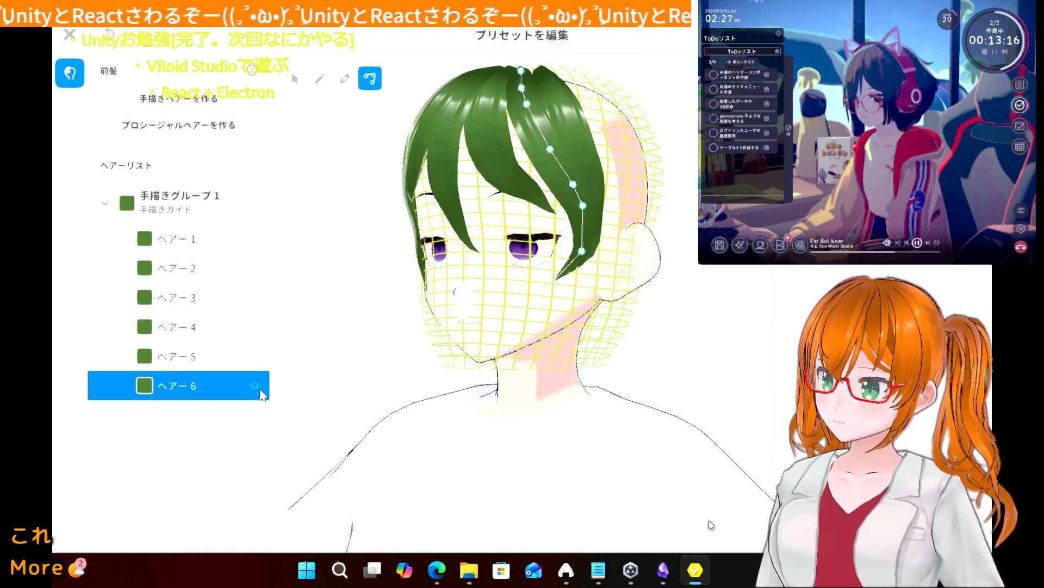
click(97, 208)
click(106, 202)
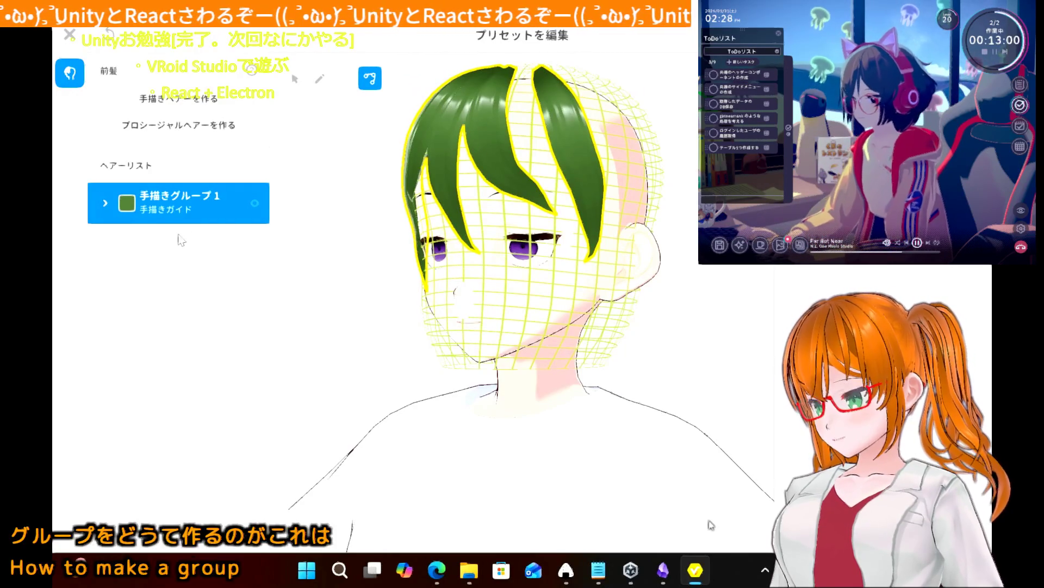
- Add two new empty hand-drawn hair groups, 手描きグループ2 and 手描きグループ3
click(105, 201)
click(105, 202)
click(176, 99)
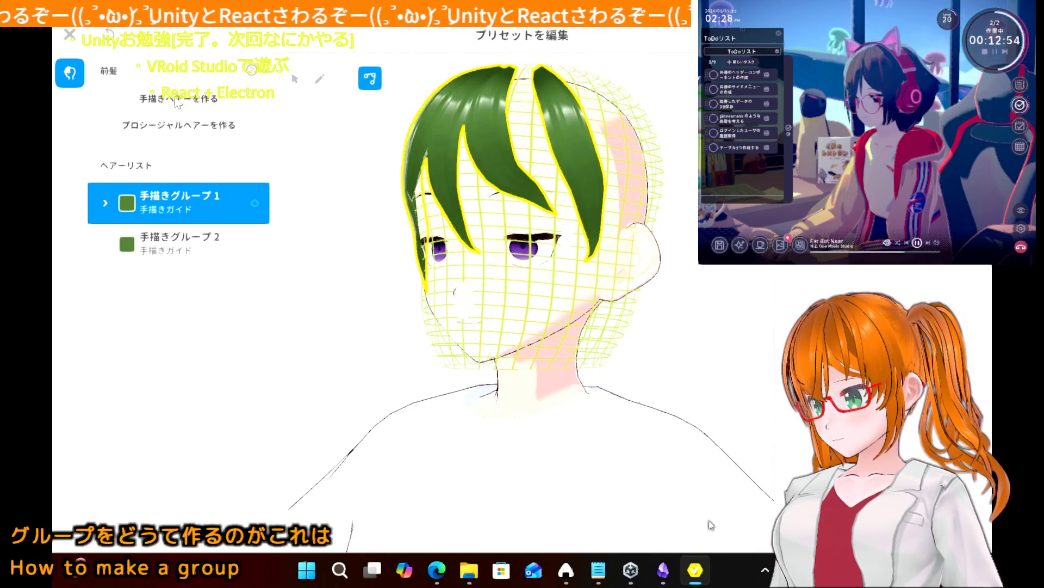
click(177, 101)
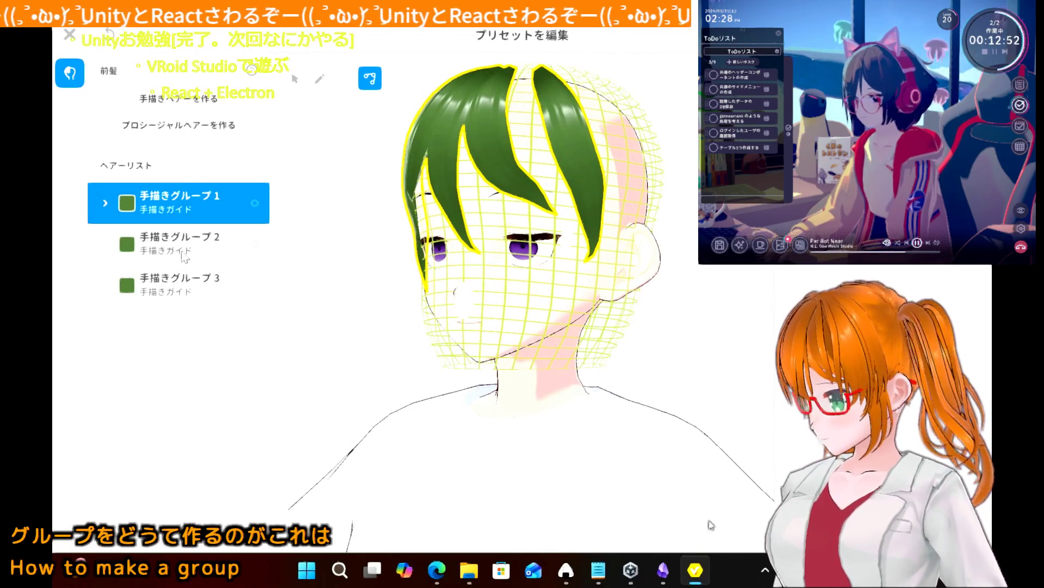
- Delete the ヘアー6 strand from 手描きグループ1 with 削除, leaving ヘアー1–ヘアー5
click(105, 203)
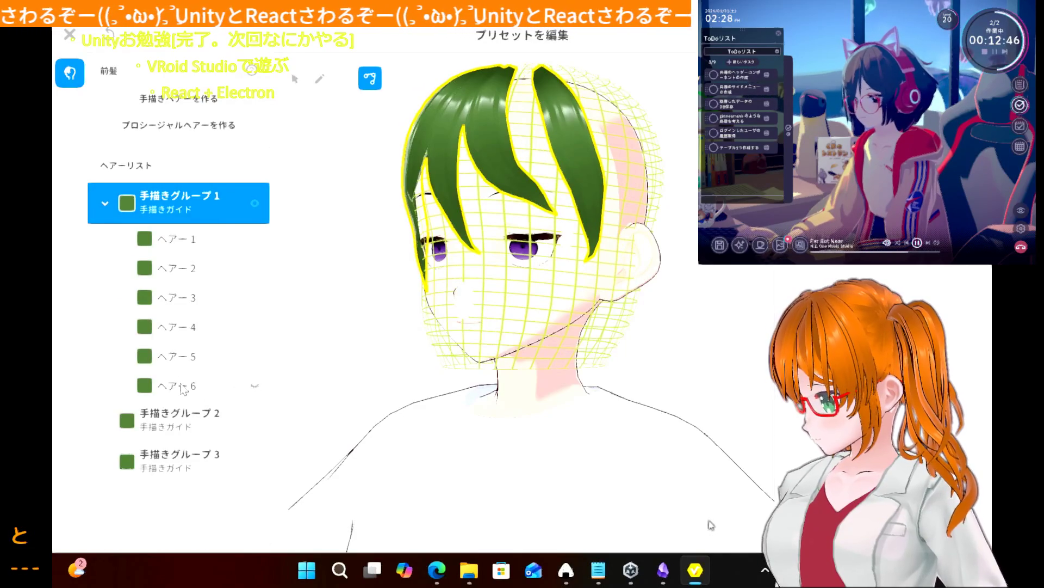
click(183, 384)
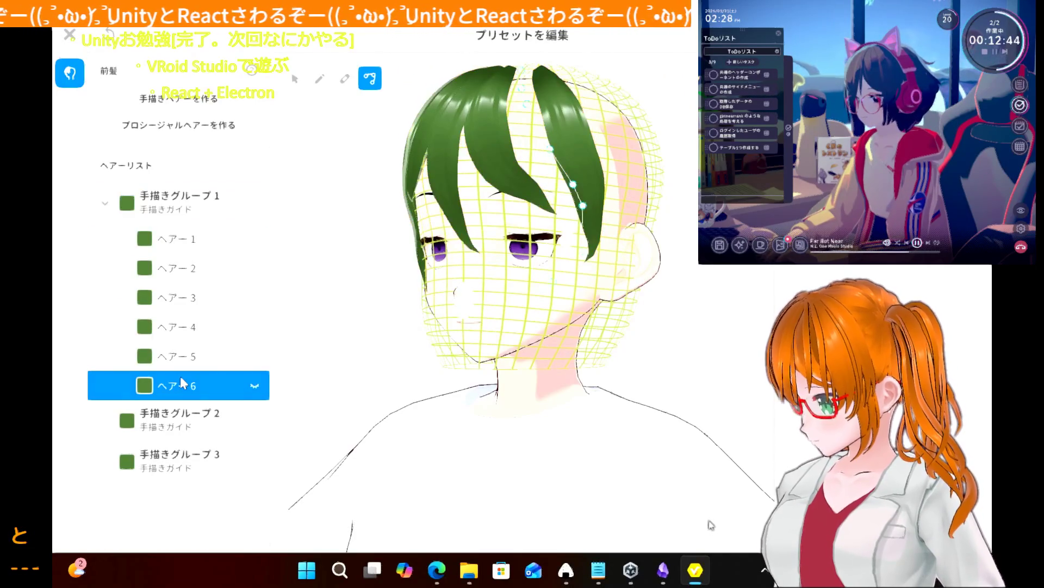
right_click(181, 380)
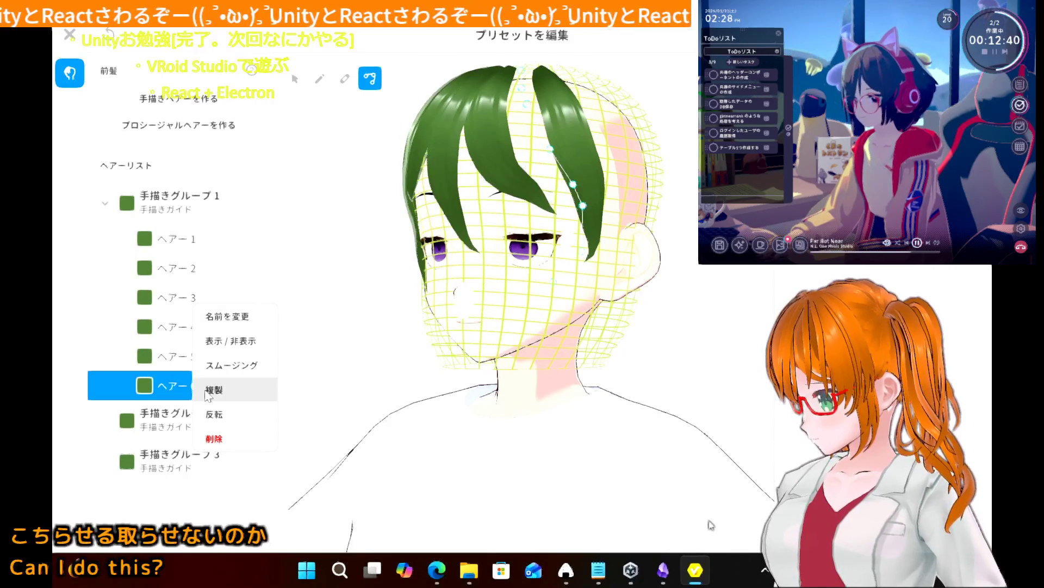
click(214, 438)
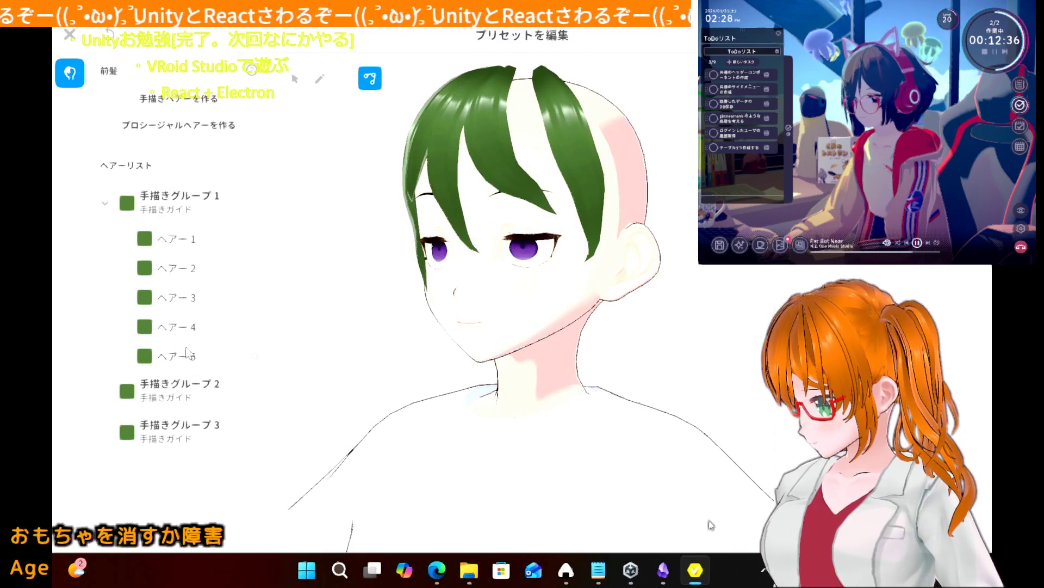
drag(381, 309, 396, 312)
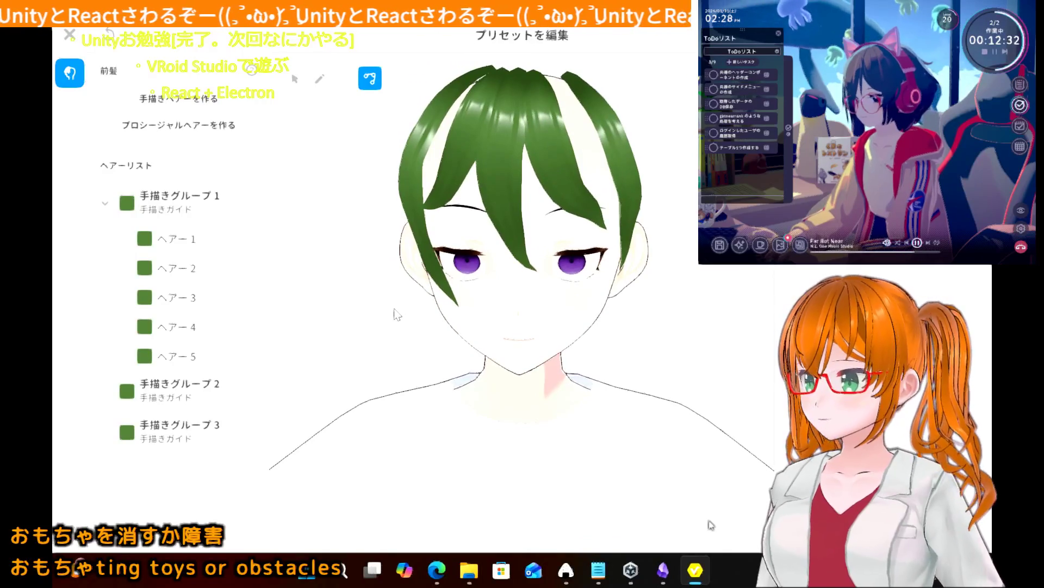
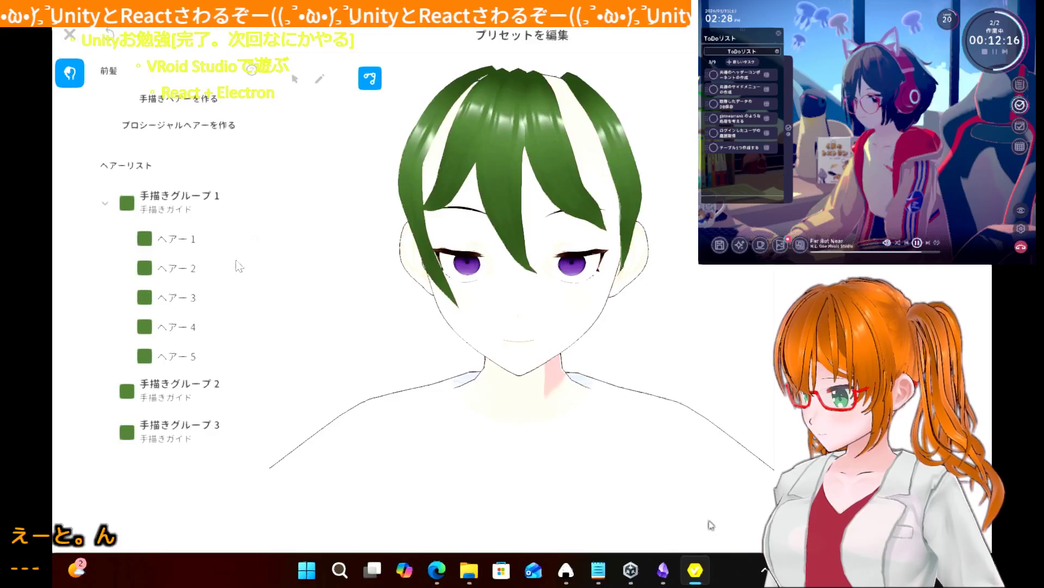
- Delete strands ヘアー2 and ヘアー3 from hand-drawn group 1
click(198, 268)
right_click(198, 268)
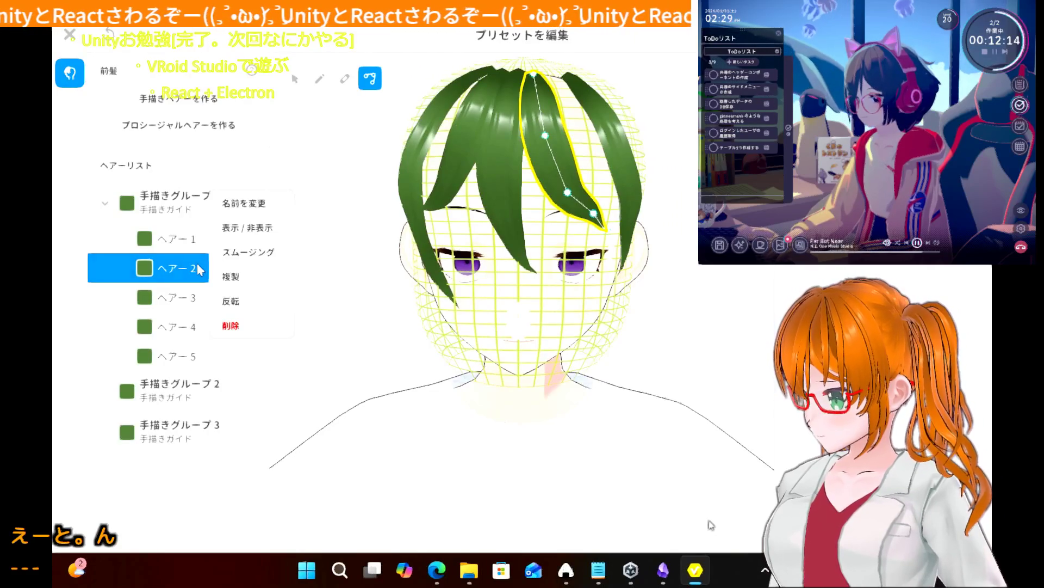
click(234, 325)
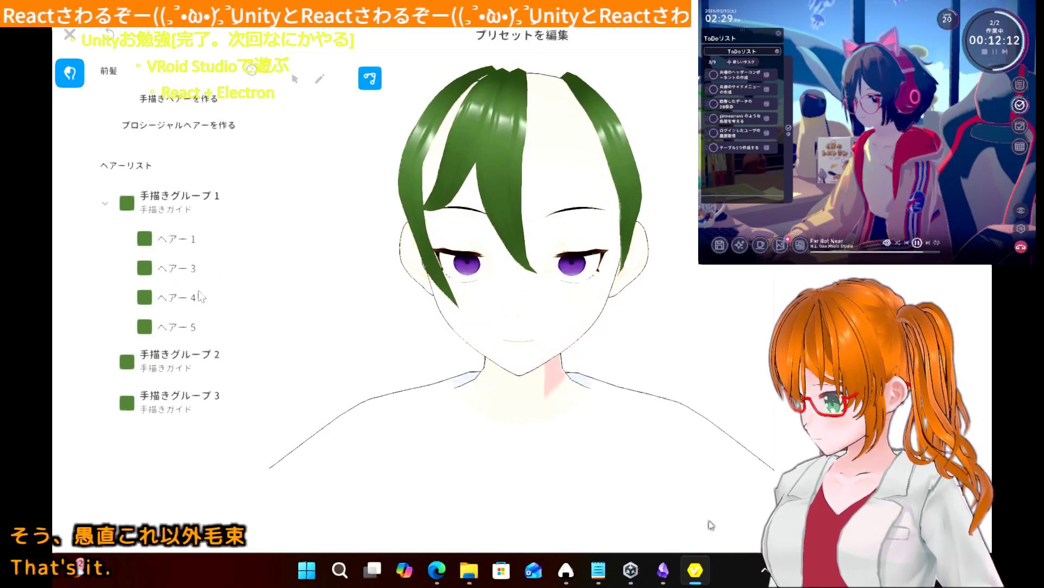
click(182, 266)
right_click(183, 266)
click(214, 327)
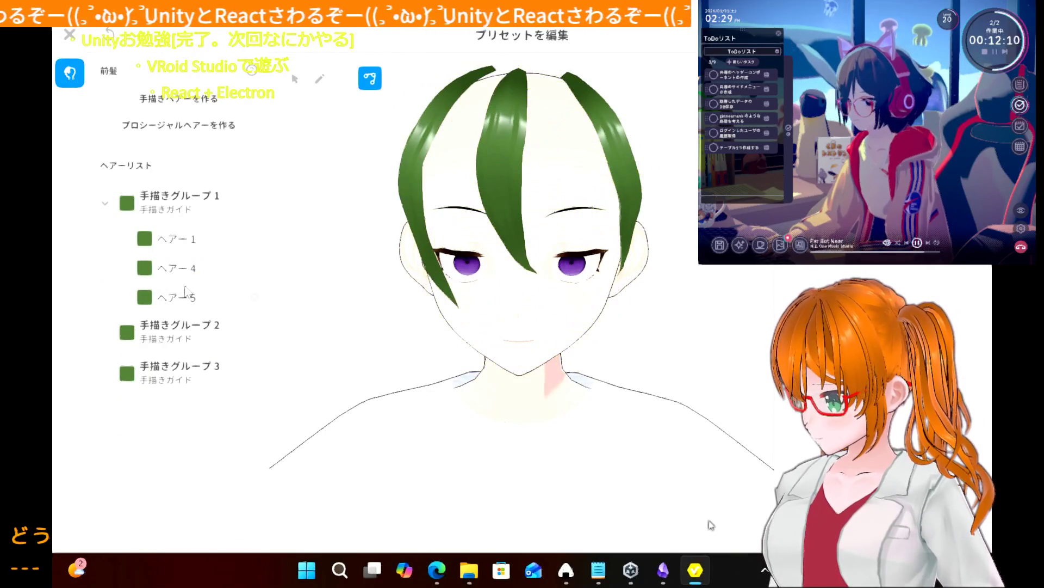
- Delete ヘアー4 and ヘアー5, then start renaming hand-drawn group 1
right_click(195, 272)
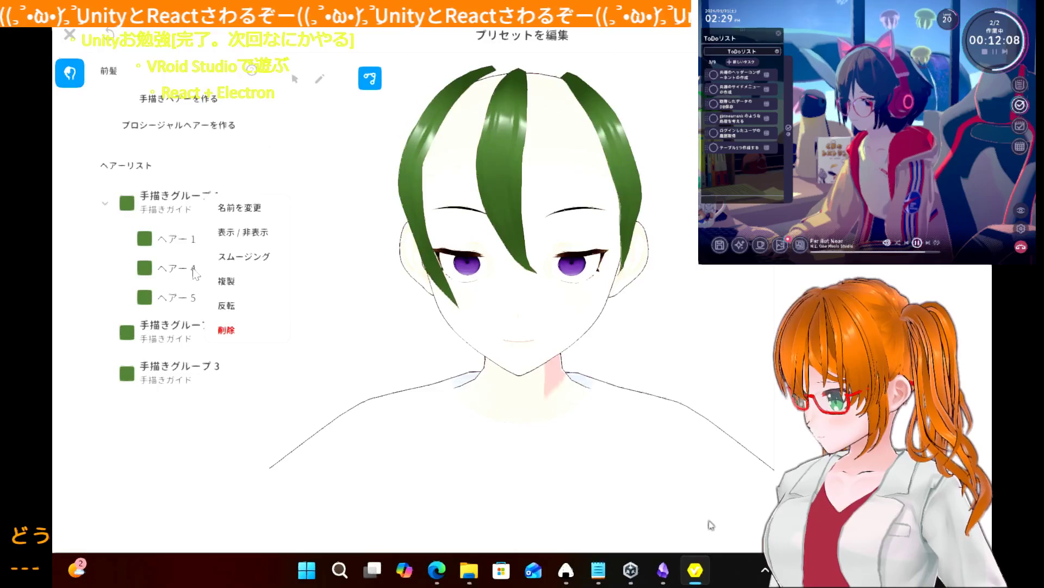
click(228, 328)
click(184, 277)
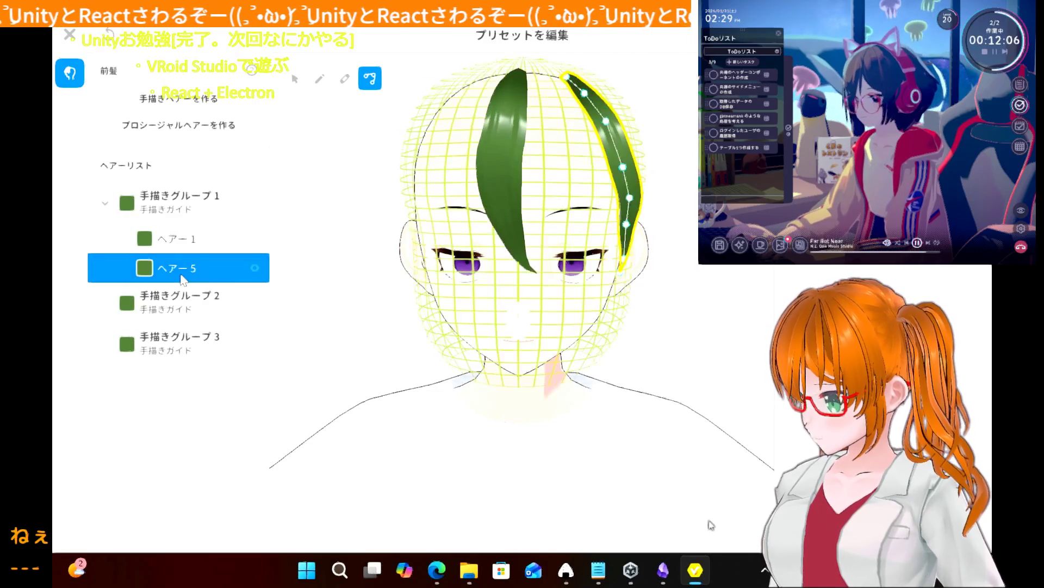
right_click(184, 278)
click(203, 334)
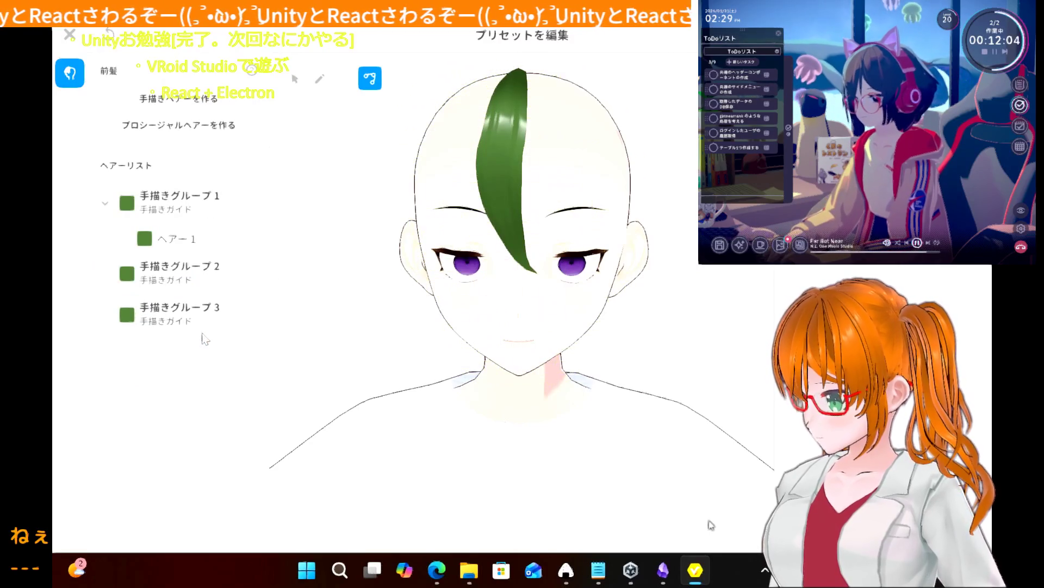
right_click(180, 211)
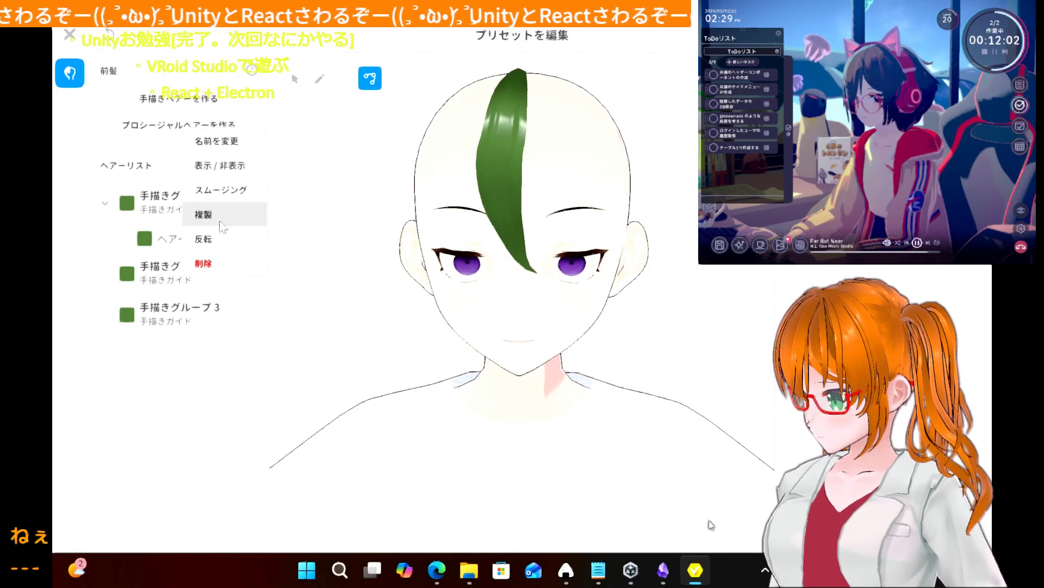
click(223, 142)
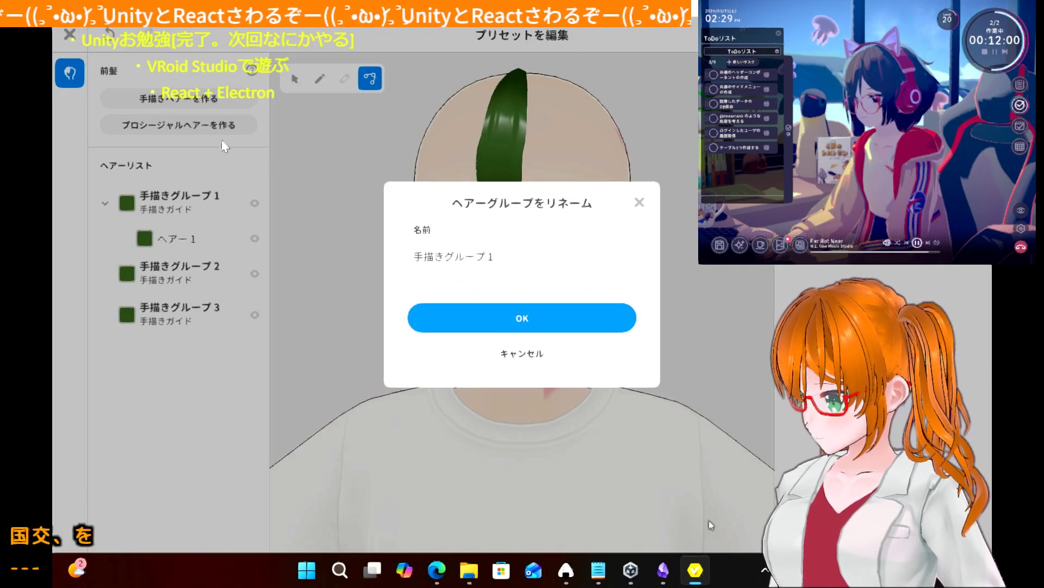
- Rename the first hand-drawn group to 正面1本 and collapse its strand list
text(正面1本)
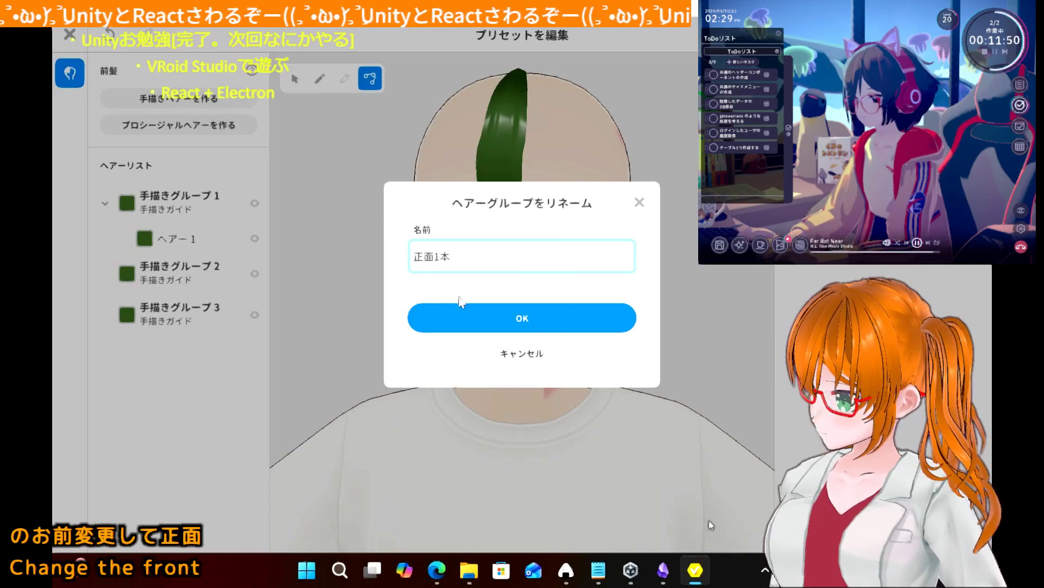
click(464, 318)
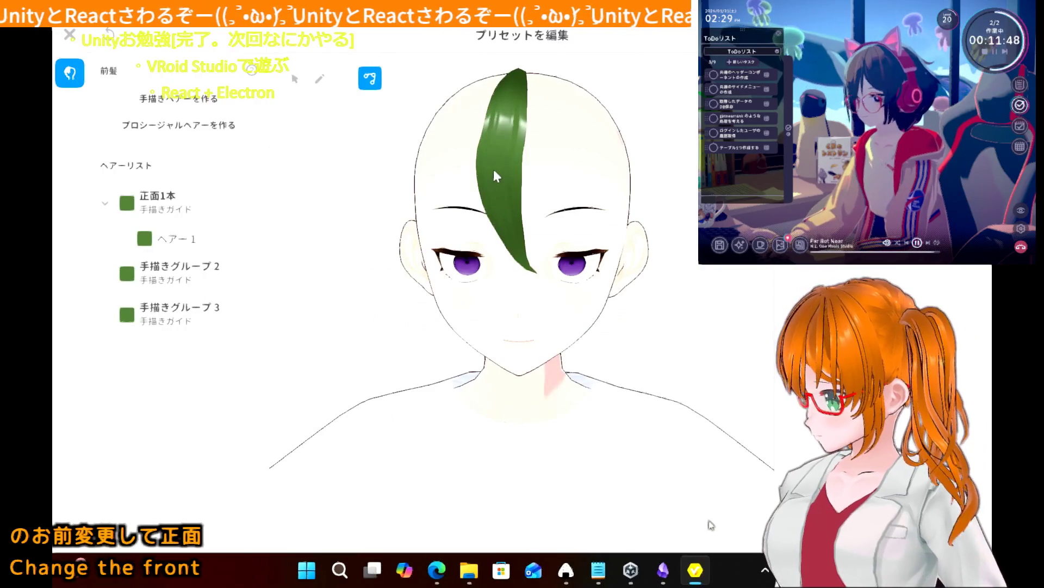
click(106, 204)
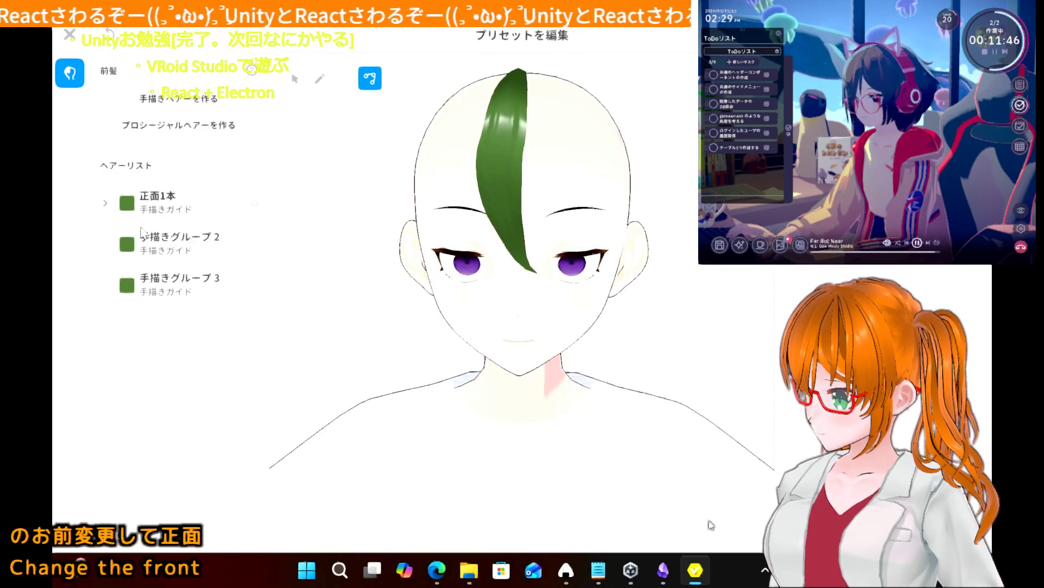
- Make 手描きグループ 2 the target group for new strands
click(167, 242)
right_click(167, 240)
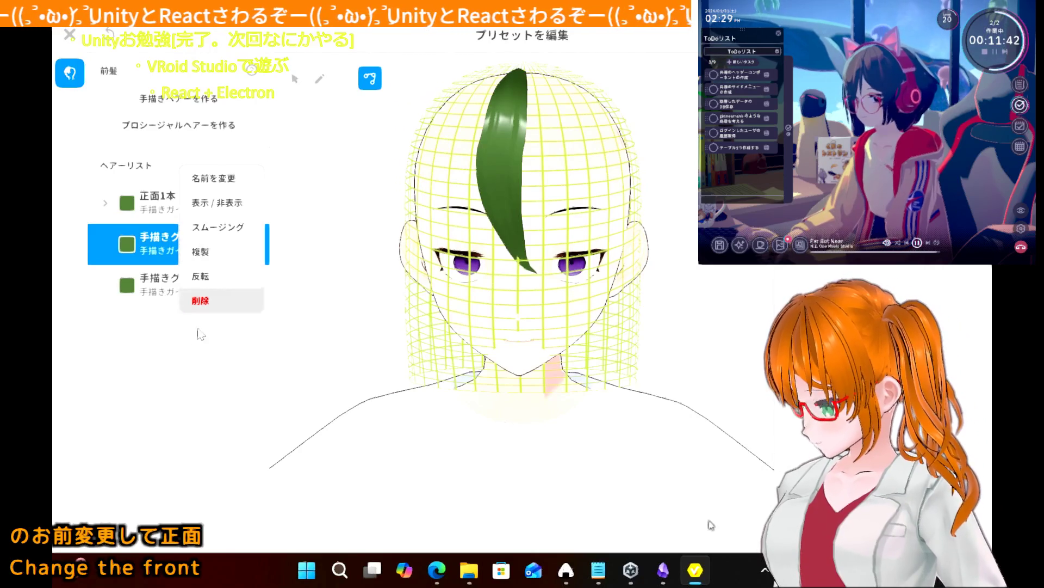
click(165, 370)
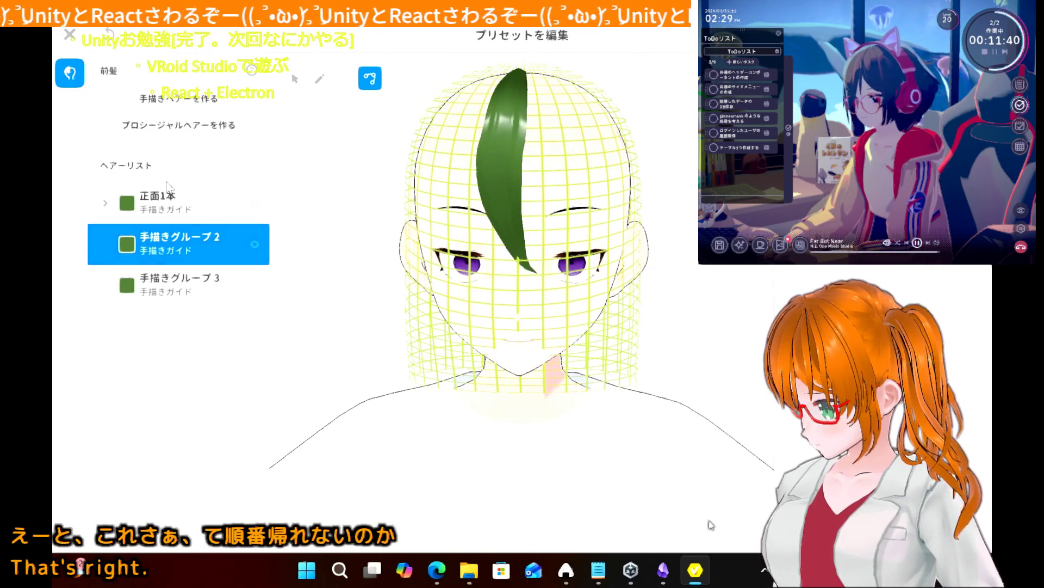
click(169, 217)
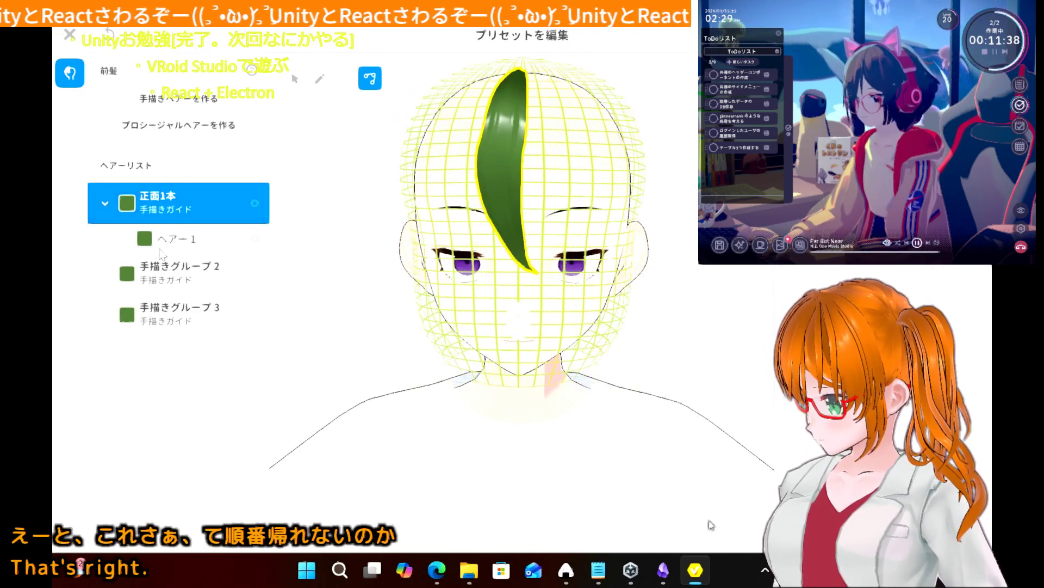
right_click(171, 210)
click(100, 202)
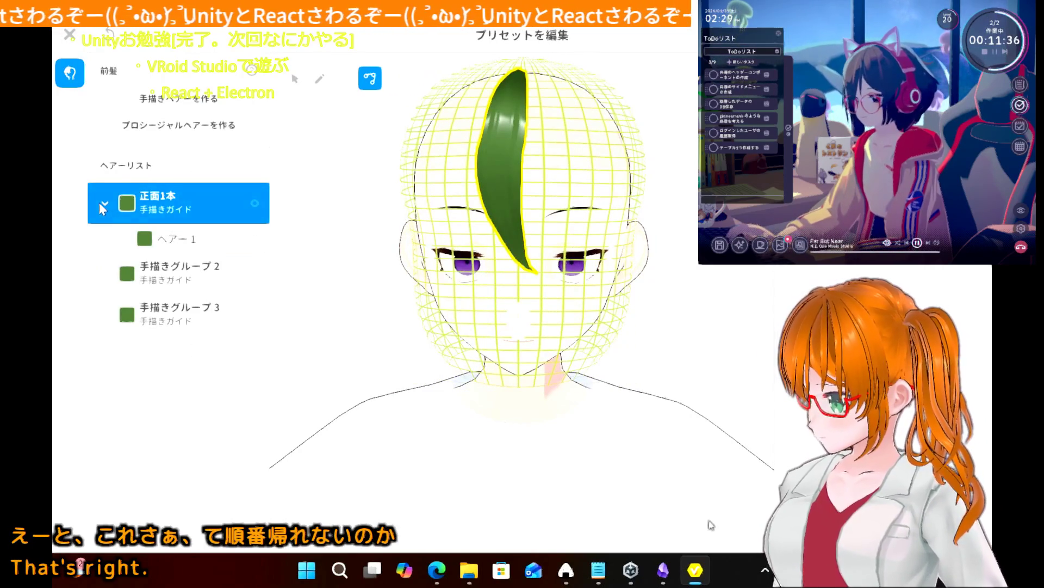
click(104, 203)
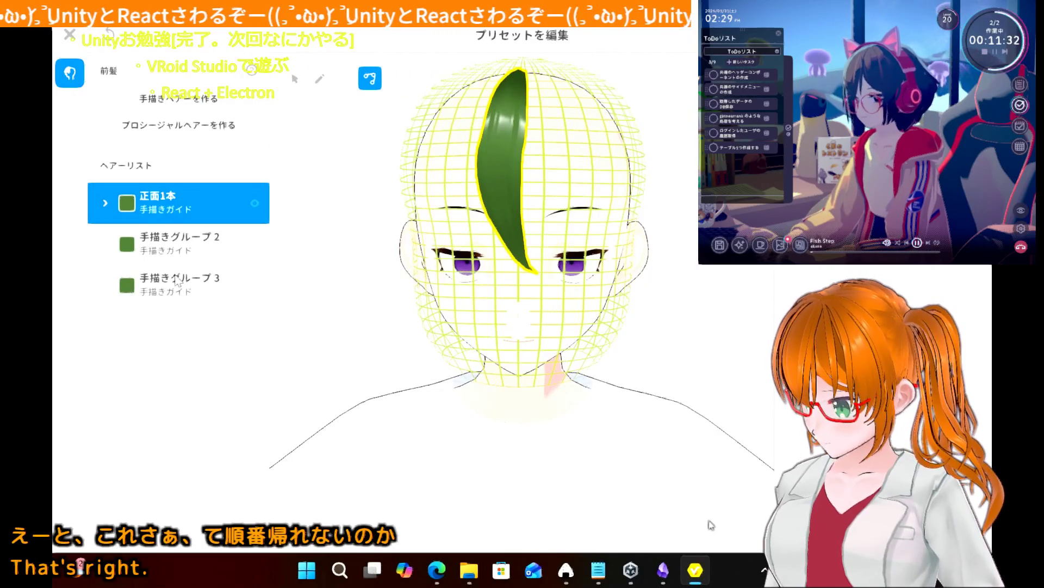
click(186, 244)
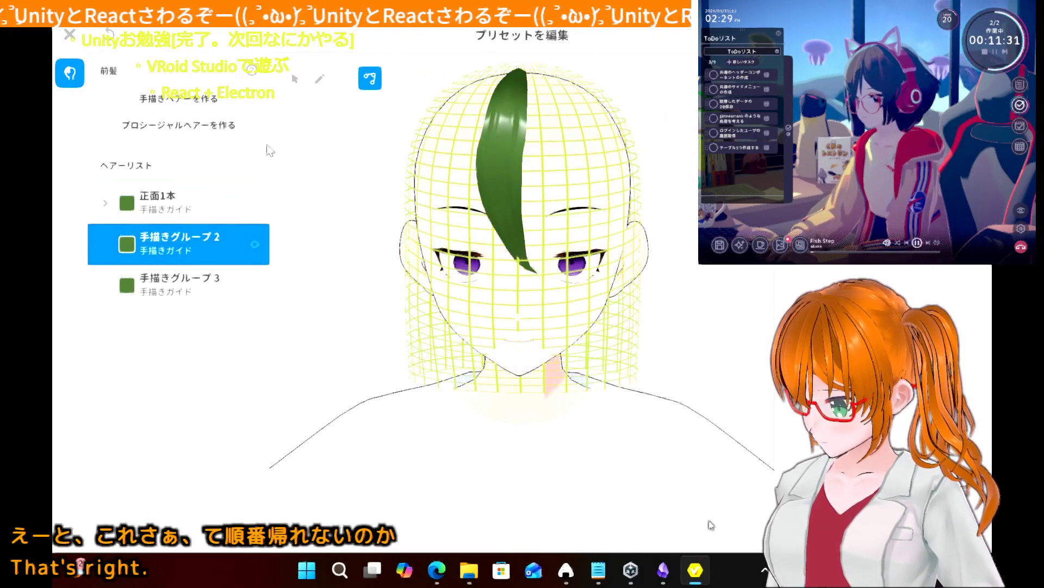
- Draw trial side strands on the head with the pen, then undo them
click(321, 80)
mouse_move(522, 139)
mouse_down()
mouse_move(559, 129)
mouse_move(544, 160)
mouse_up()
drag(446, 184, 412, 195)
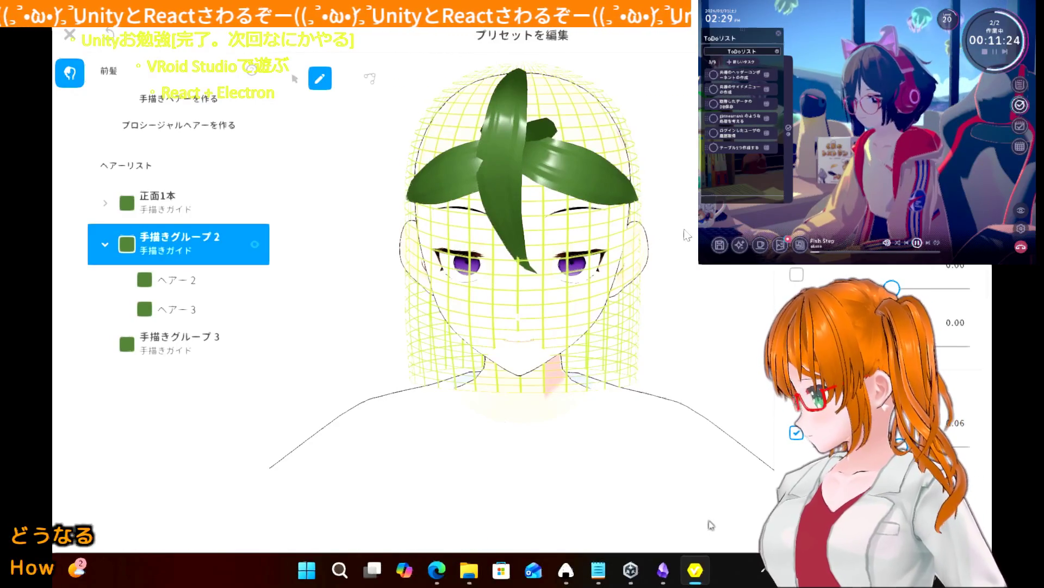
scroll(595, 247, down, 1)
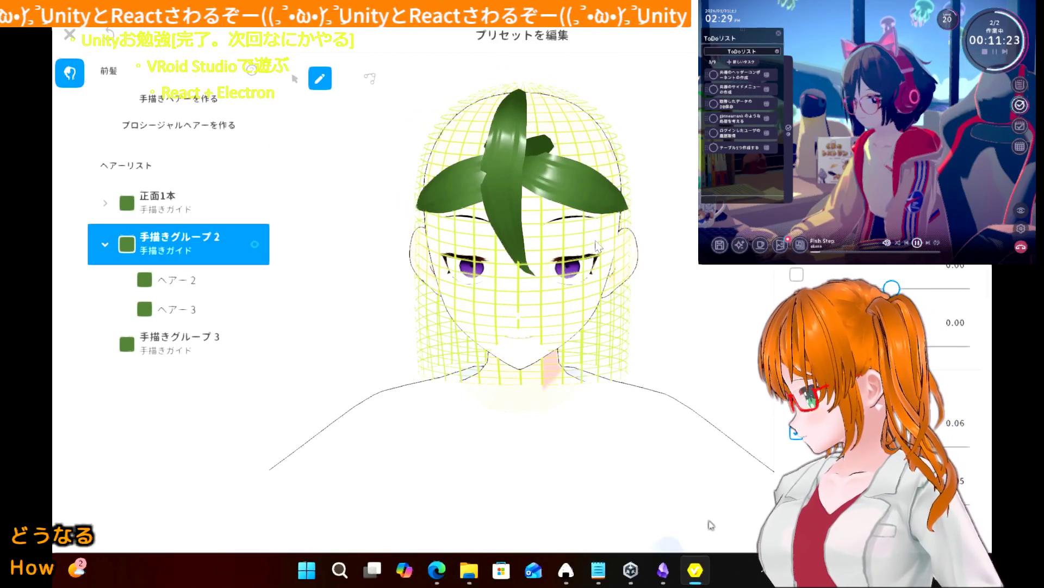
click(673, 236)
mouse_move(673, 235)
right_down()
mouse_move(603, 244)
mouse_move(674, 238)
right_up()
key(ctrl+z)
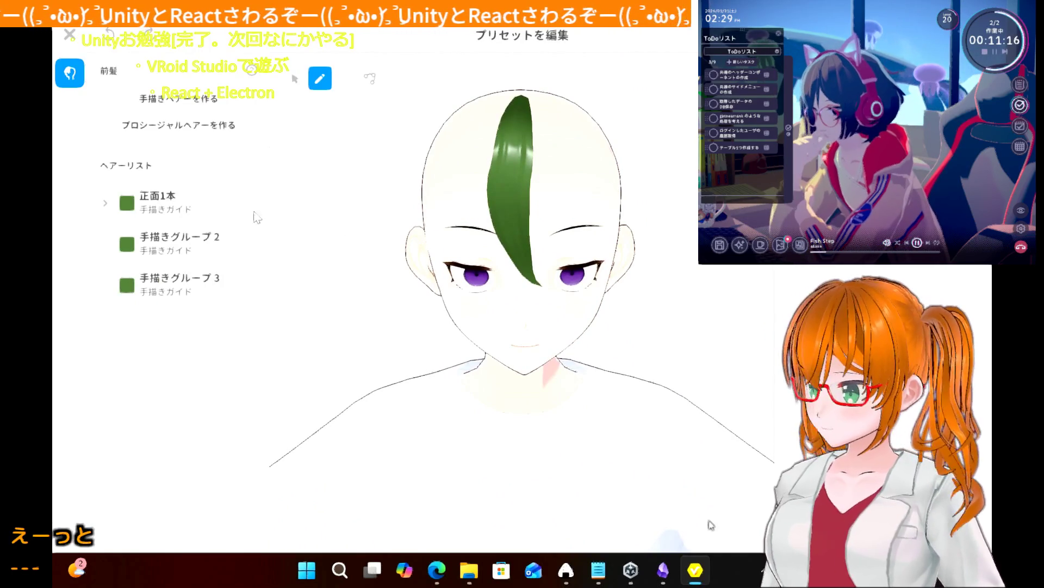
- Rename hair group 2 to 両サイド
right_click(176, 248)
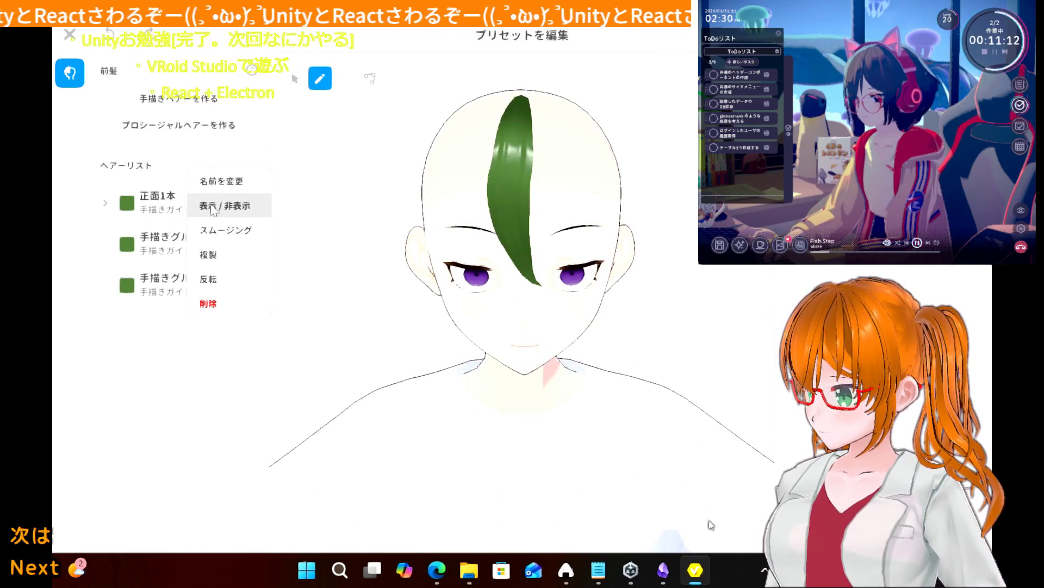
click(208, 182)
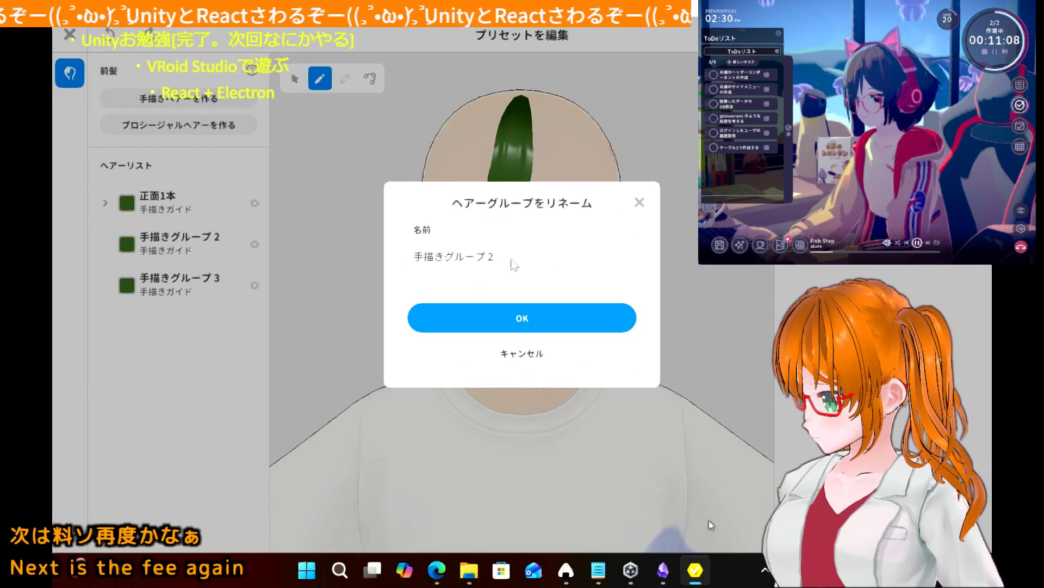
text(両サイド)
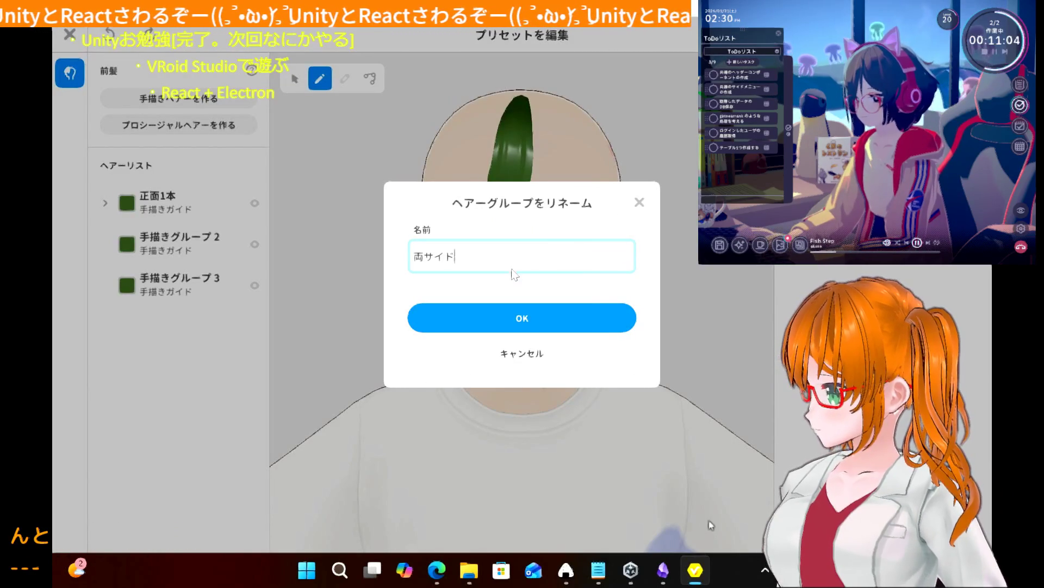
click(524, 317)
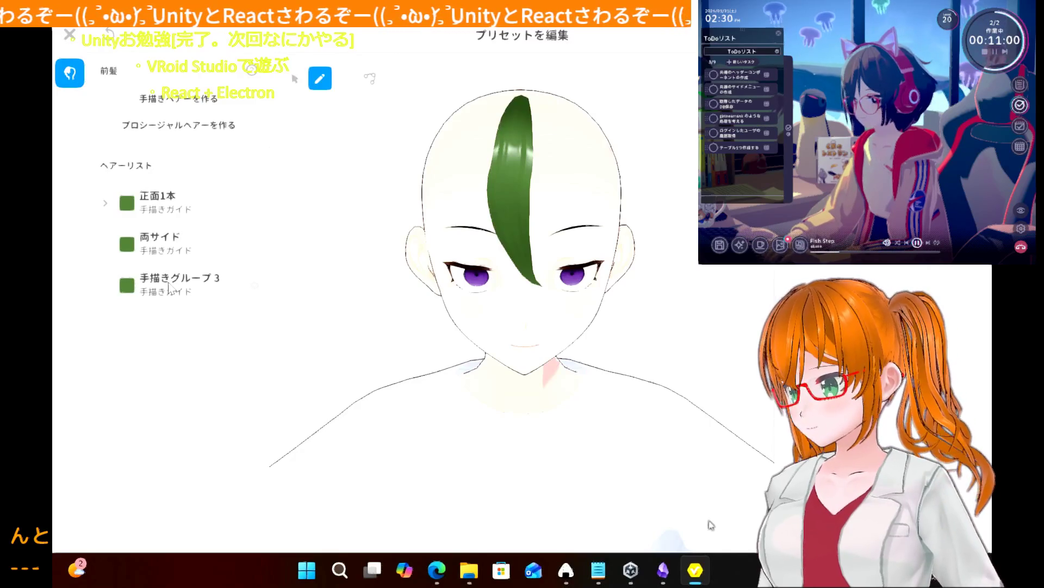
- Rename hair group 3 to 残り
right_click(169, 288)
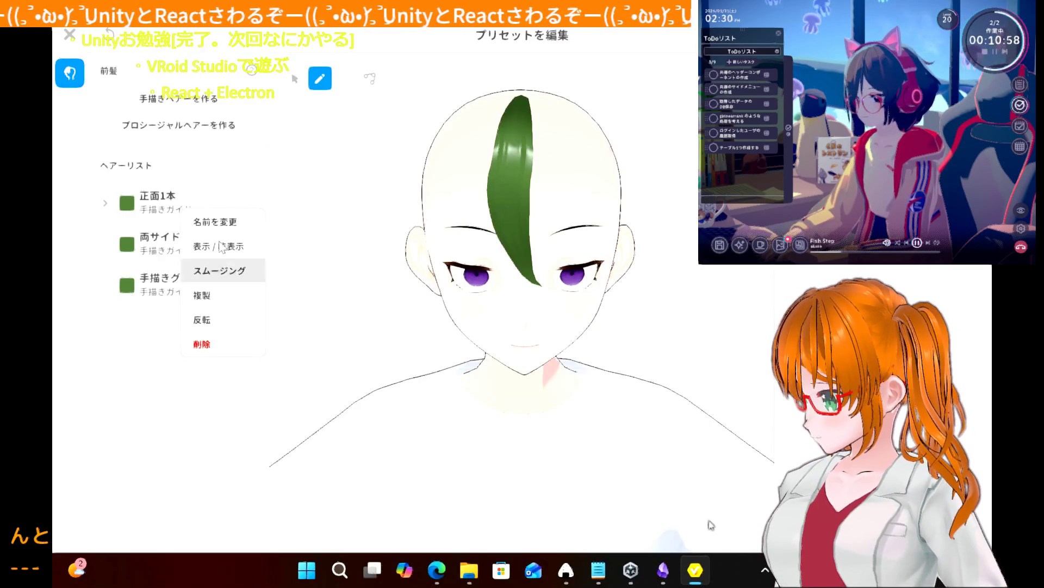
click(219, 227)
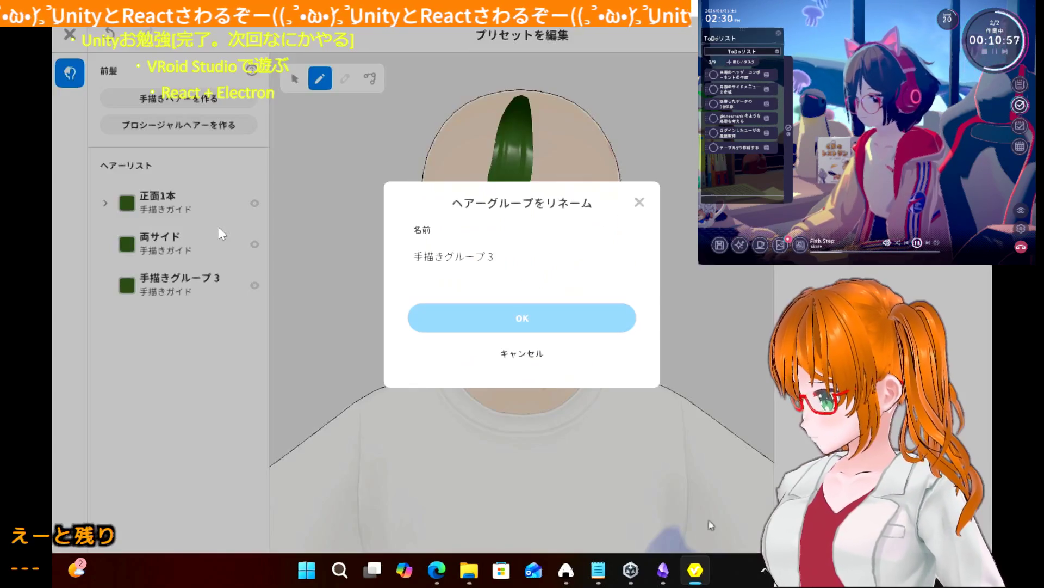
click(535, 264)
text(残り)
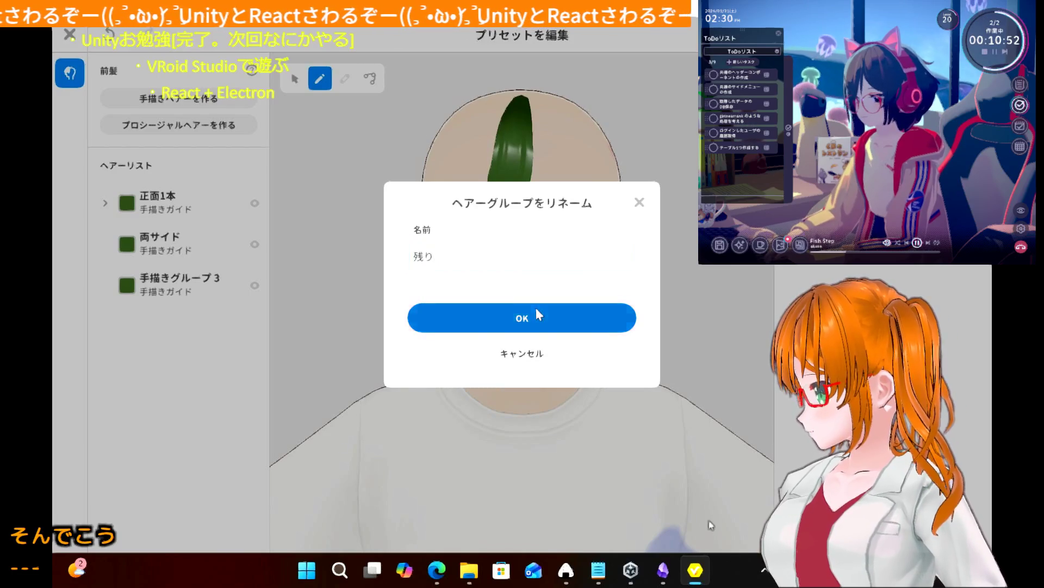
click(537, 308)
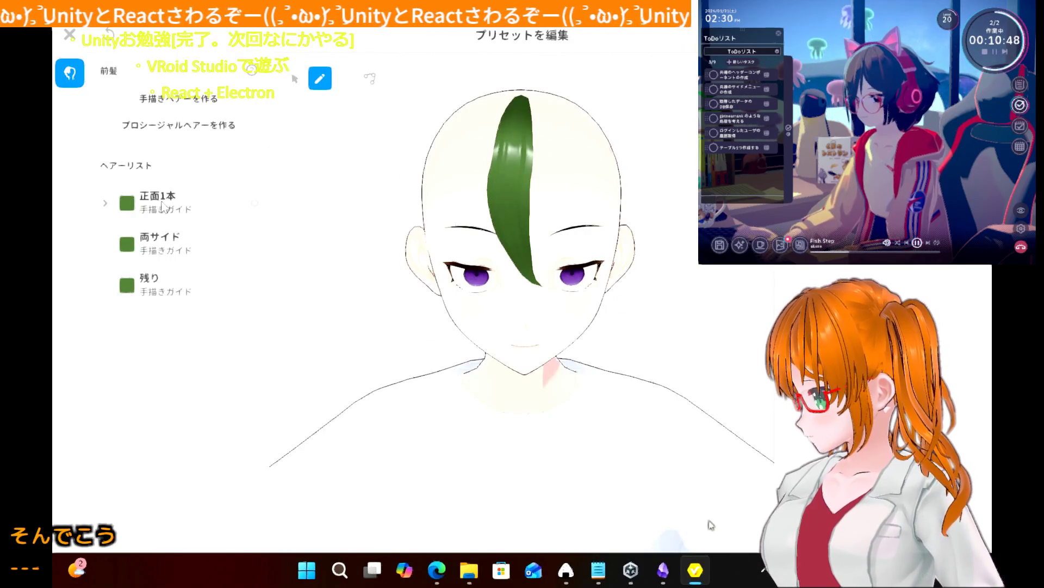
- Draw a second front strand in 正面1本, undo it, and turn the head front-on
click(101, 204)
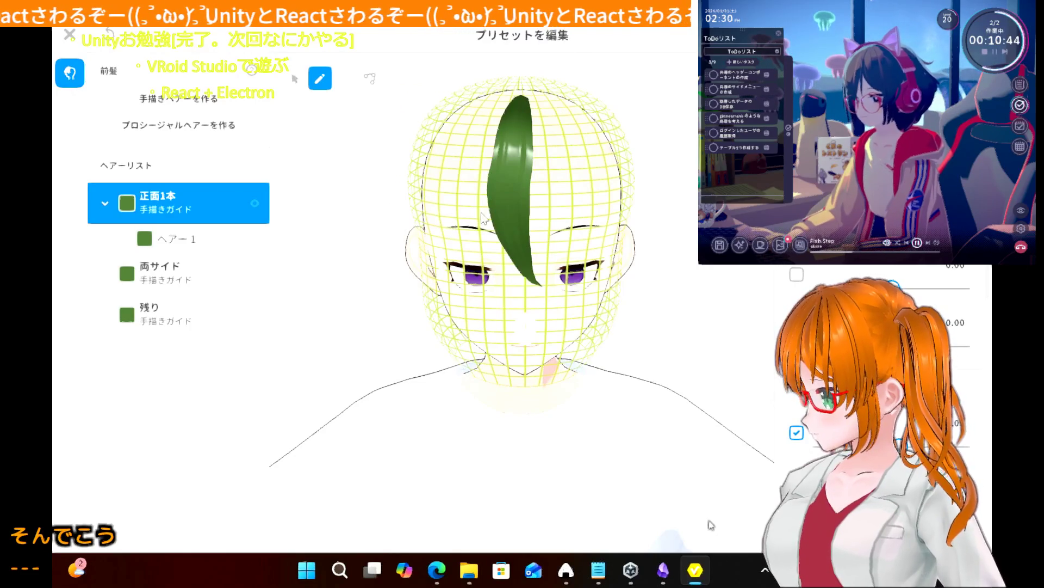
drag(504, 215, 535, 235)
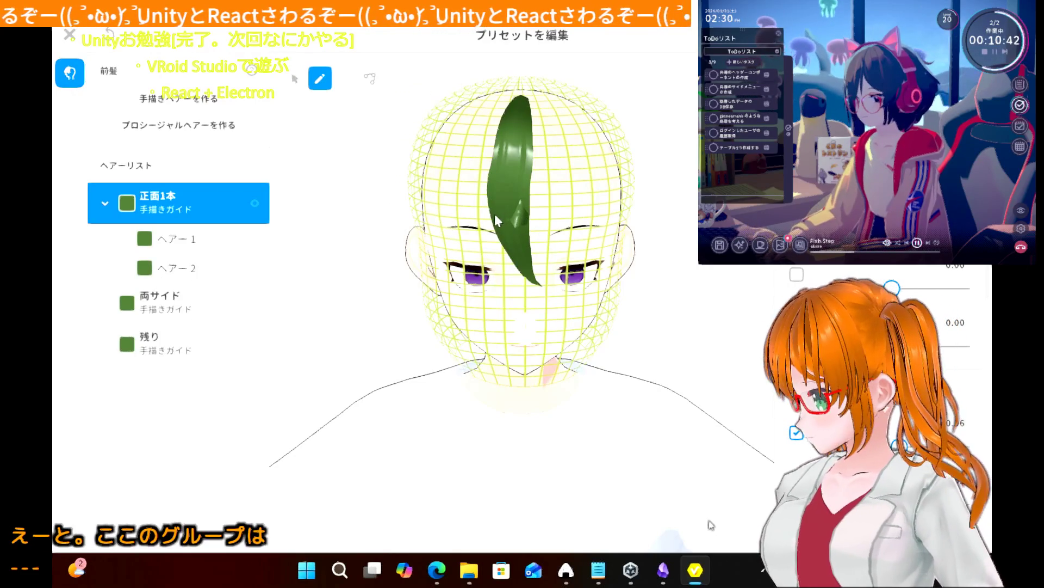
key(ctrl+z)
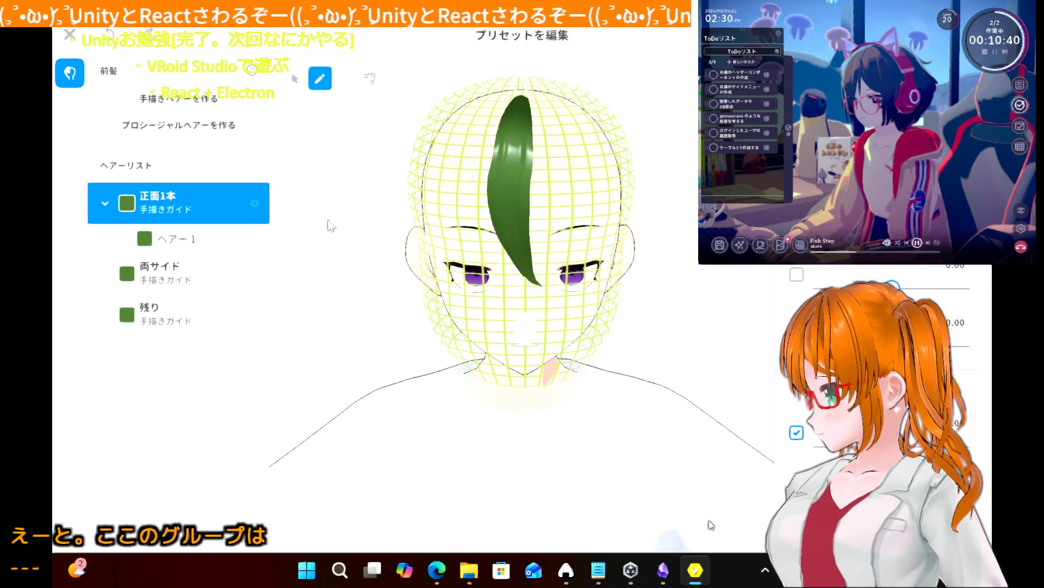
right_drag(329, 227, 310, 225)
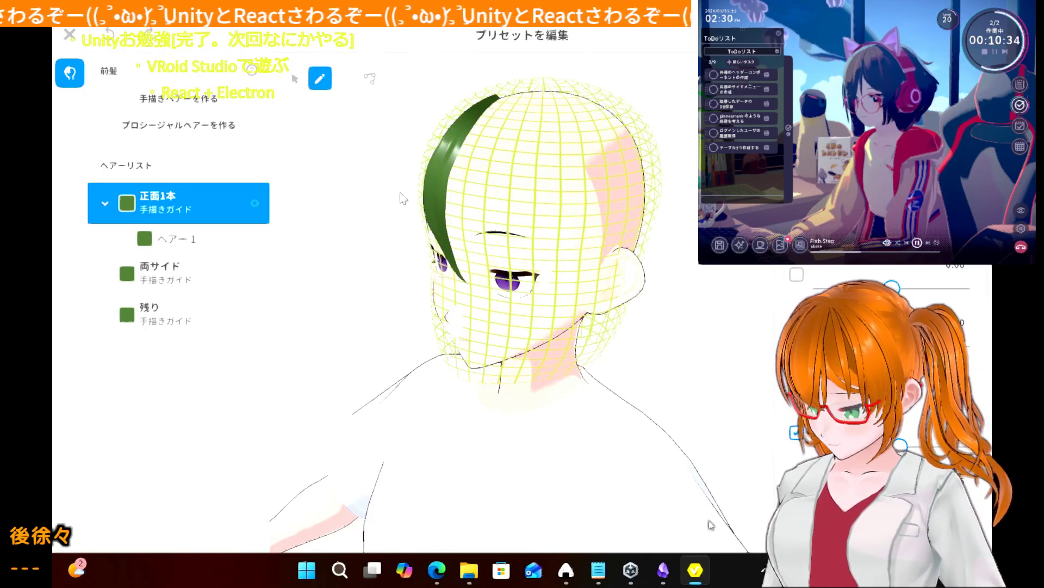
mouse_move(390, 180)
right_down()
mouse_move(404, 177)
mouse_move(408, 188)
right_up()
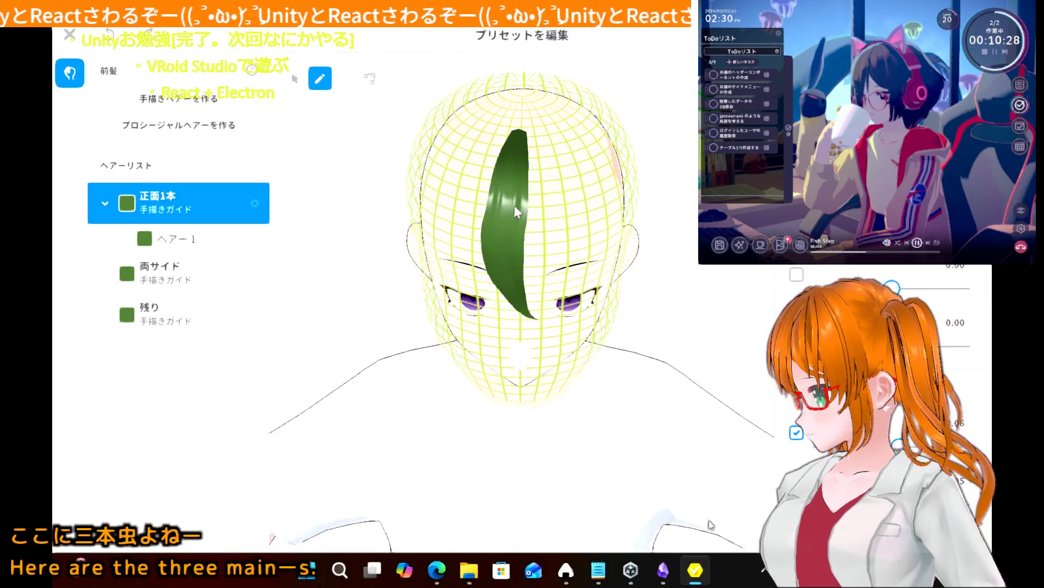
- Inspect the front strand's control points, then deselect it and return to front view
click(370, 78)
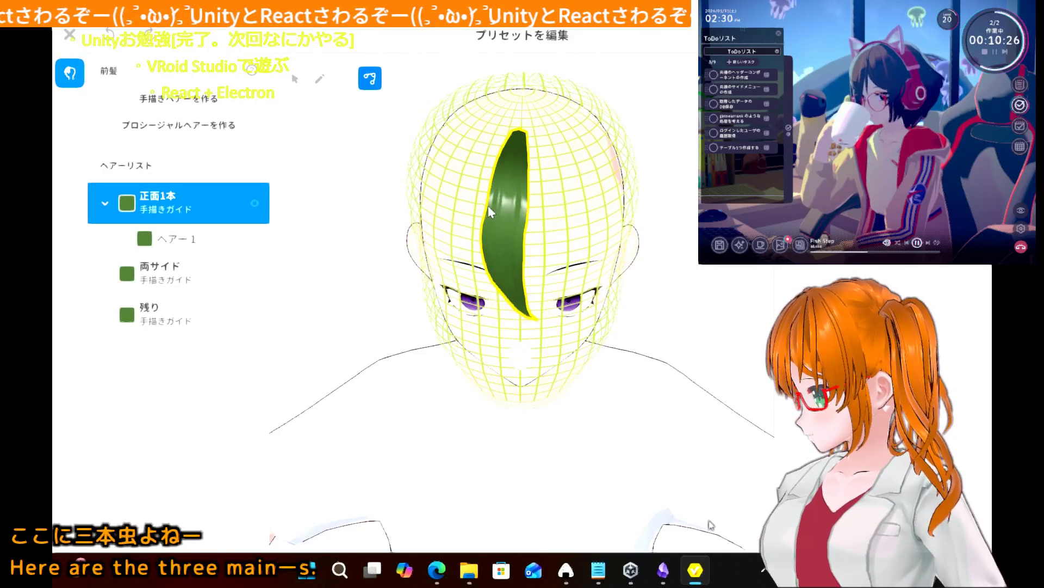
click(486, 210)
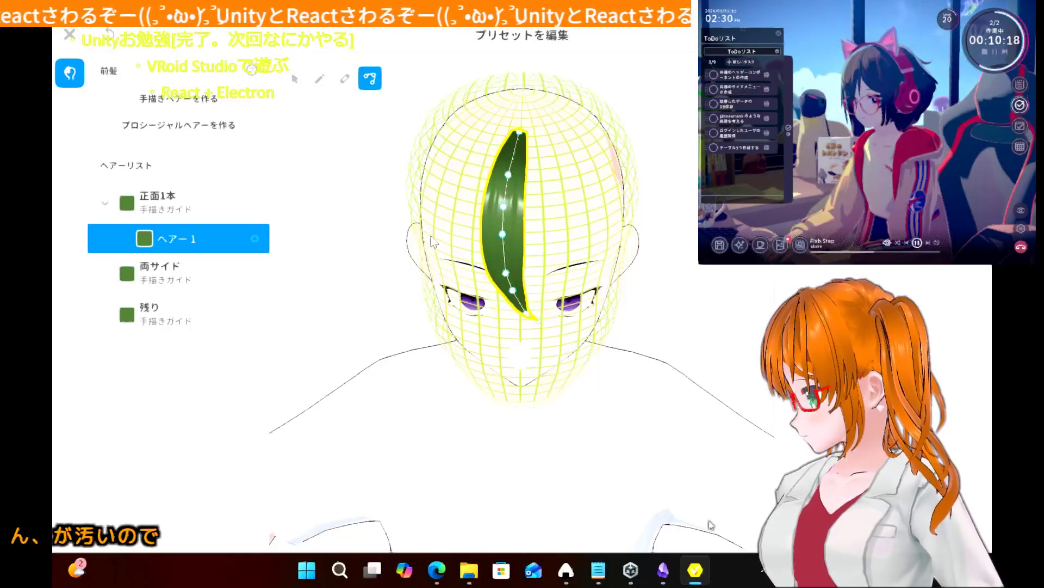
click(381, 234)
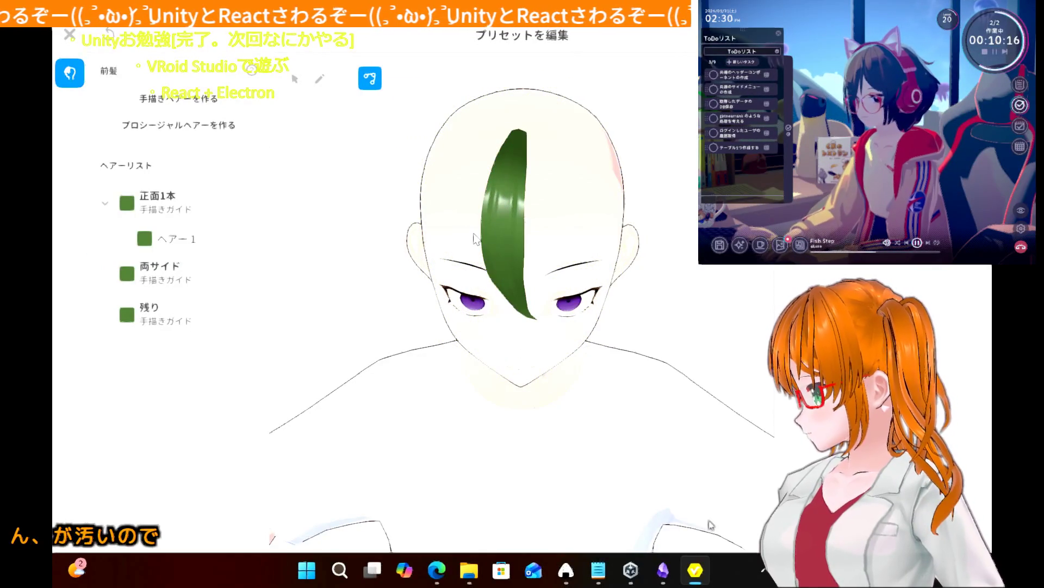
mouse_move(354, 237)
right_down()
mouse_move(354, 210)
mouse_move(352, 228)
right_up()
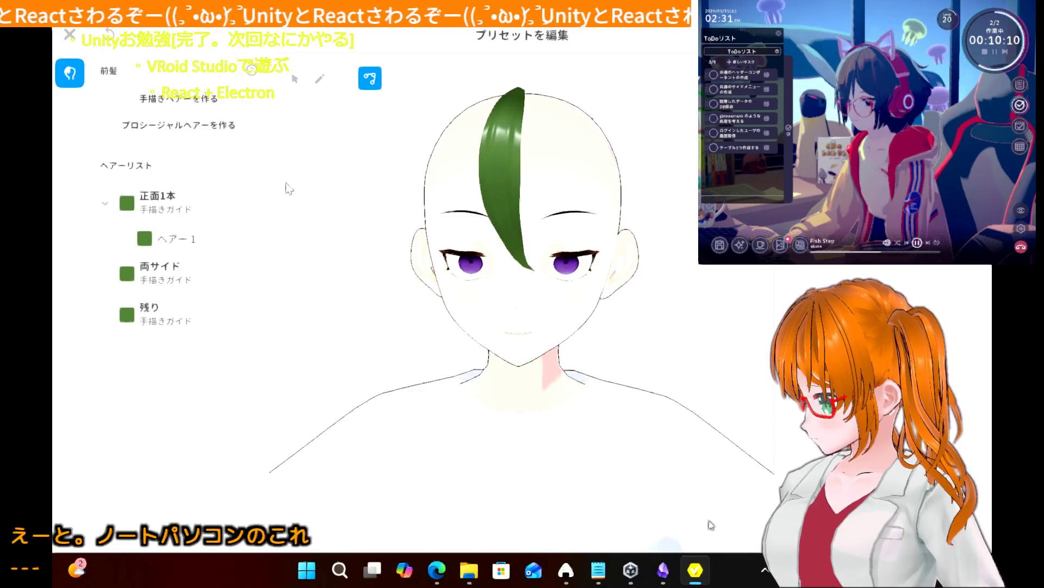
click(319, 84)
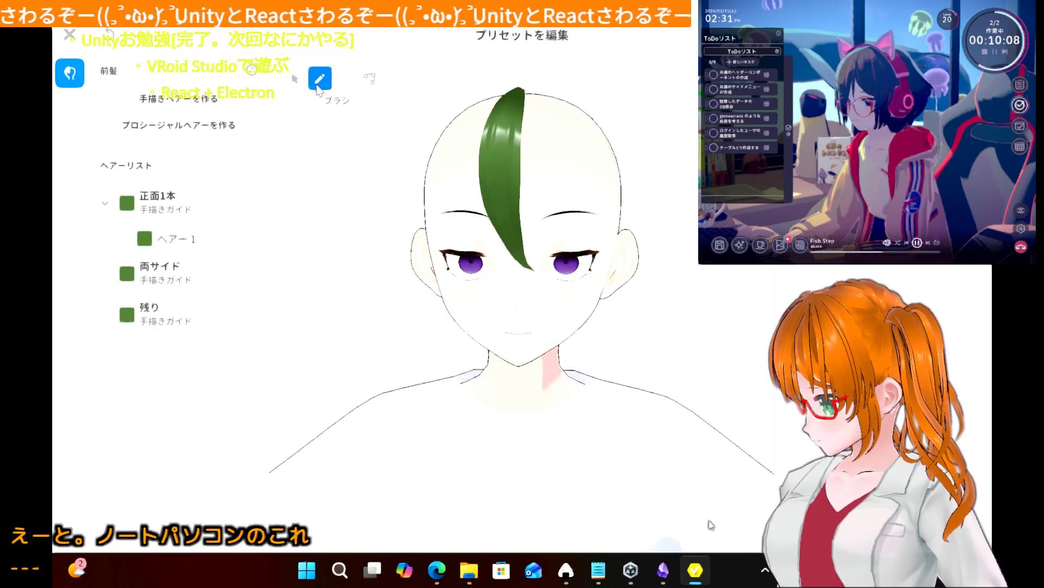
- Draw a thin second strand ヘアー2 in 正面1本, extending its tip past the eye
click(205, 216)
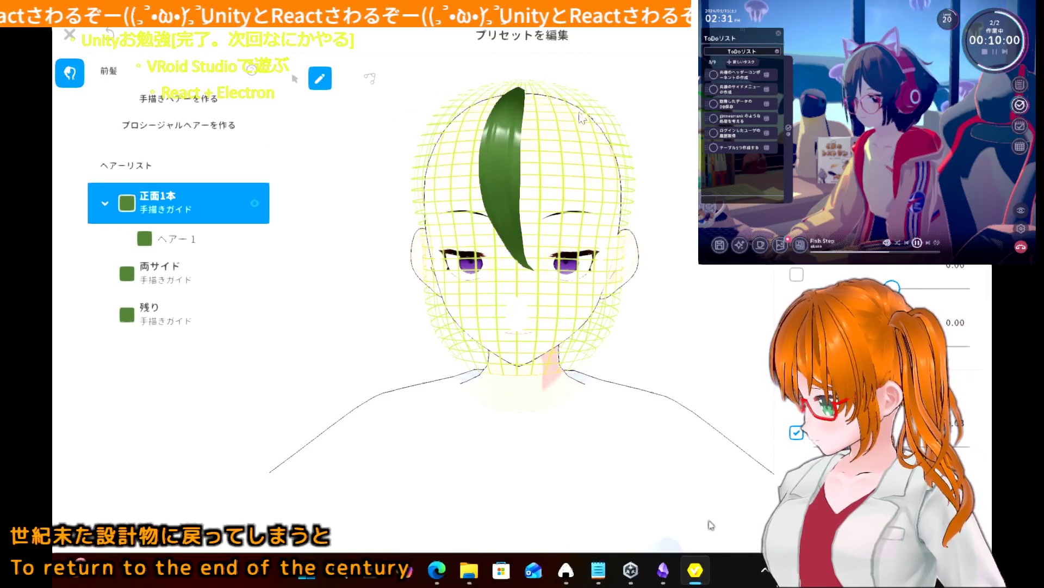
drag(506, 95, 475, 243)
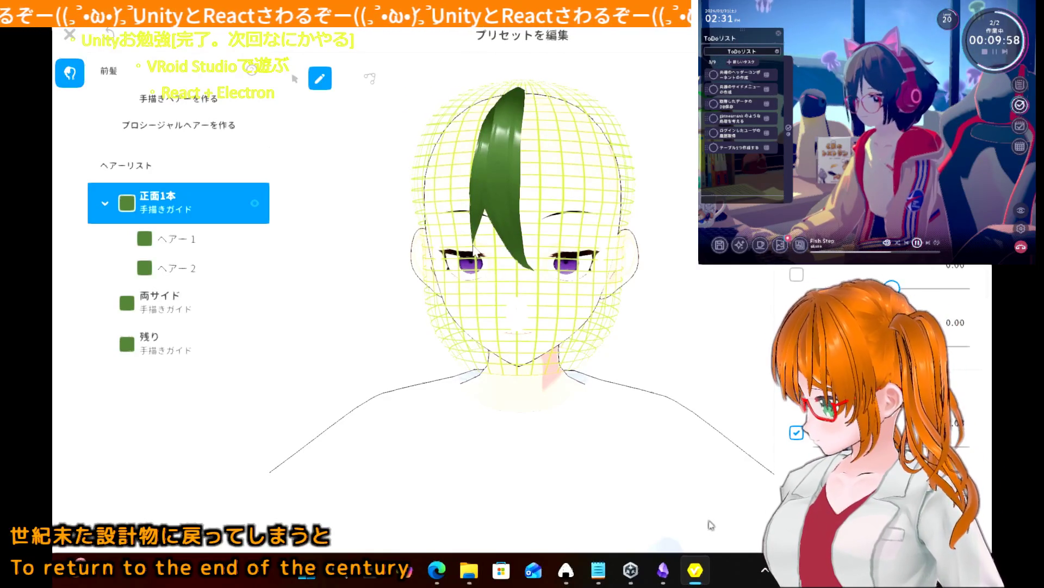
key(ctrl+z)
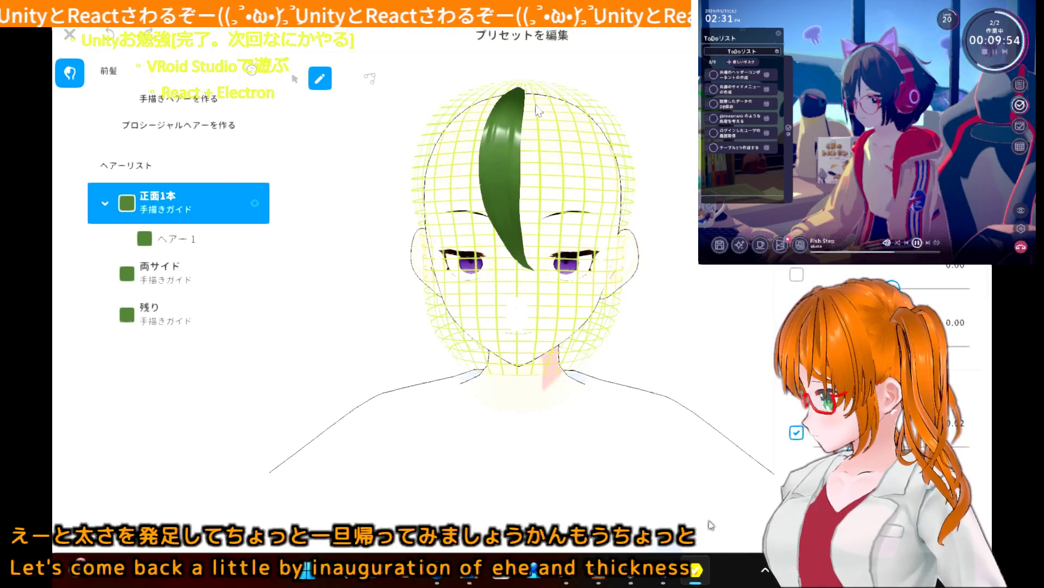
key(ctrl+y)
drag(465, 235, 470, 265)
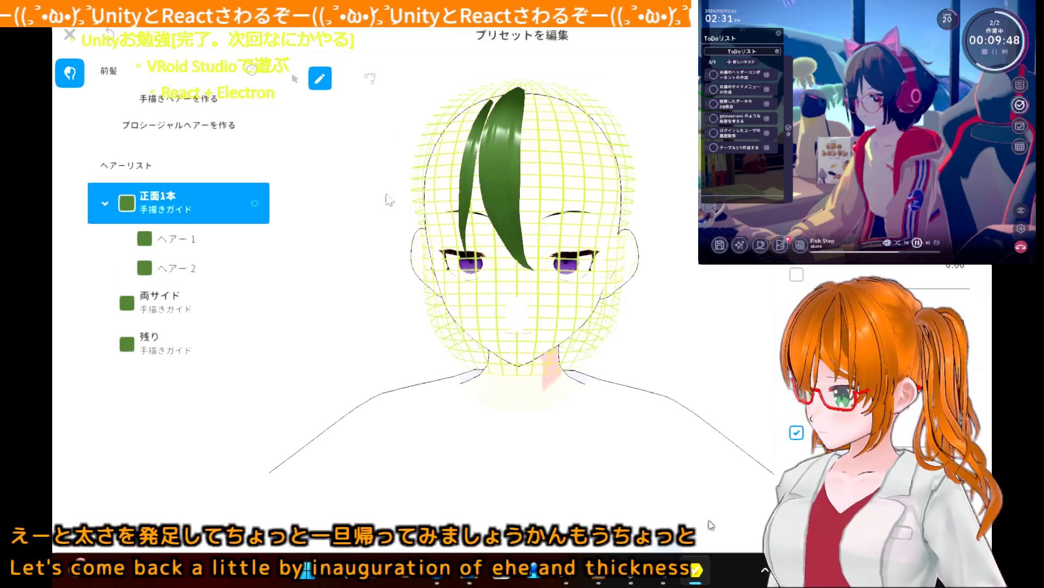
- Pull ヘアー2's top control point up the scalp to lengthen its root
click(365, 217)
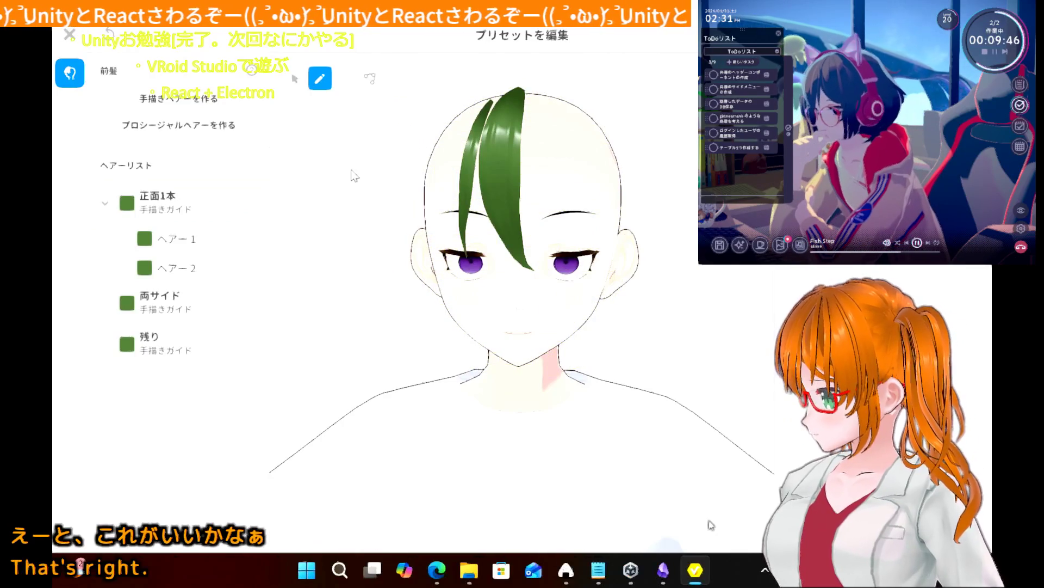
right_drag(357, 190, 241, 185)
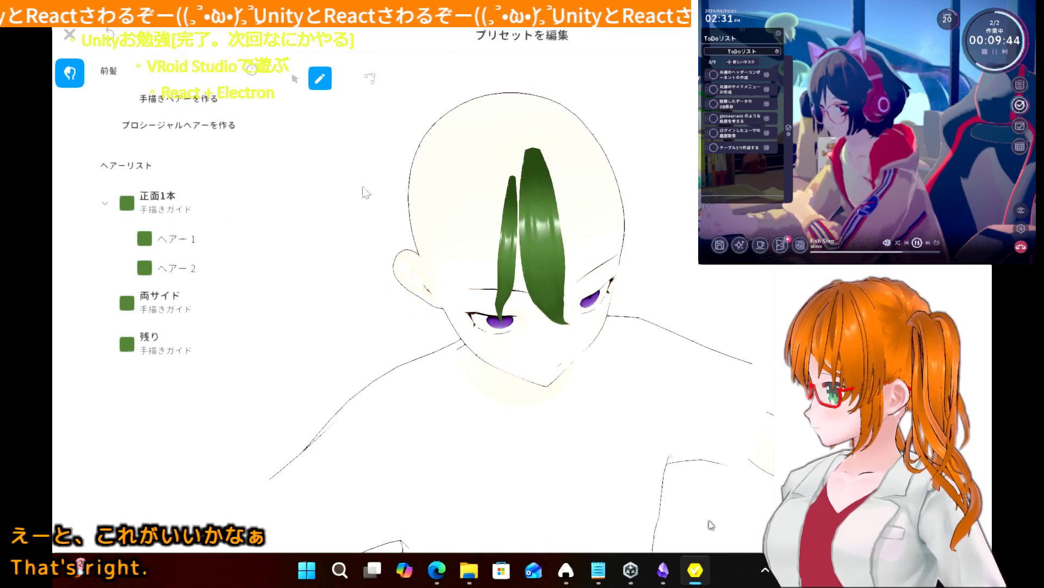
click(370, 79)
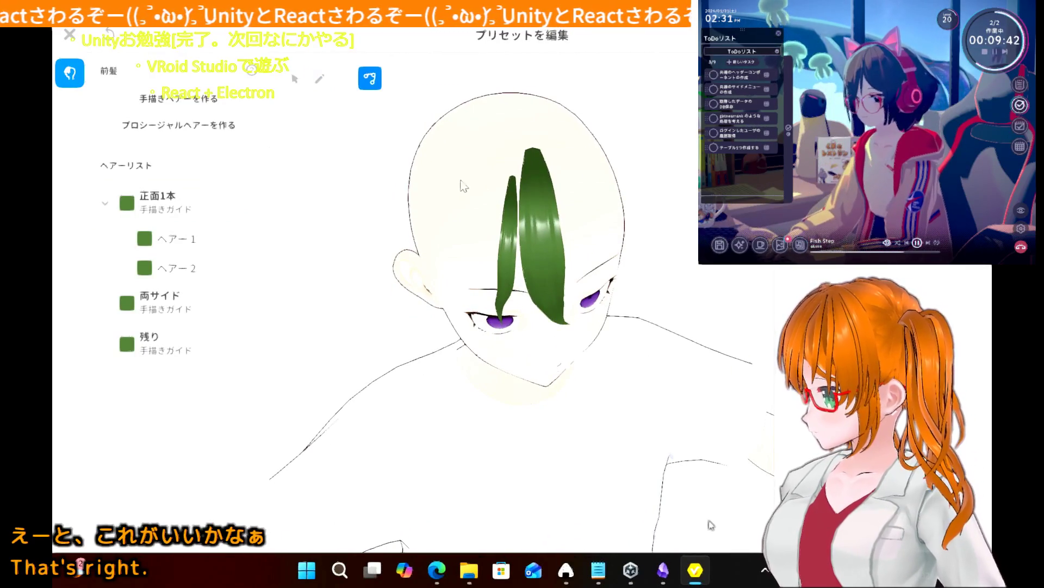
click(507, 214)
drag(512, 180, 518, 155)
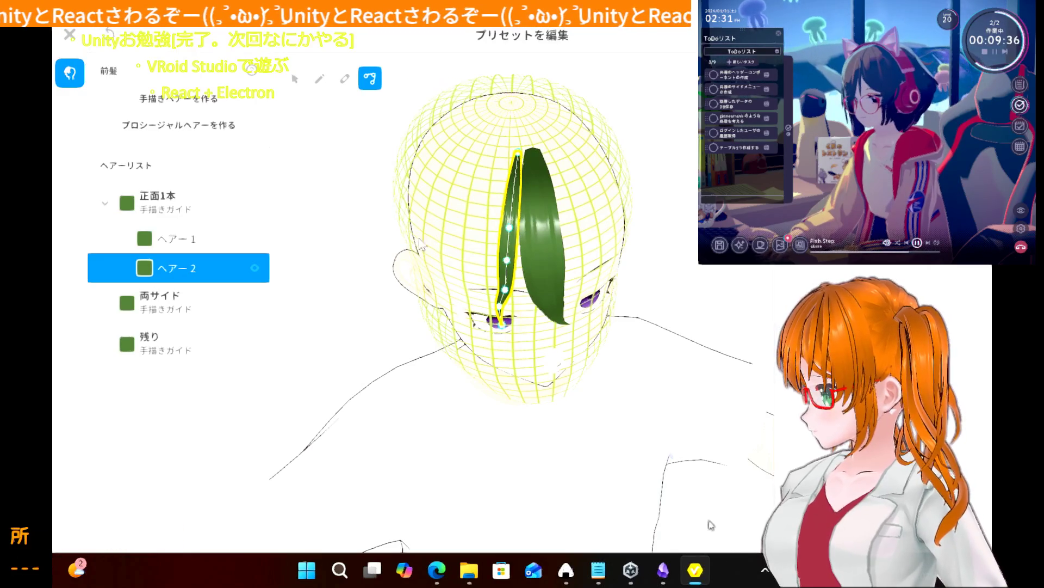
click(330, 200)
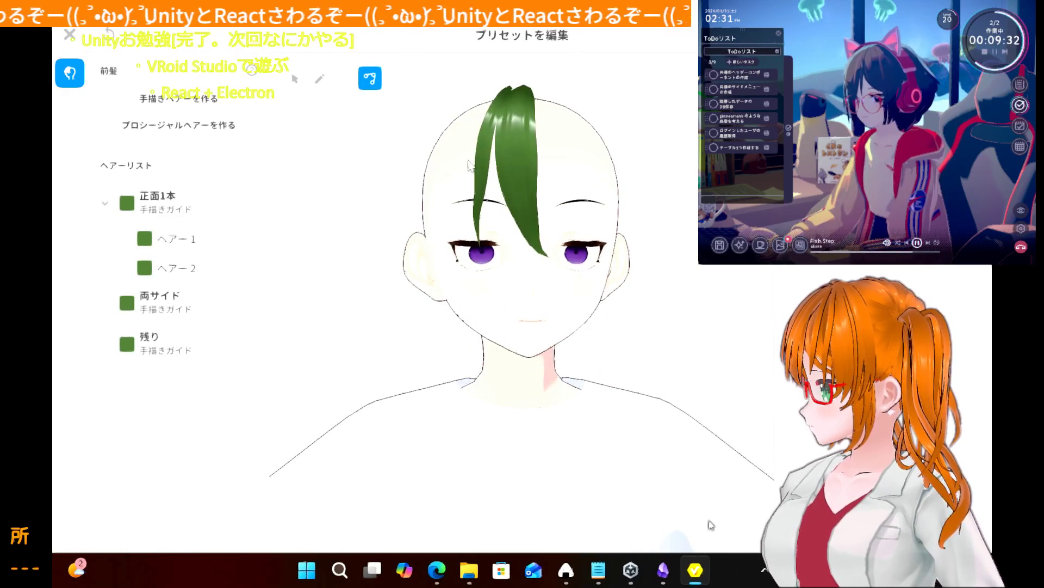
- Bend ヘアー2's lower end rightward by dragging its lower control points
click(481, 187)
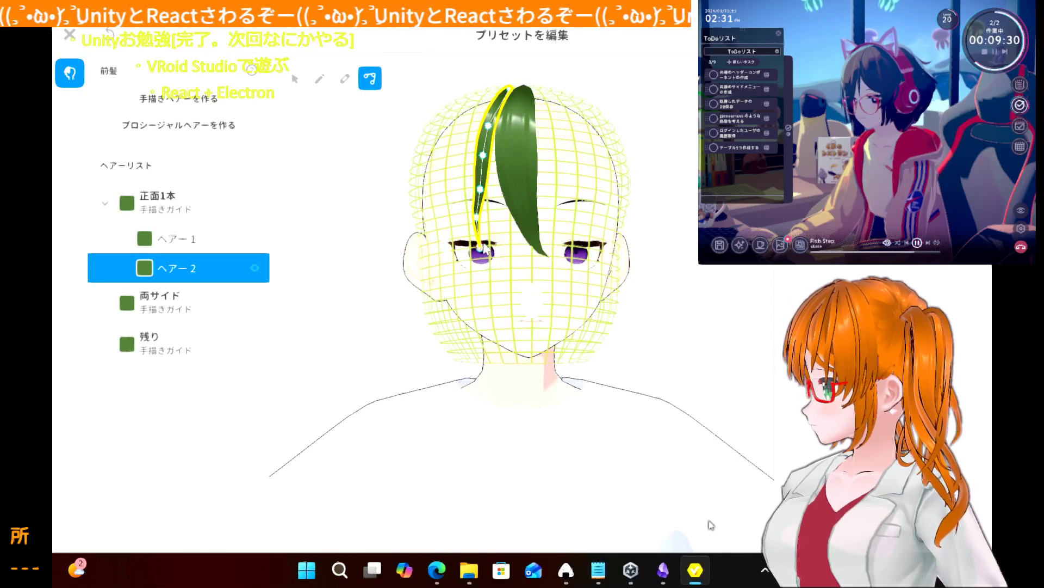
mouse_move(484, 248)
mouse_down()
mouse_move(531, 266)
mouse_move(519, 260)
mouse_up()
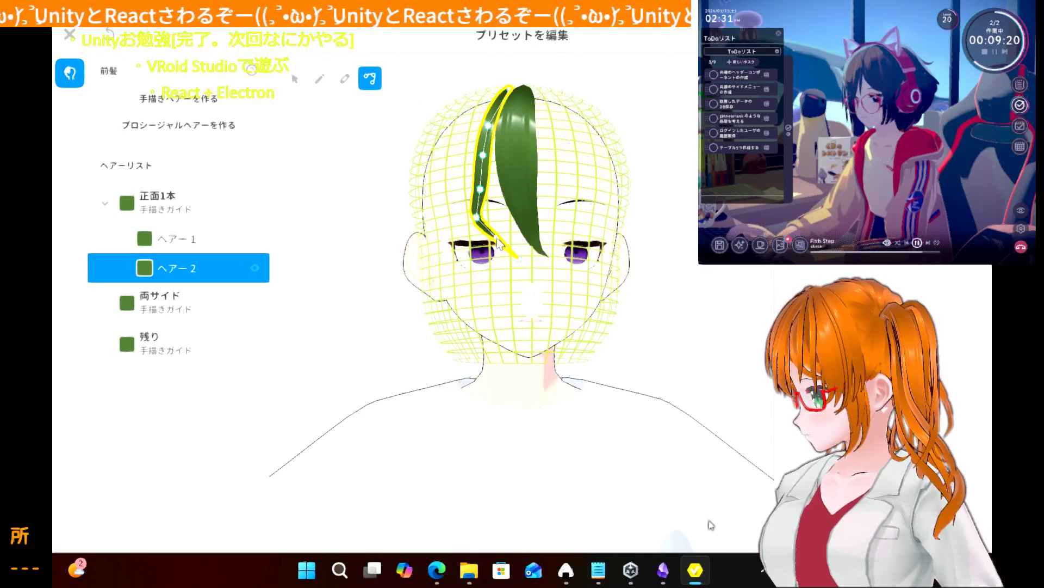
drag(477, 217, 485, 216)
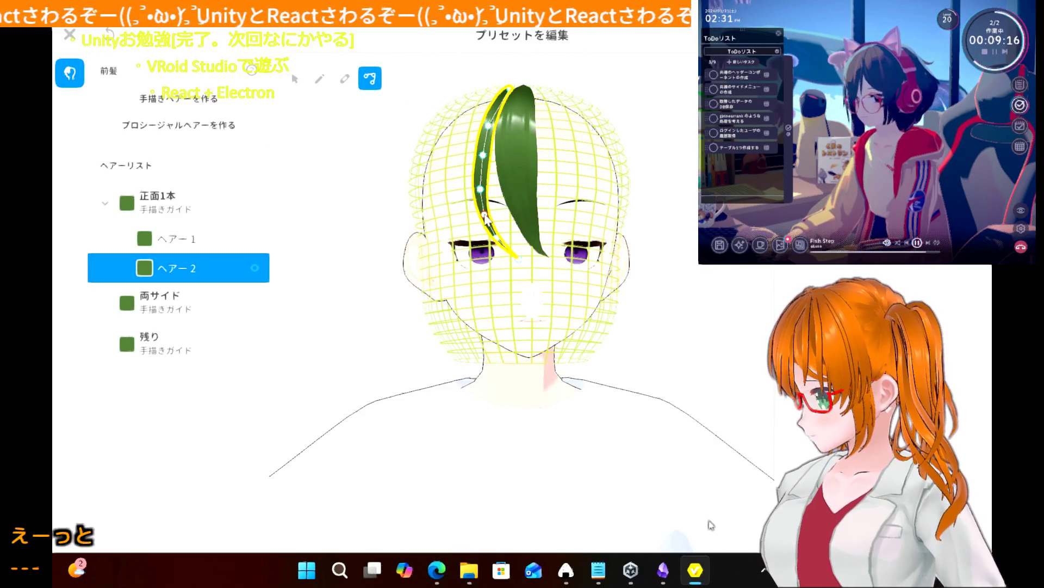
click(344, 203)
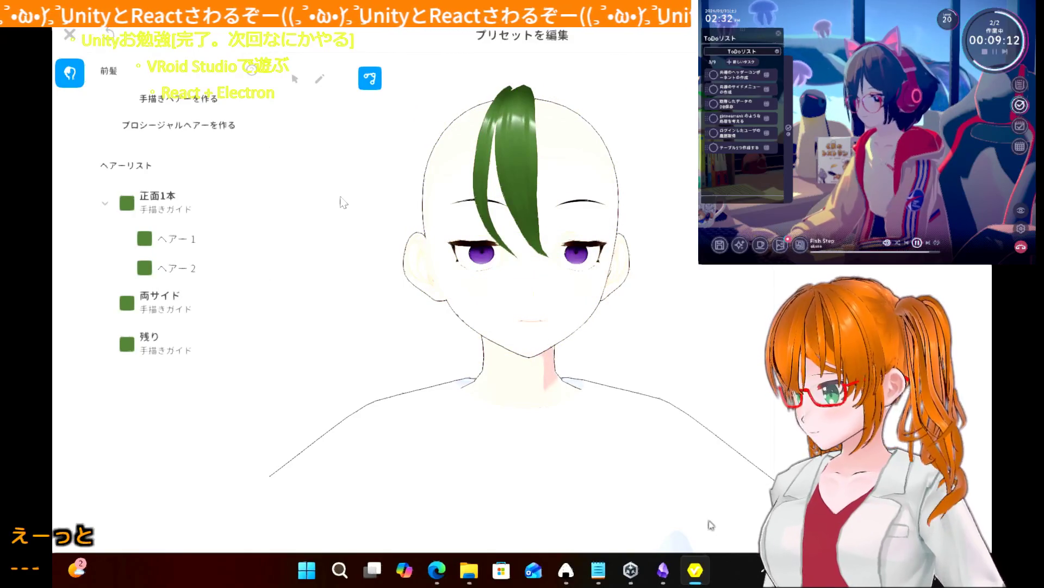
- Curve ヘアー2 further toward ヘアー1, shifting its tip and middle points right
click(483, 184)
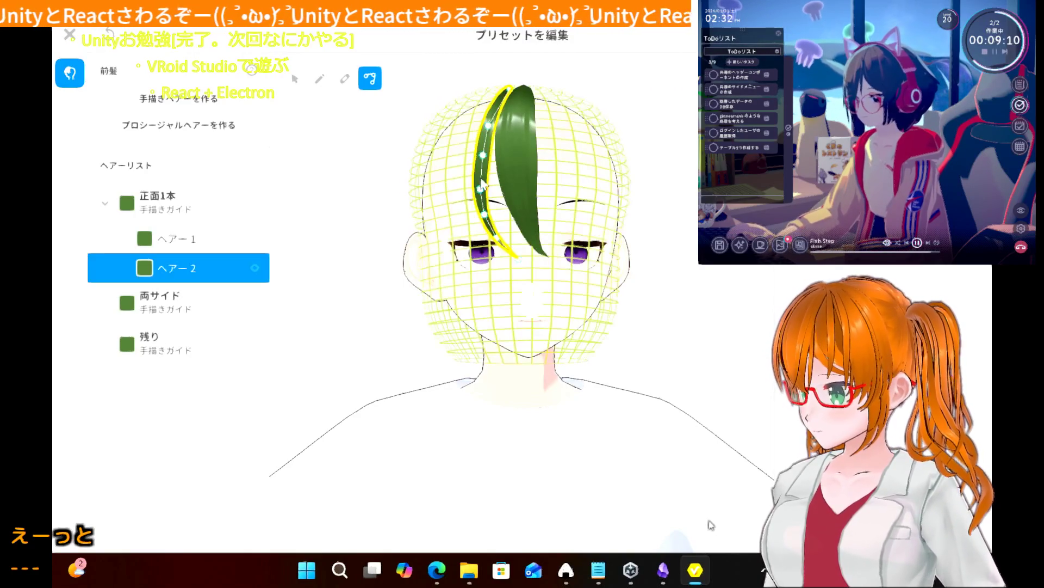
drag(488, 216, 485, 189)
click(484, 155)
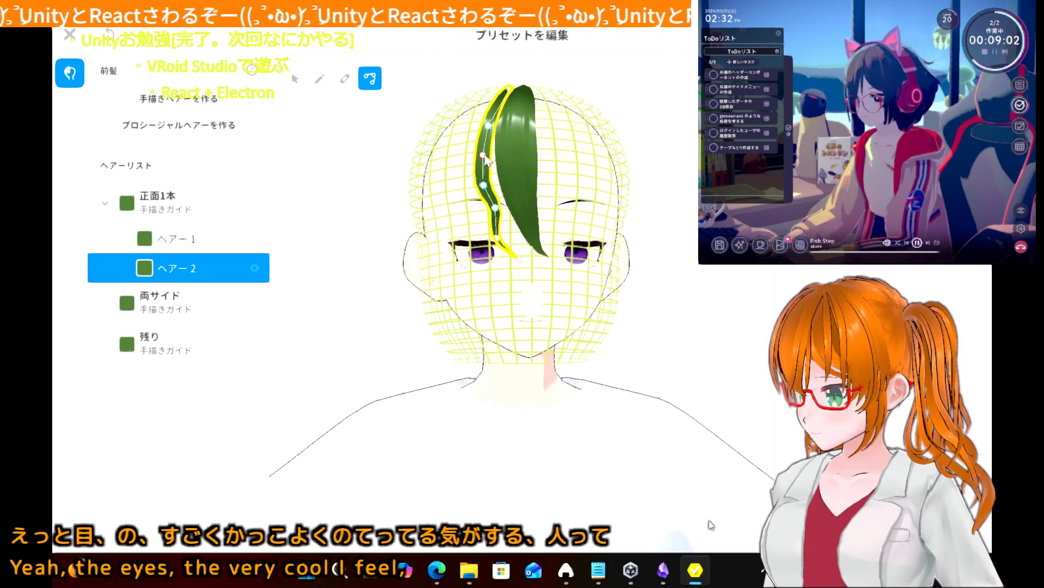
drag(499, 241, 511, 237)
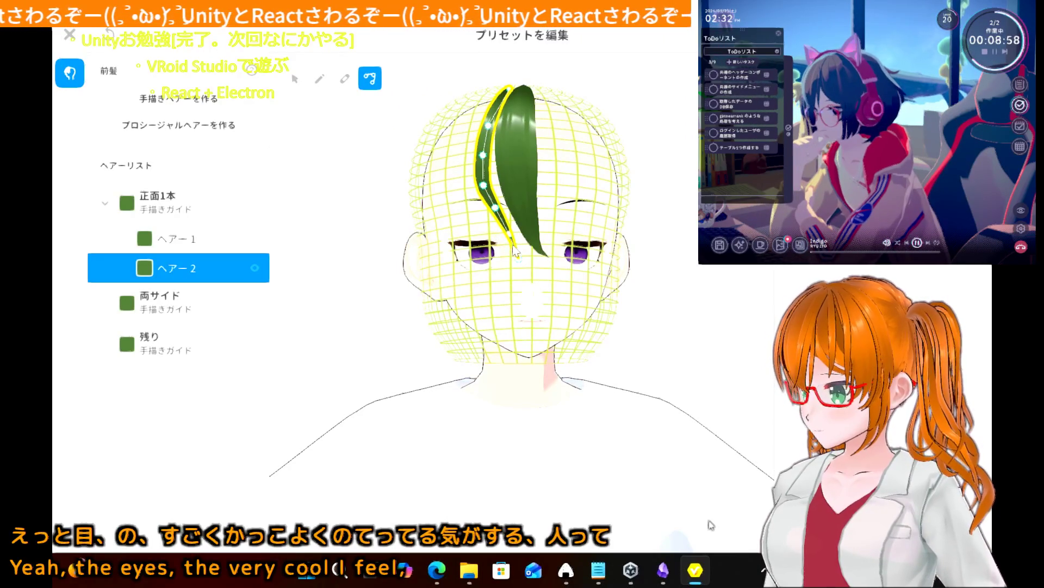
drag(520, 263, 526, 261)
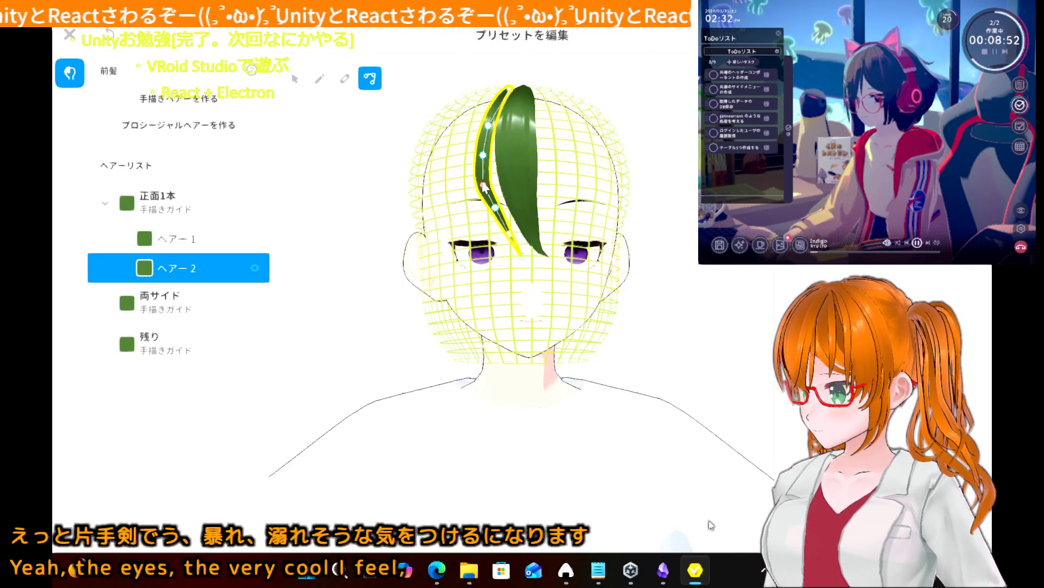
drag(483, 185, 486, 182)
click(340, 221)
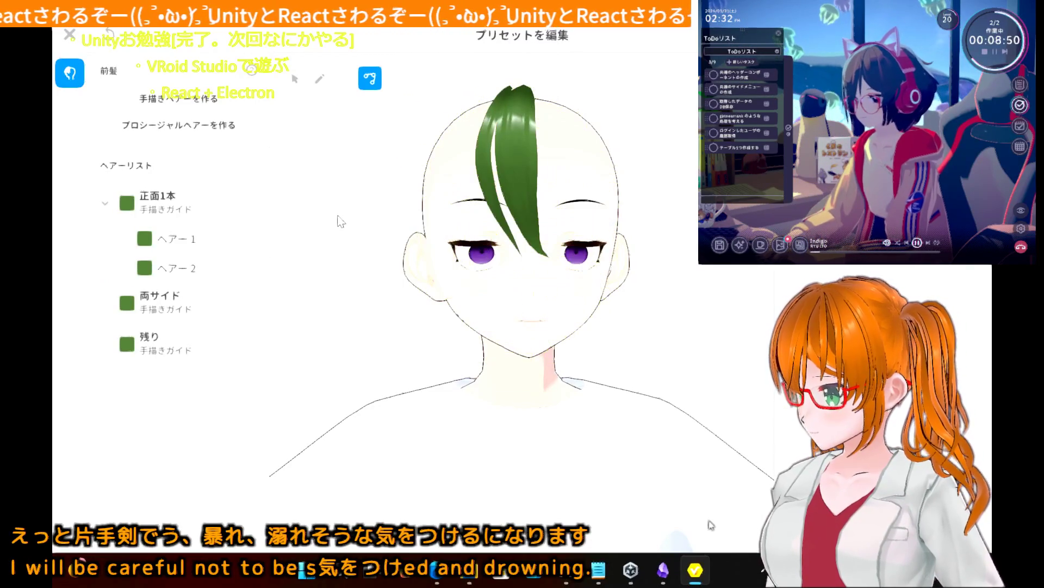
- Refine ヘアー2's upper curve with a small rightward control-point shift
click(482, 166)
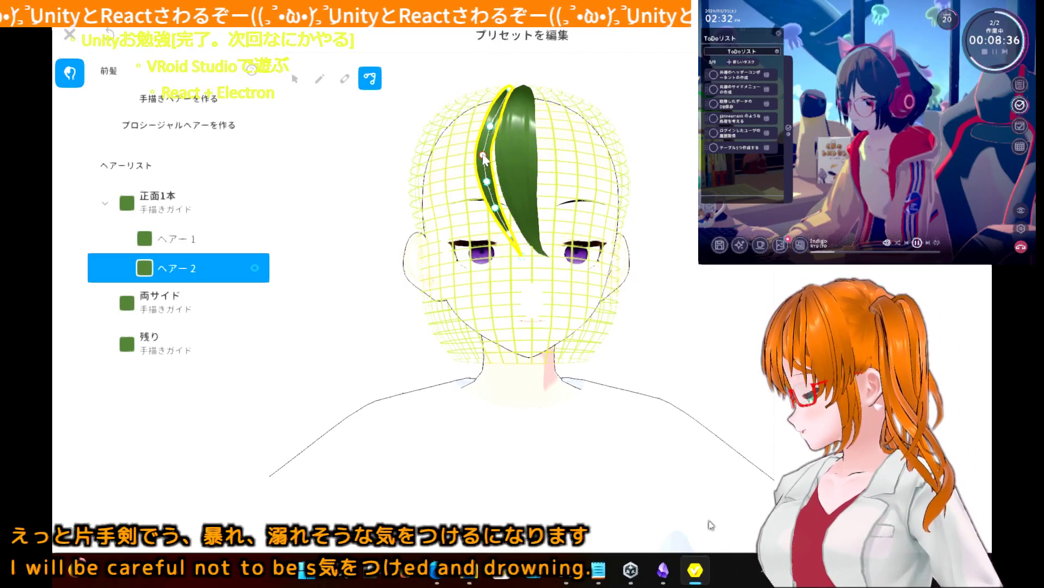
drag(483, 157, 485, 158)
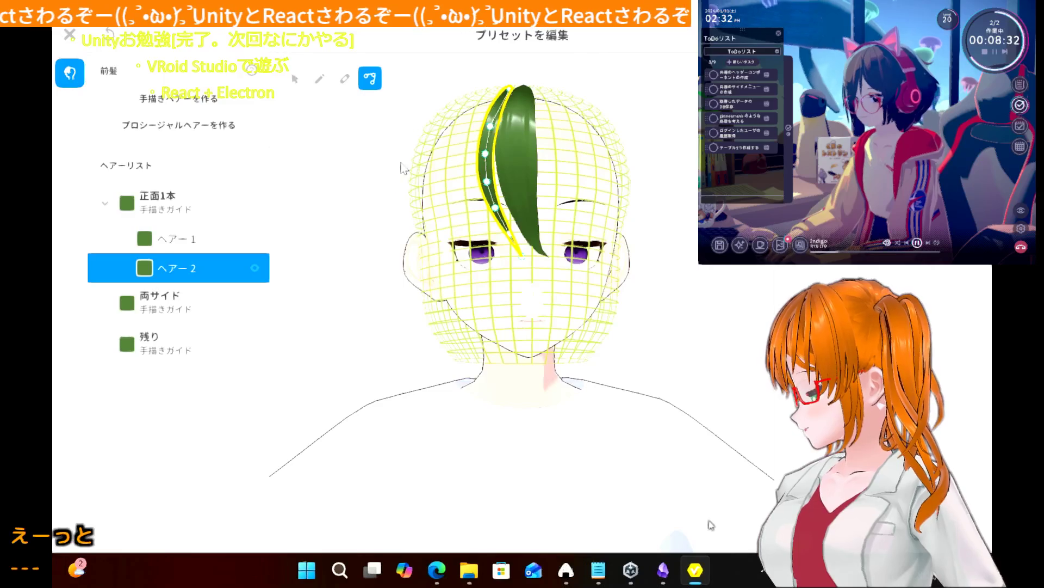
click(378, 186)
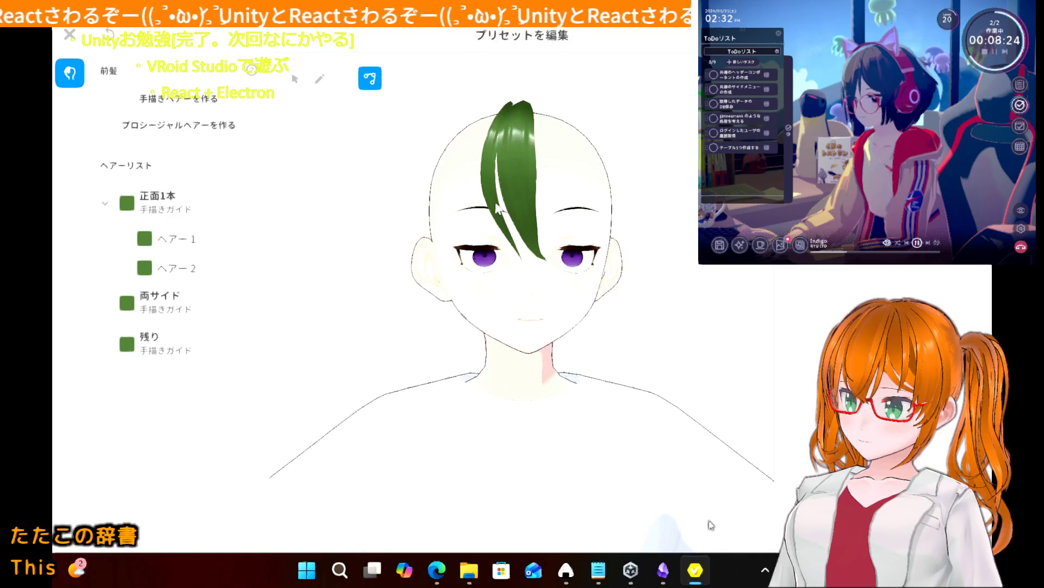
click(524, 185)
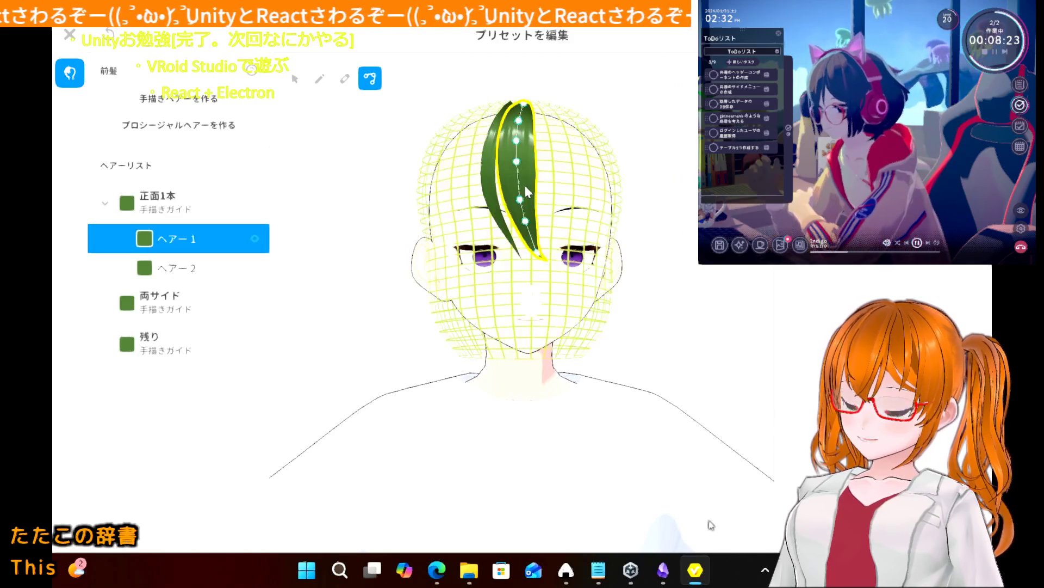
right_click(181, 250)
key(Escape)
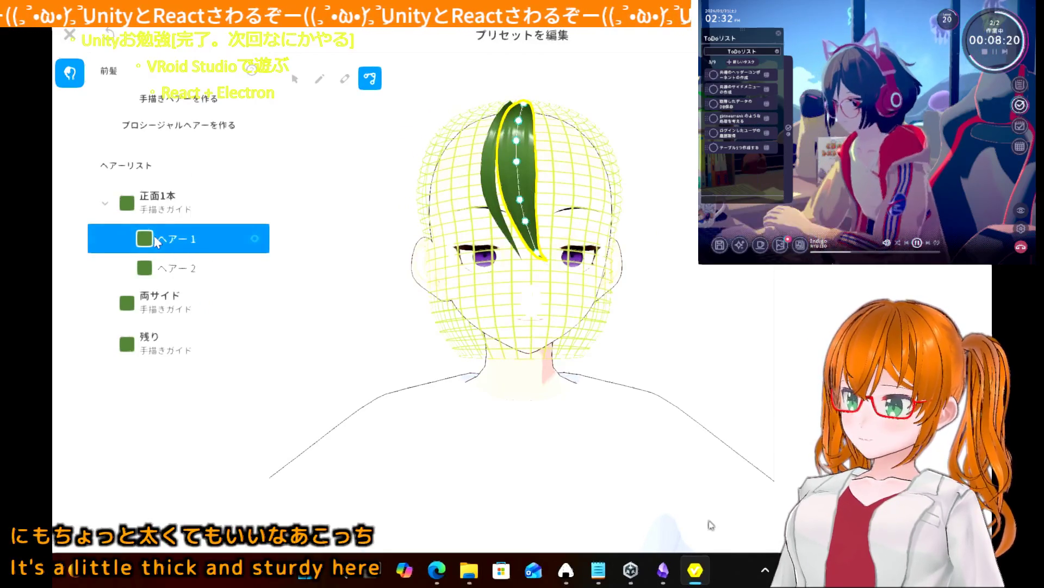
click(320, 79)
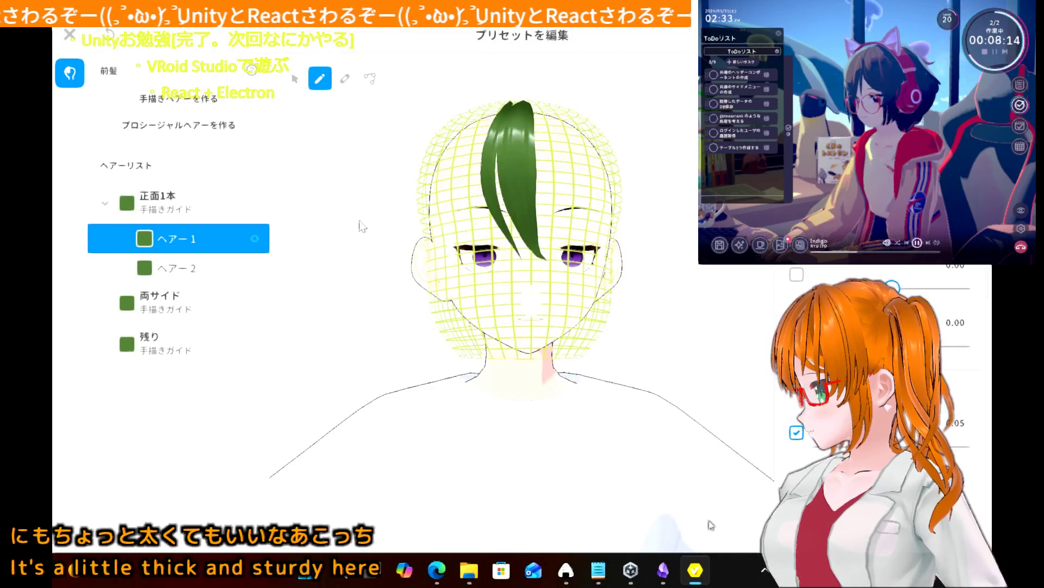
right_click(216, 227)
click(171, 237)
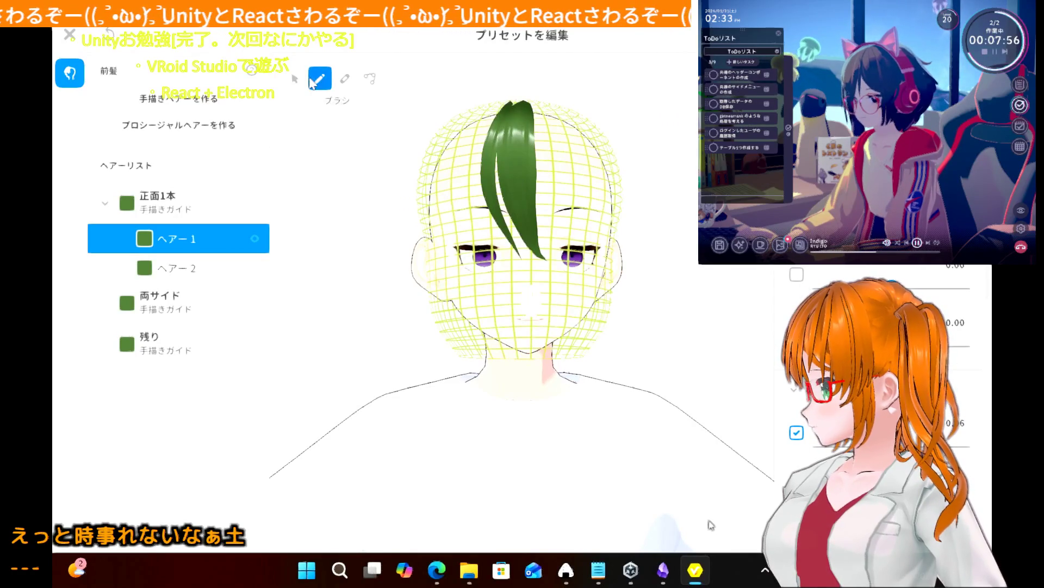
click(345, 78)
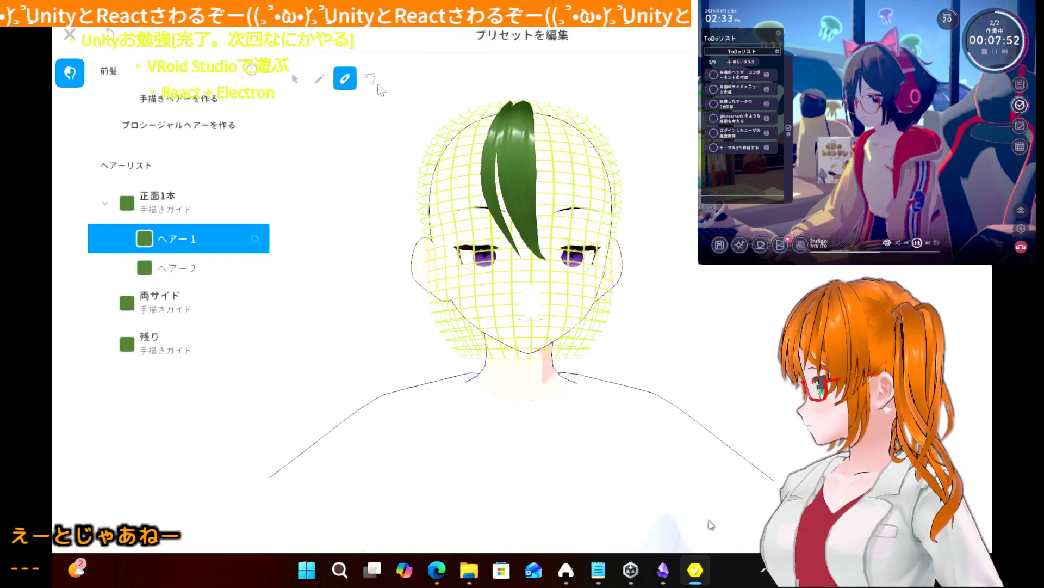
click(369, 78)
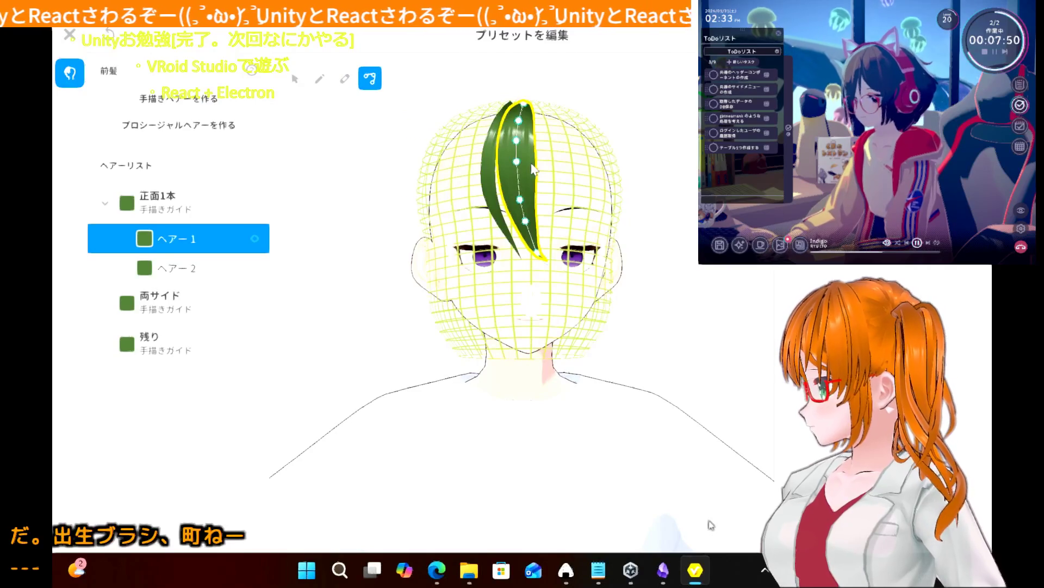
right_click(192, 239)
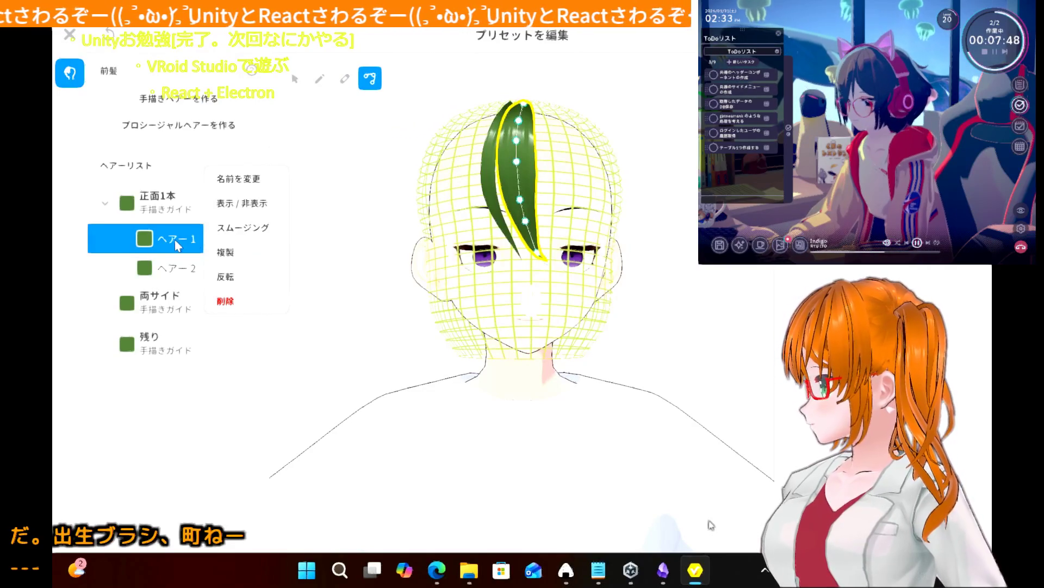
click(344, 79)
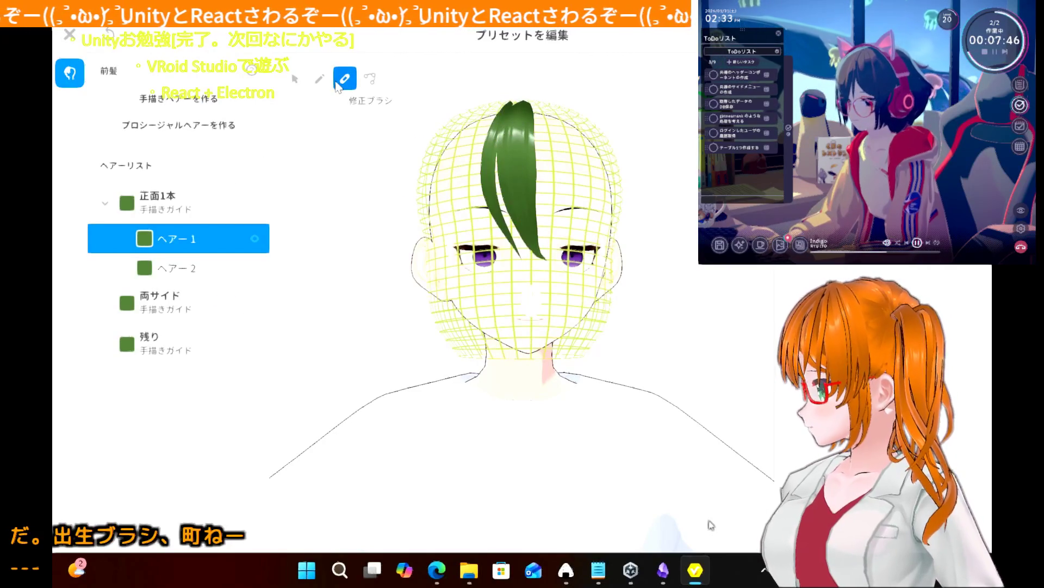
click(212, 221)
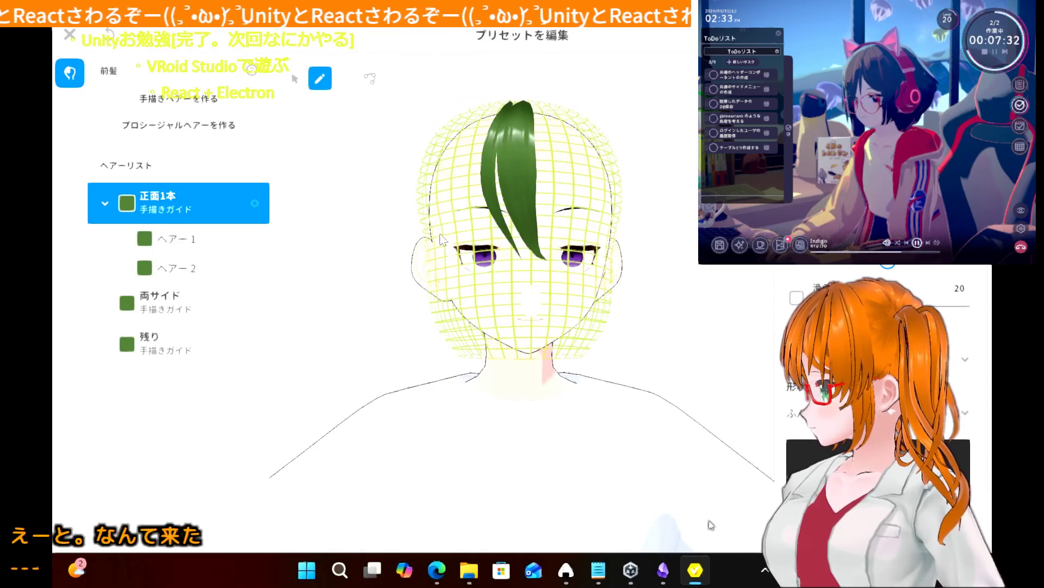
click(174, 268)
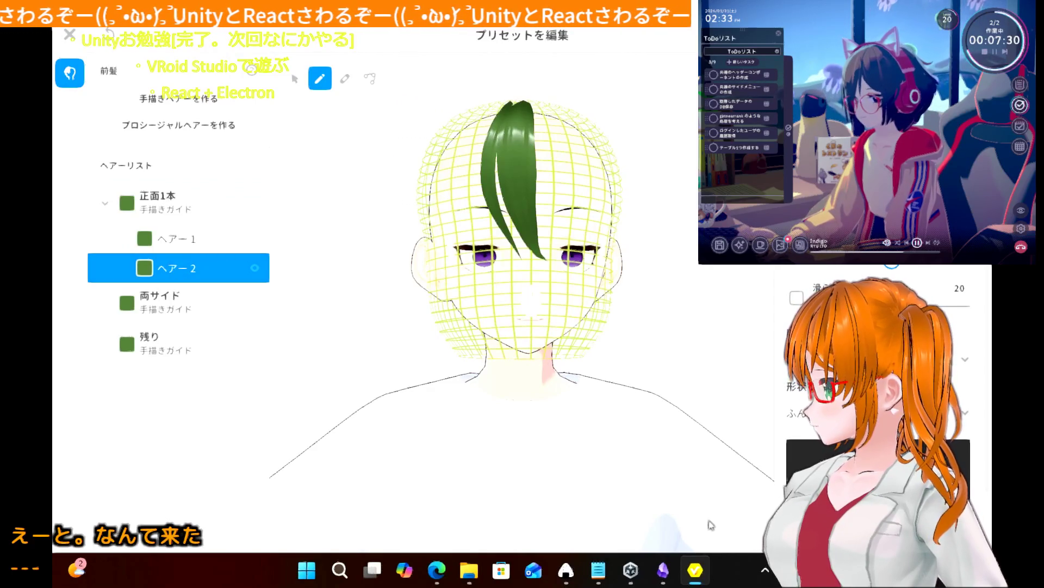
click(194, 245)
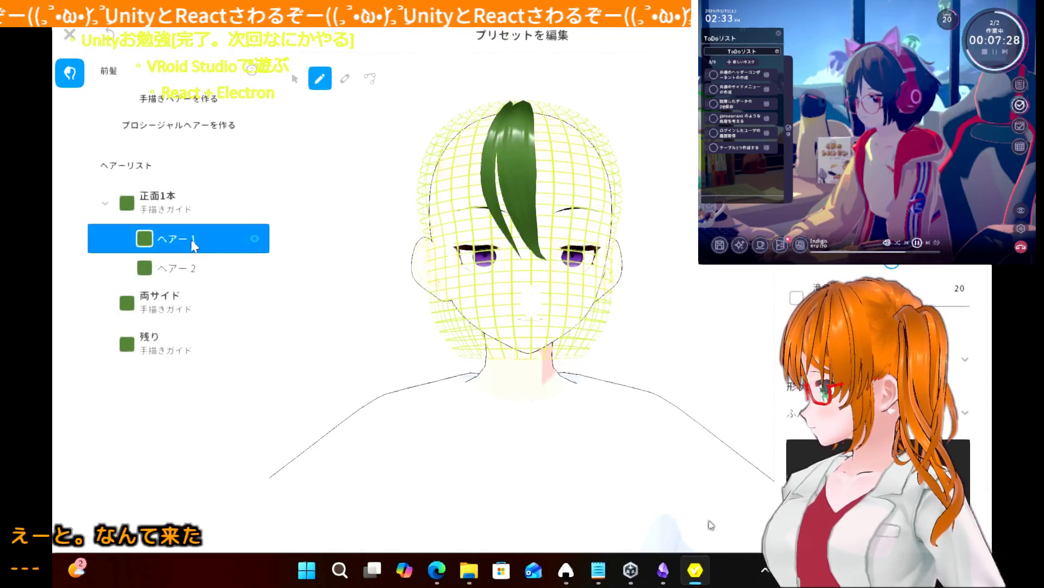
click(196, 268)
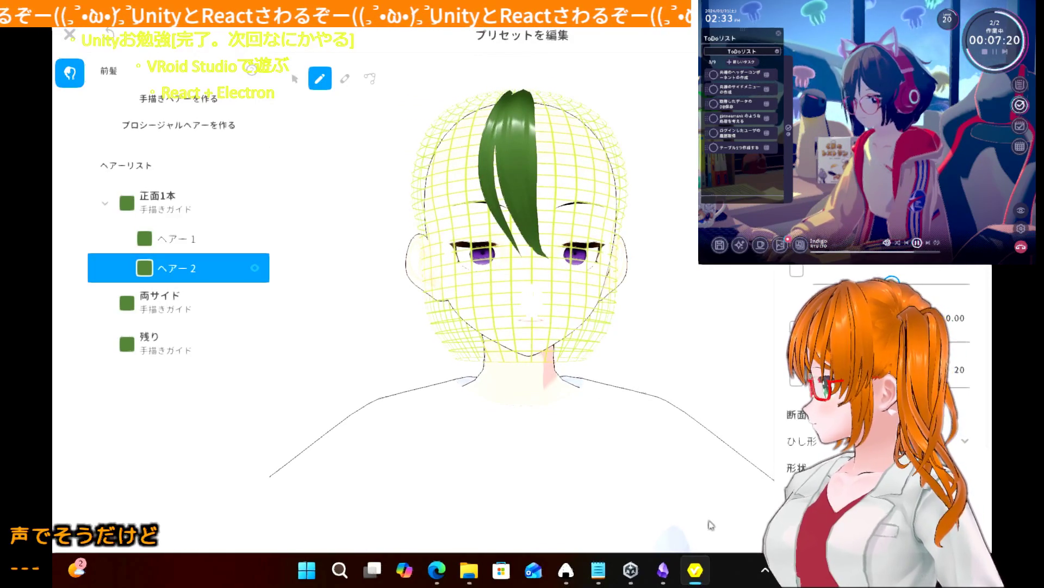
click(187, 236)
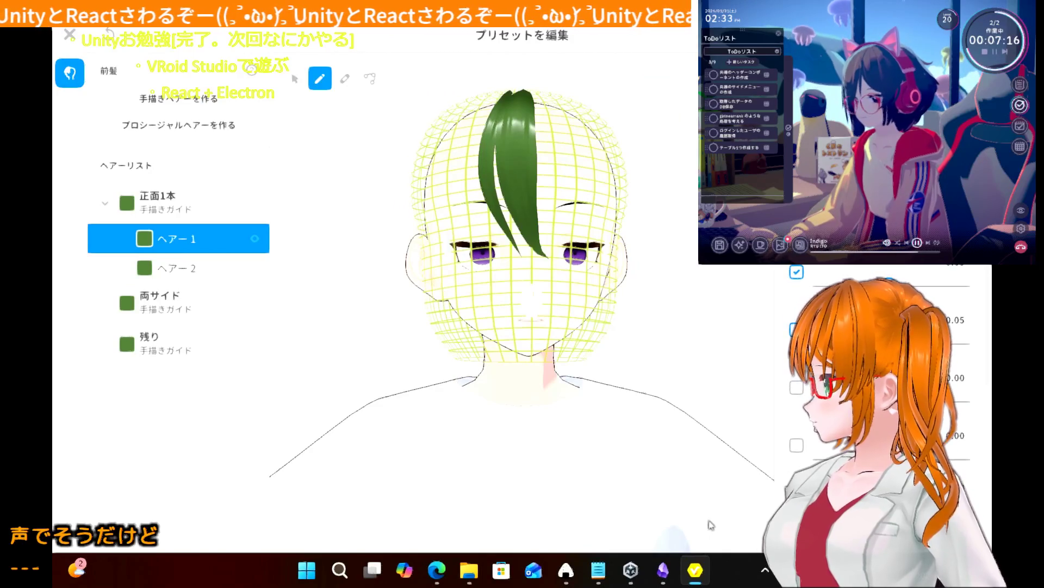
click(184, 271)
click(187, 248)
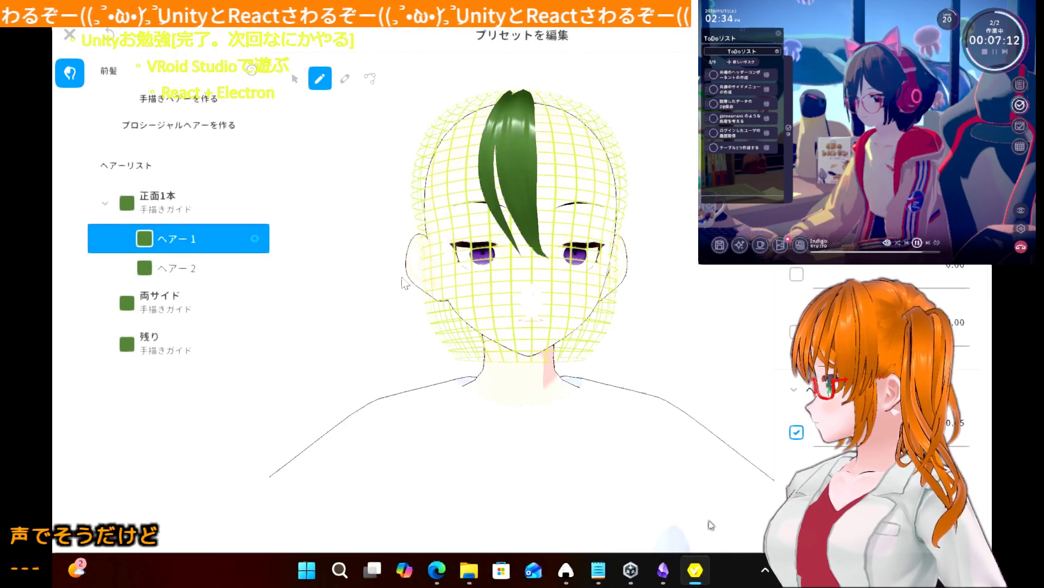
click(376, 223)
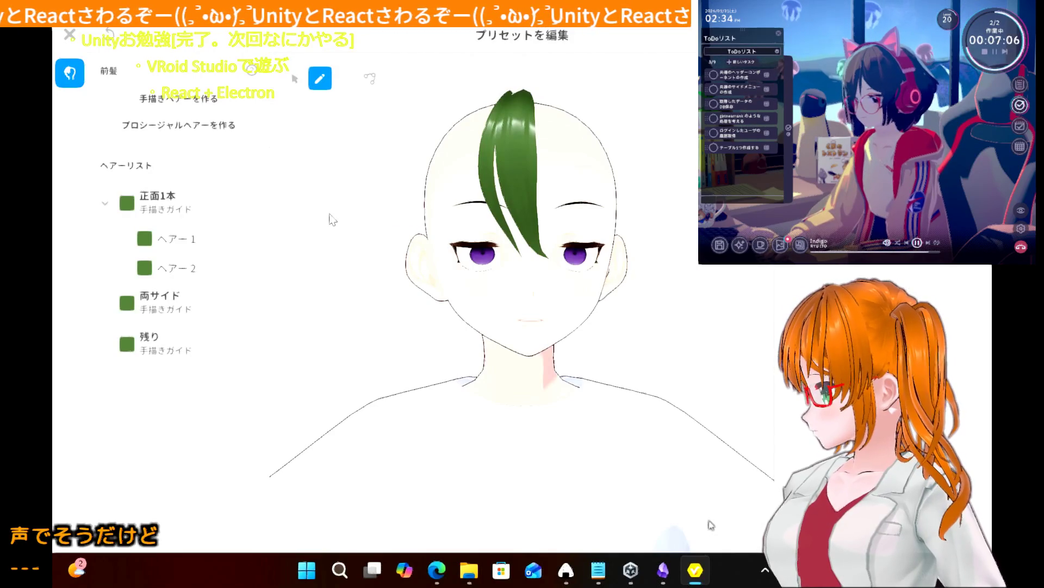
mouse_move(382, 185)
right_down()
mouse_move(351, 199)
mouse_move(379, 185)
right_up()
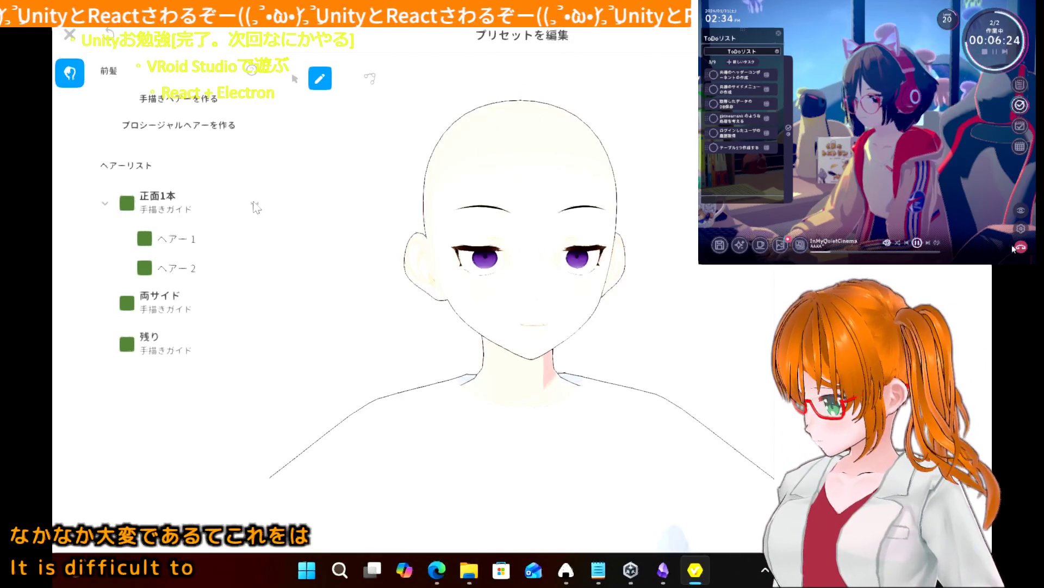
- Collapse the 正面1本 group and select the 両サイド hand-drawn guide
click(105, 202)
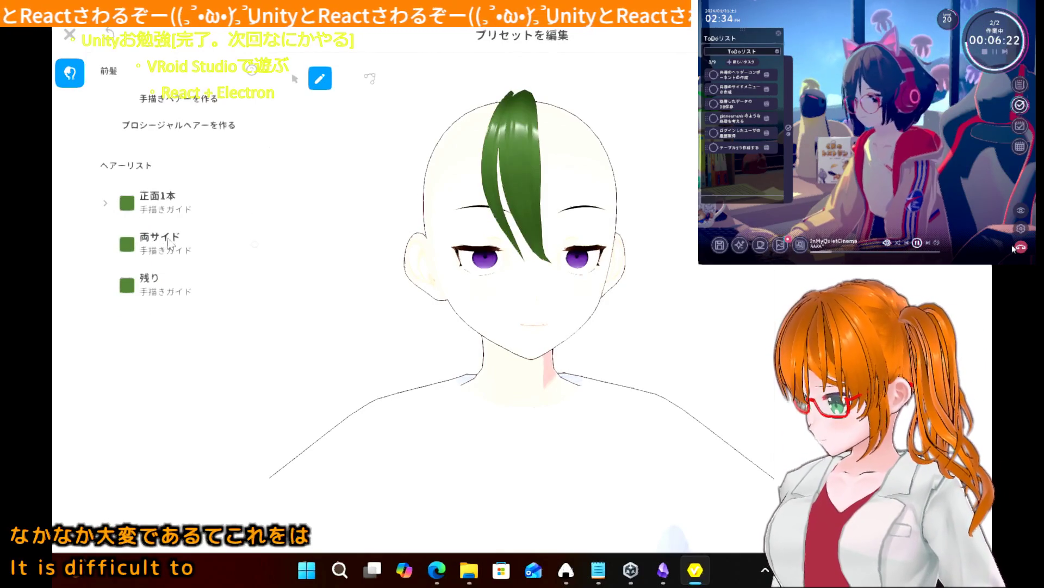
click(167, 237)
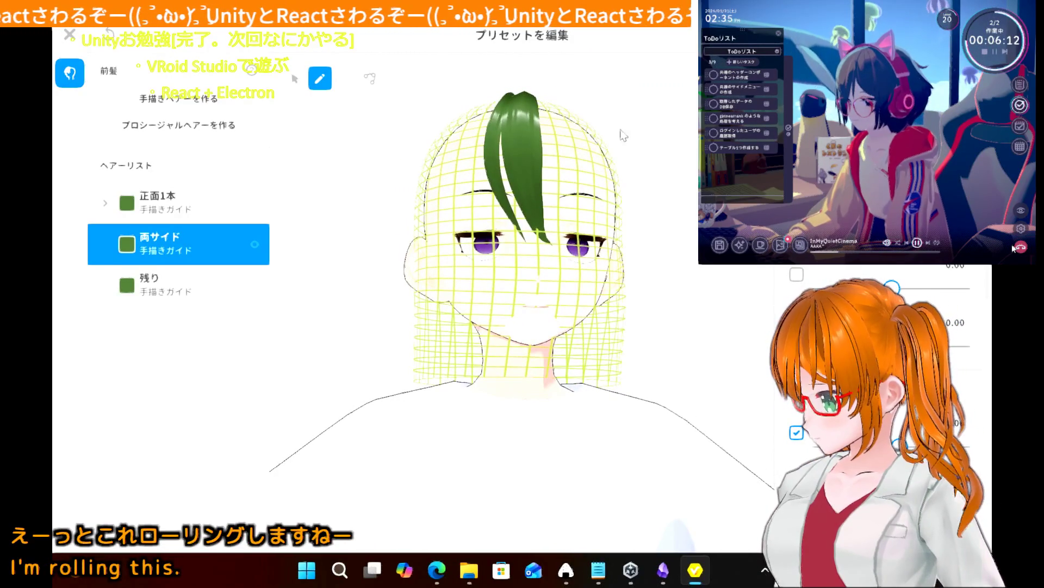
- In front view, widen the 両サイド guide mesh at the crown and raise its top
click(368, 79)
click(321, 77)
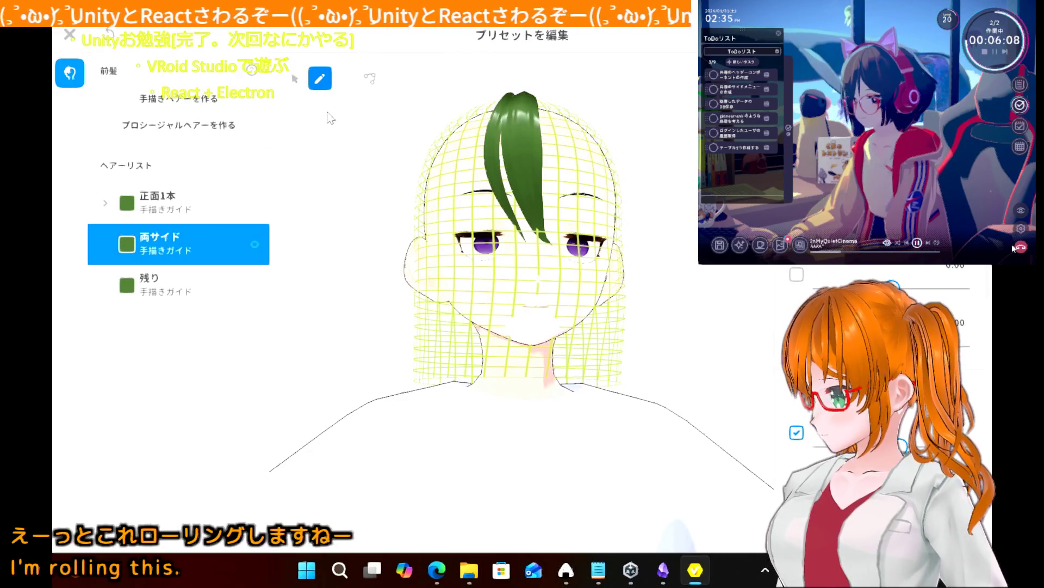
click(295, 79)
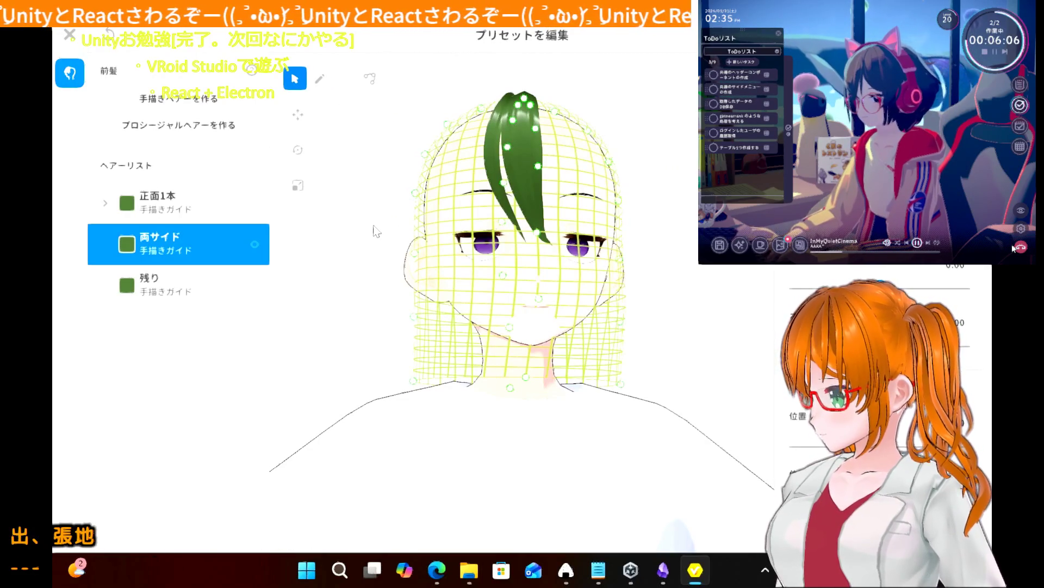
right_drag(374, 231, 373, 239)
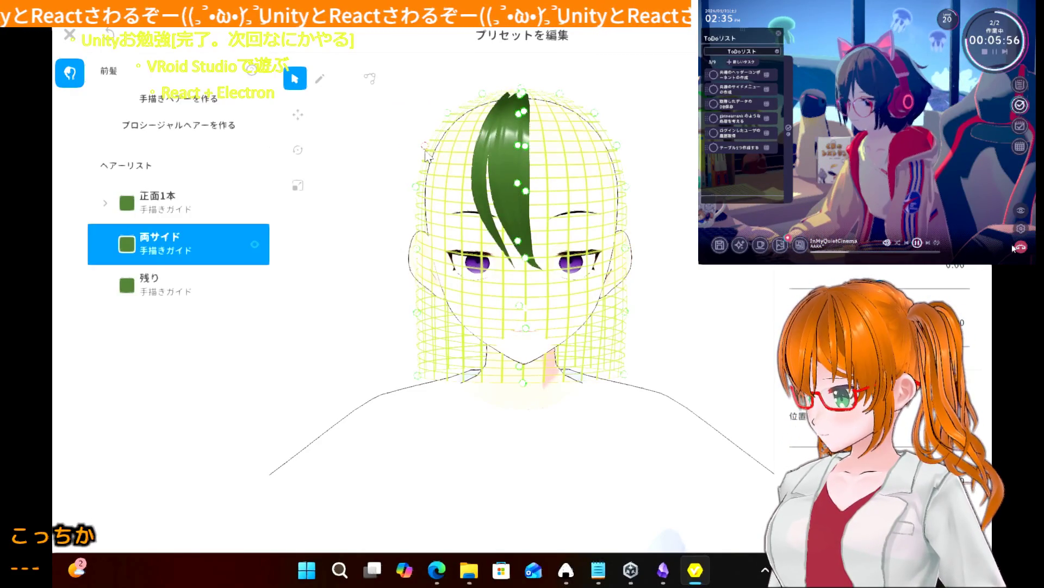
drag(425, 146, 414, 148)
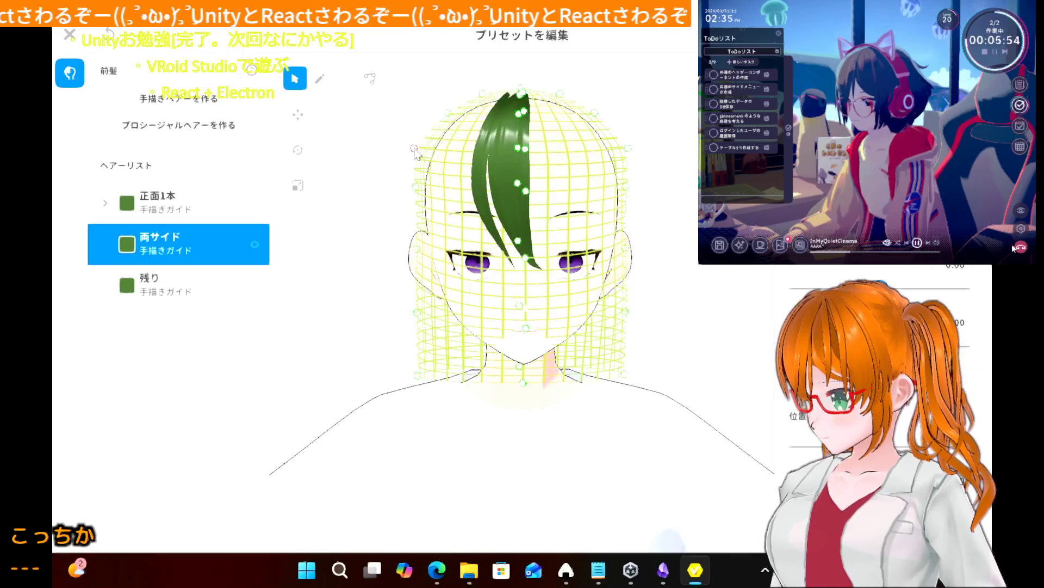
drag(446, 113, 444, 107)
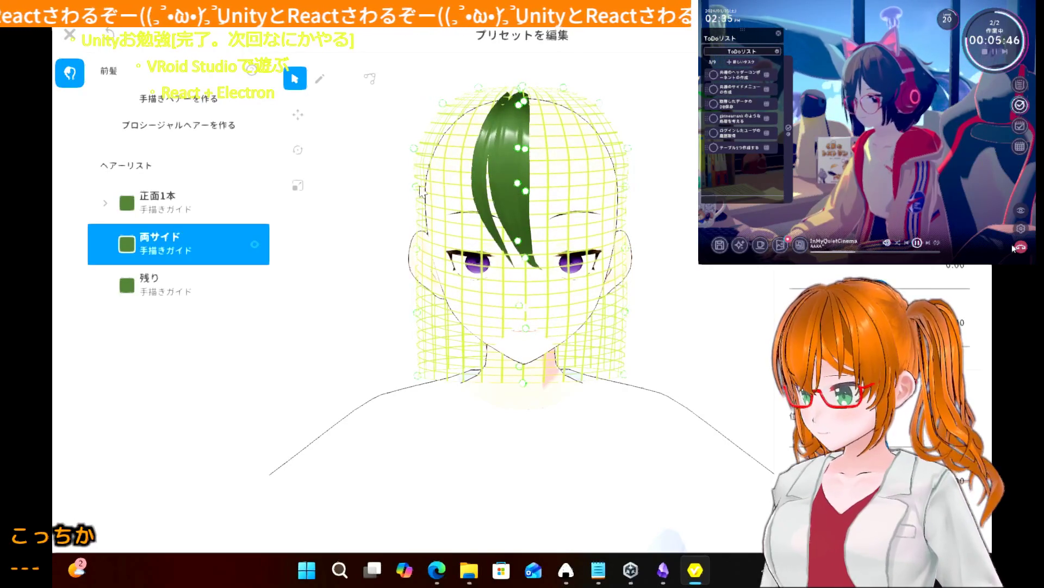
drag(415, 153, 409, 196)
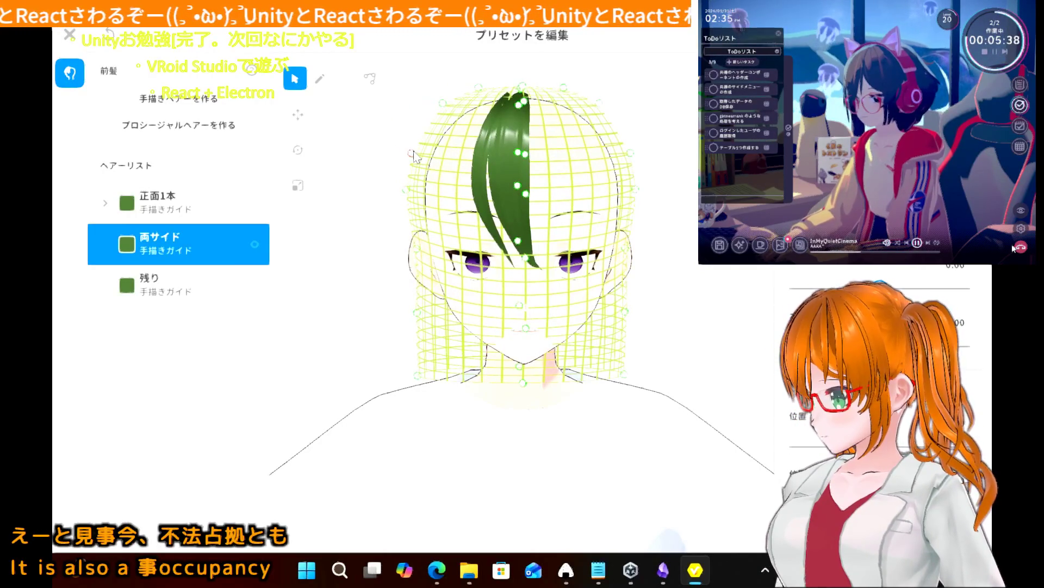
drag(413, 156, 410, 156)
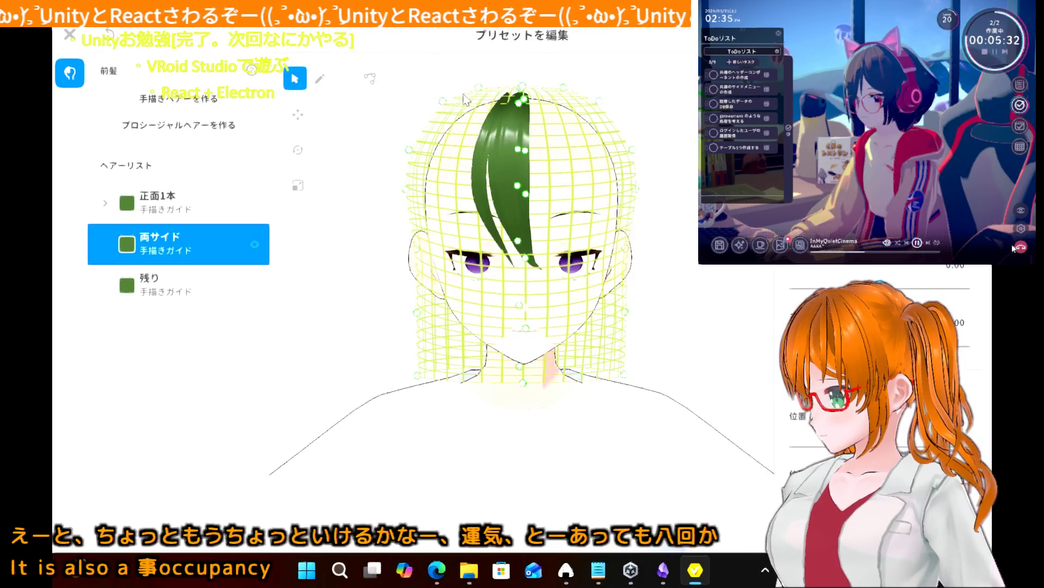
- In side profile, push the guide's middle points forward over the forehead
right_drag(459, 134, 497, 129)
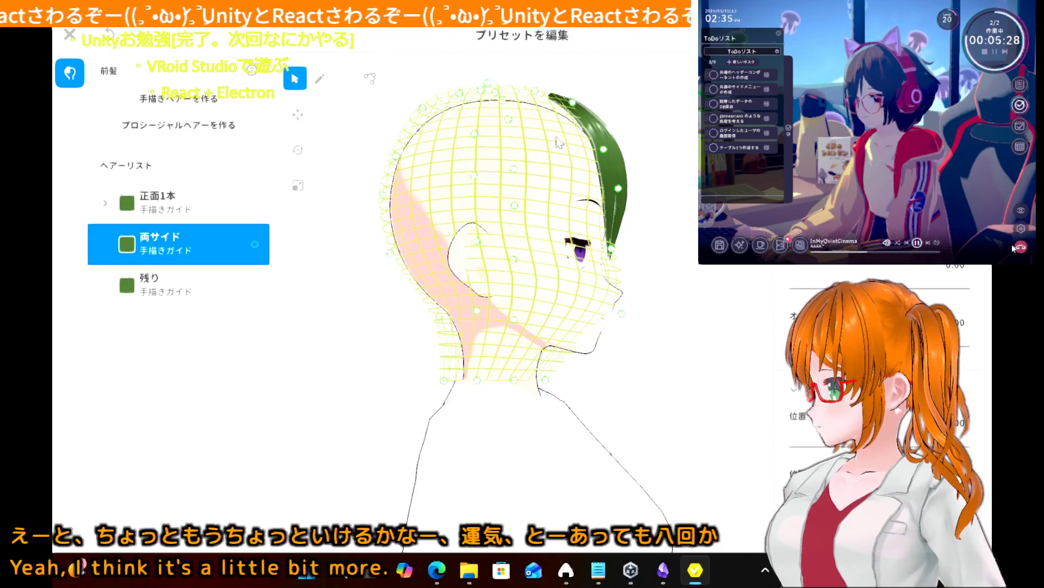
drag(620, 191, 627, 191)
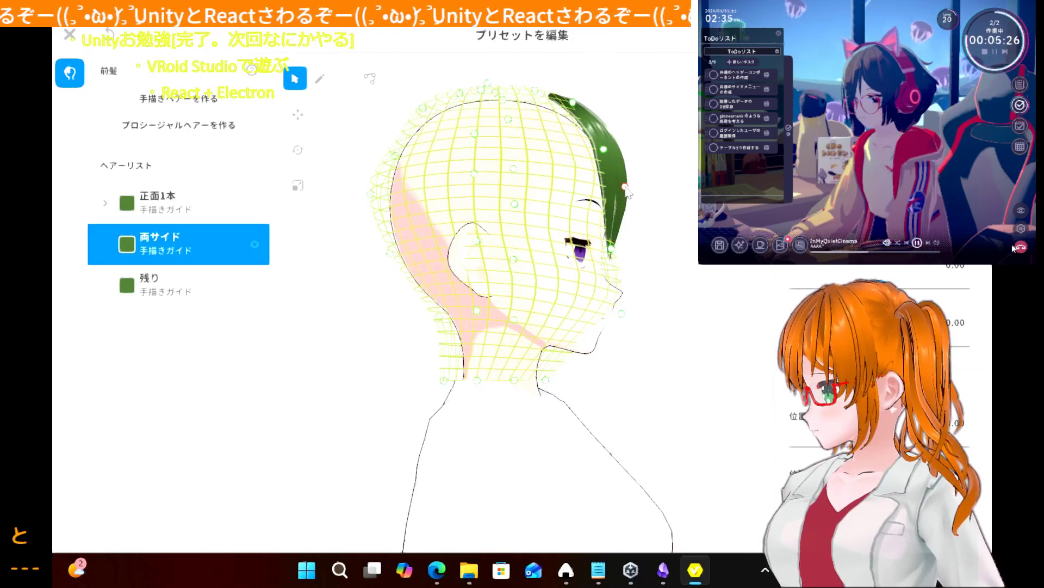
drag(606, 150, 614, 149)
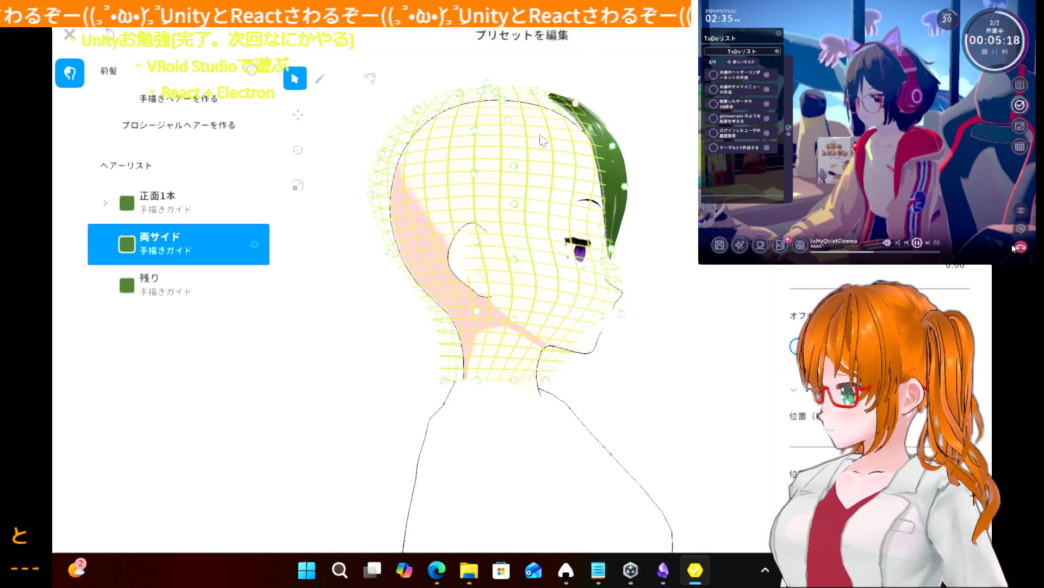
right_drag(577, 108, 338, 245)
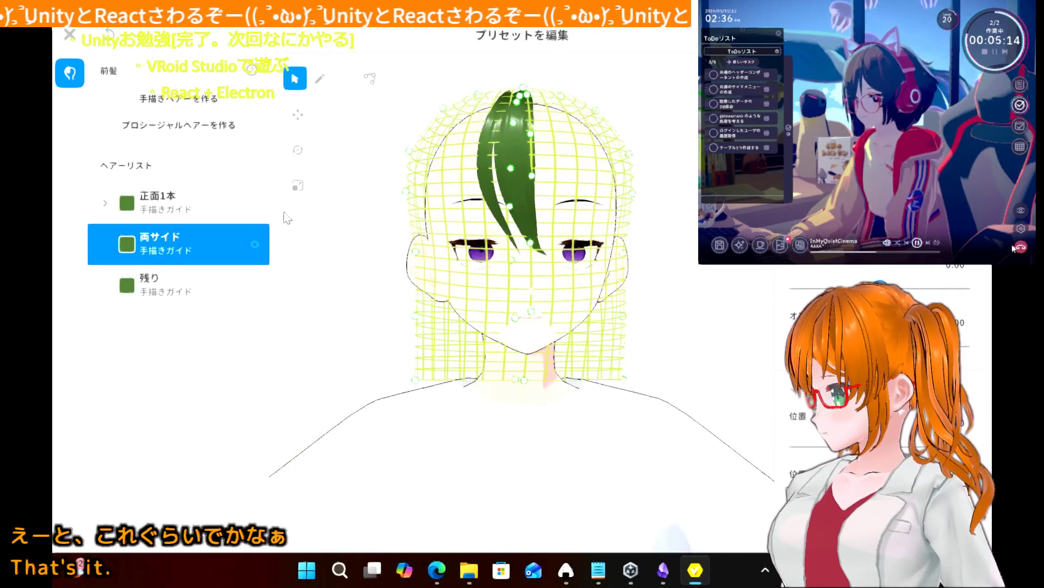
- Try mirrored side strands down both cheeks twice, undoing each attempt
click(320, 79)
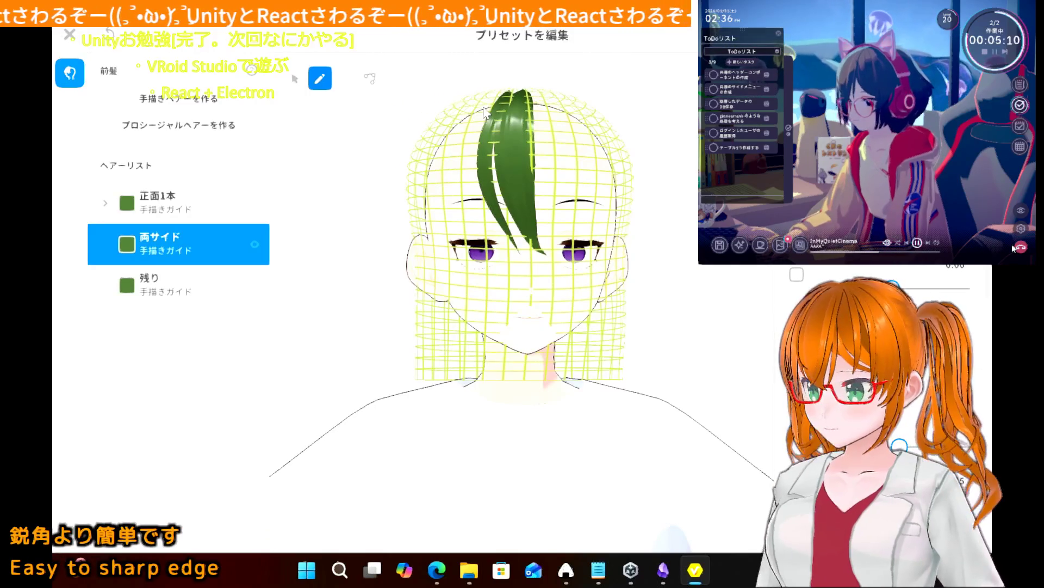
mouse_move(468, 114)
mouse_down()
mouse_move(423, 163)
mouse_move(392, 249)
mouse_move(416, 291)
mouse_move(477, 281)
mouse_up()
key(ctrl+z)
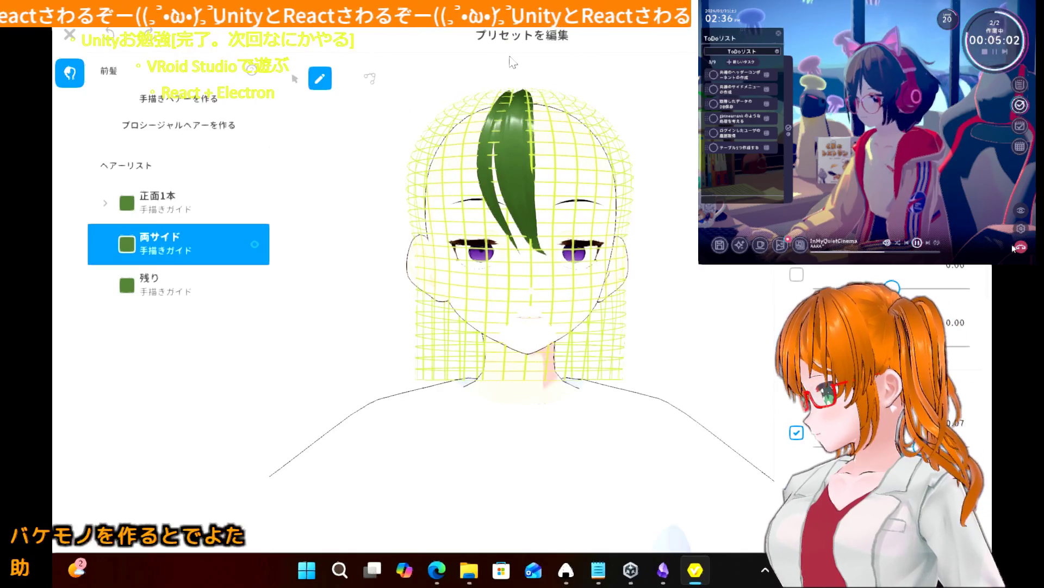
mouse_move(467, 123)
mouse_down()
mouse_move(420, 166)
mouse_move(409, 217)
mouse_move(458, 262)
mouse_move(462, 292)
mouse_up()
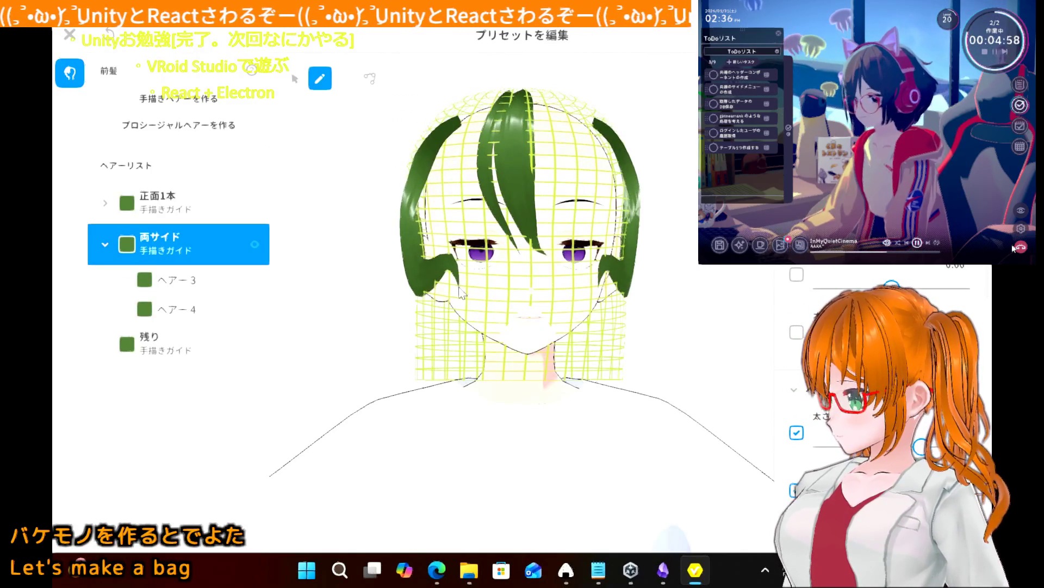
key(ctrl+z)
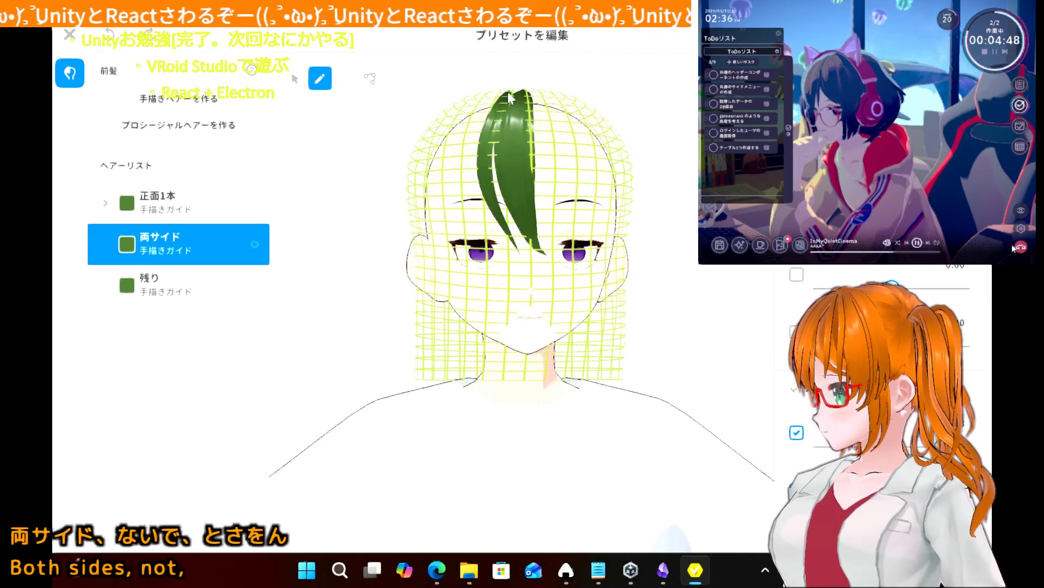
- Draw strand ヘアー3 from the crown down the left side, redrawing it once
mouse_move(484, 107)
mouse_down()
mouse_move(416, 242)
mouse_move(436, 280)
mouse_up()
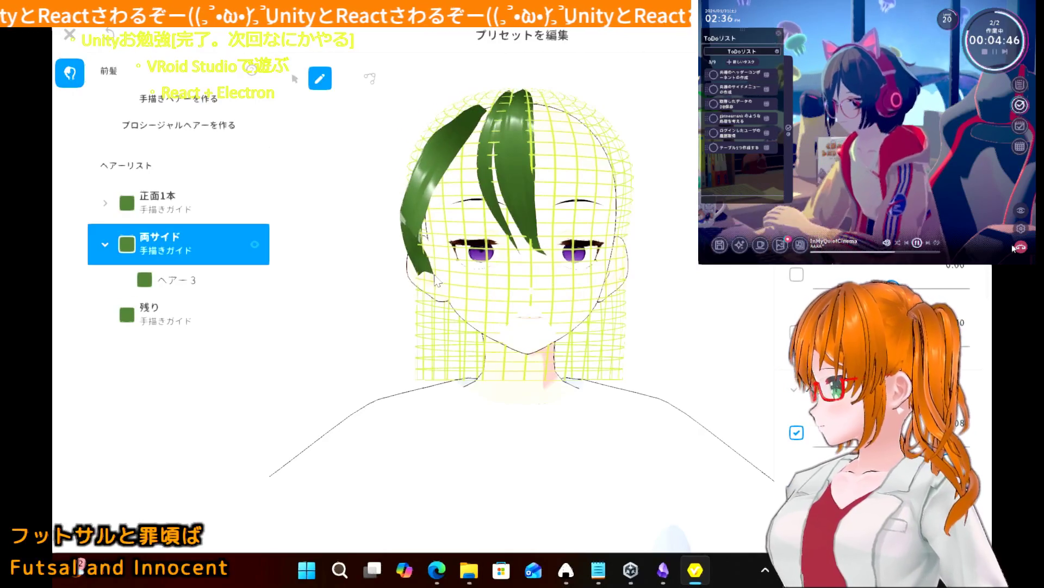
key(ctrl+z)
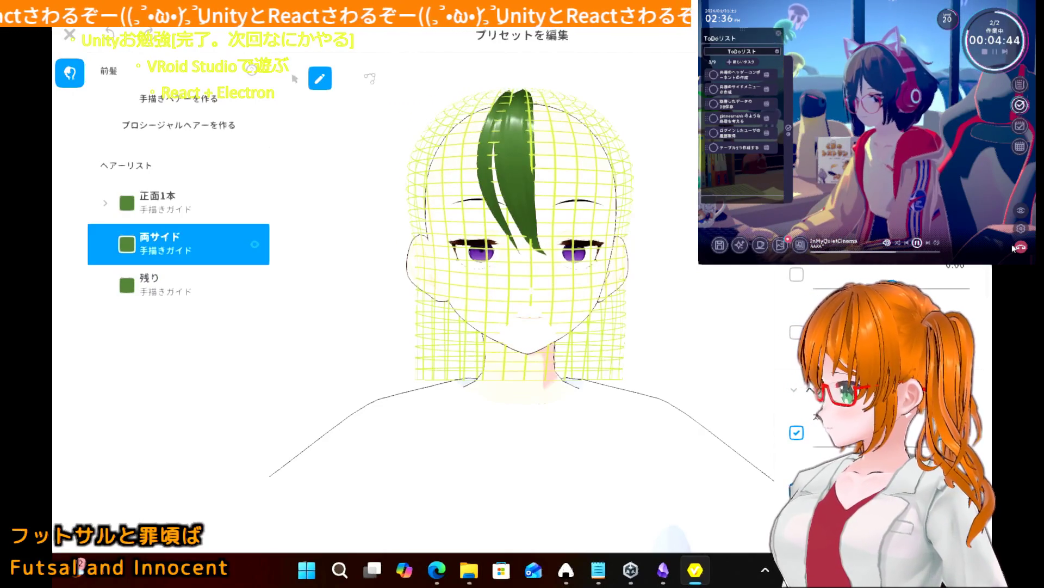
mouse_move(475, 107)
mouse_down()
mouse_move(451, 264)
mouse_move(463, 301)
mouse_up()
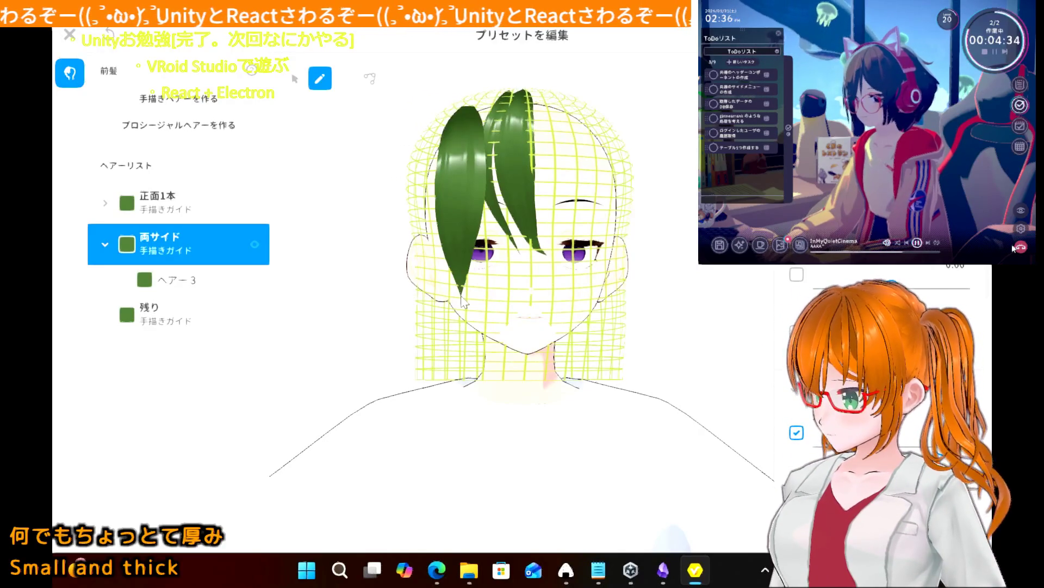
- Add side strands ヘアー4–ヘアー6 down both sides of the face, redrawing one left stroke
drag(584, 133, 631, 321)
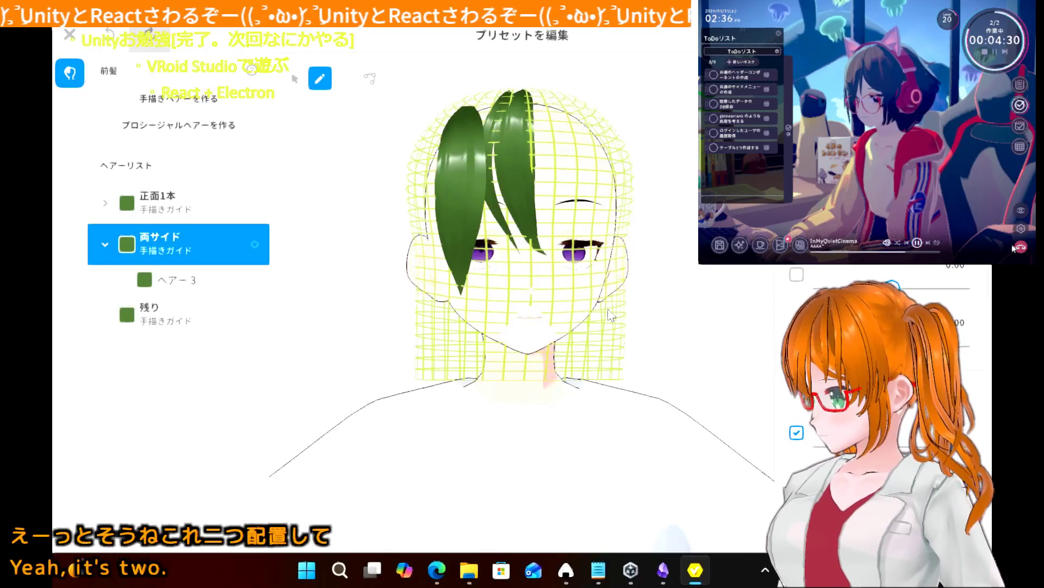
drag(592, 130, 594, 321)
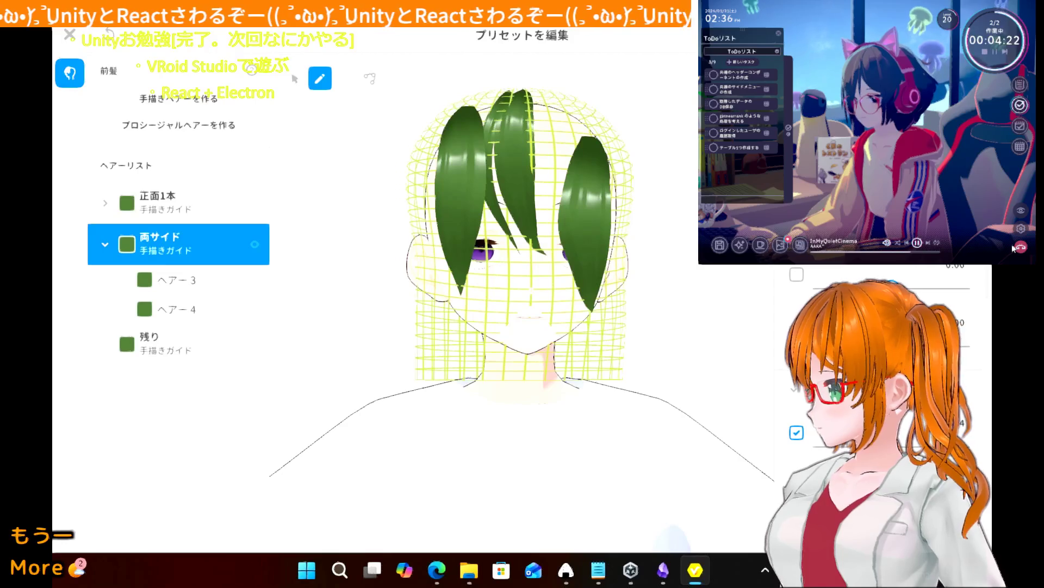
drag(429, 192, 454, 332)
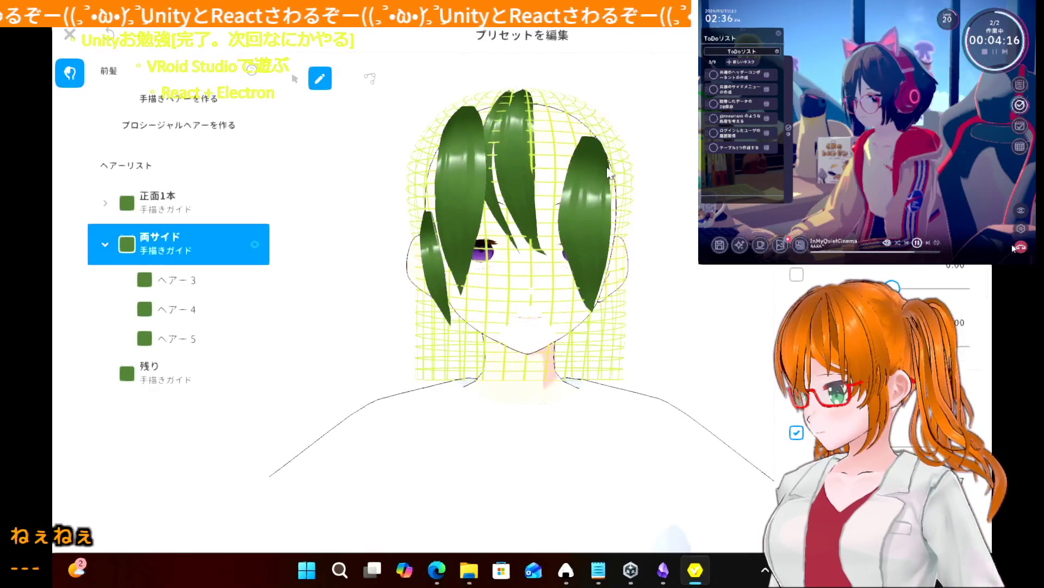
key(ctrl+z)
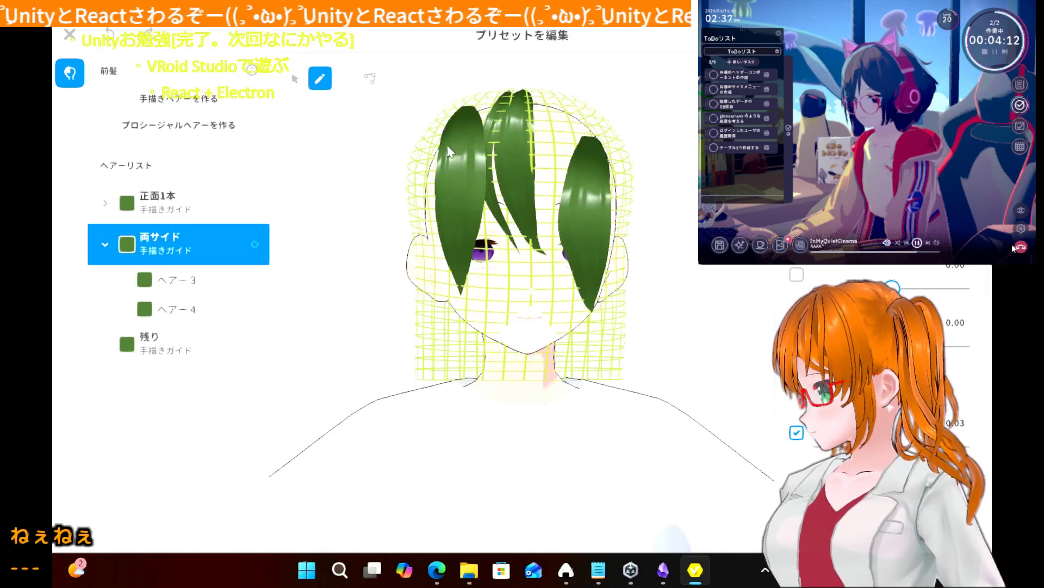
drag(442, 144, 435, 308)
drag(615, 133, 627, 293)
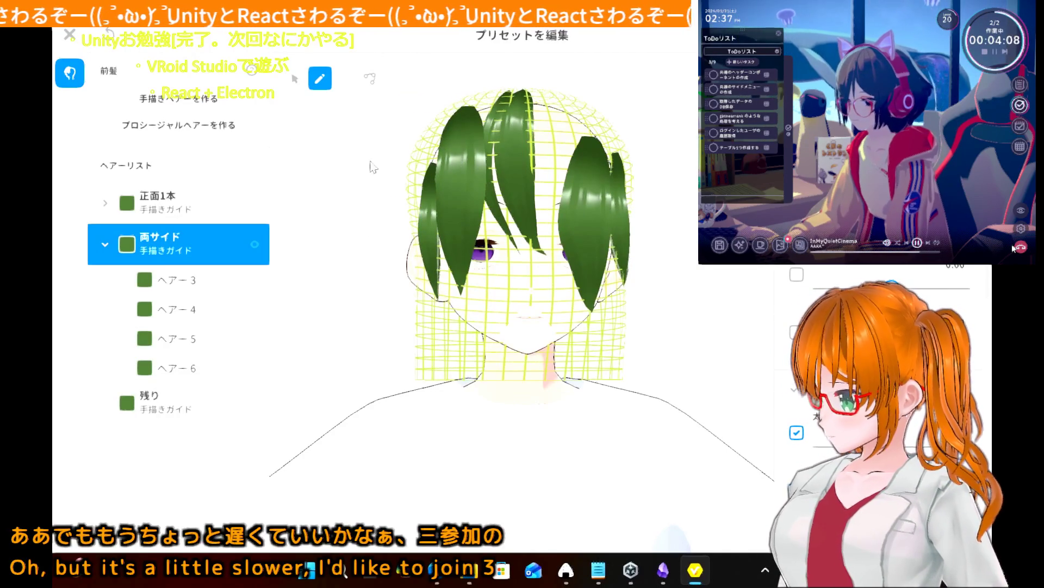
click(385, 225)
right_drag(385, 224, 387, 241)
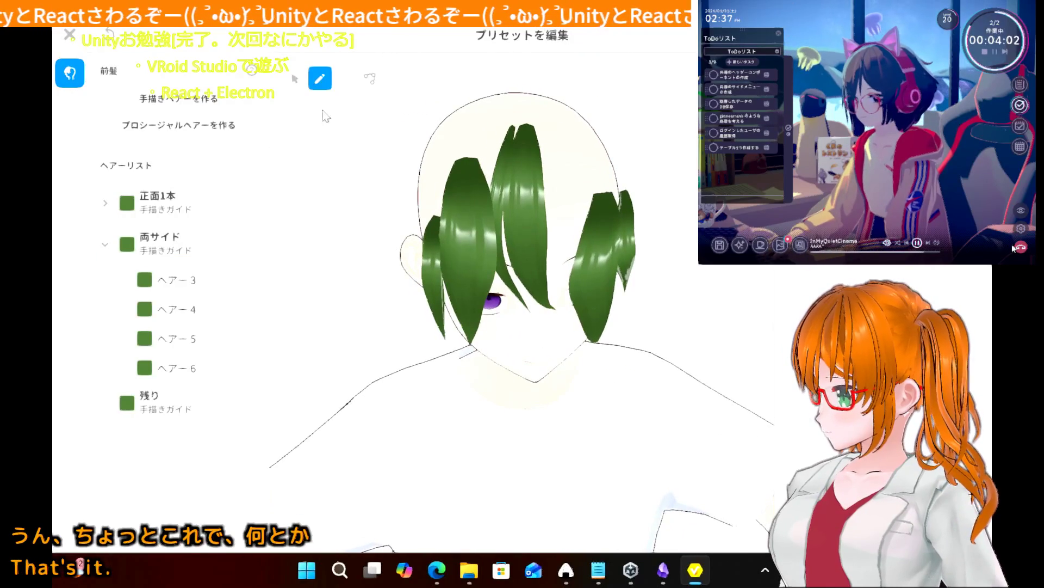
- Pull ヘアー3's top up and right, and stretch ヘアー5 higher up the head
click(172, 286)
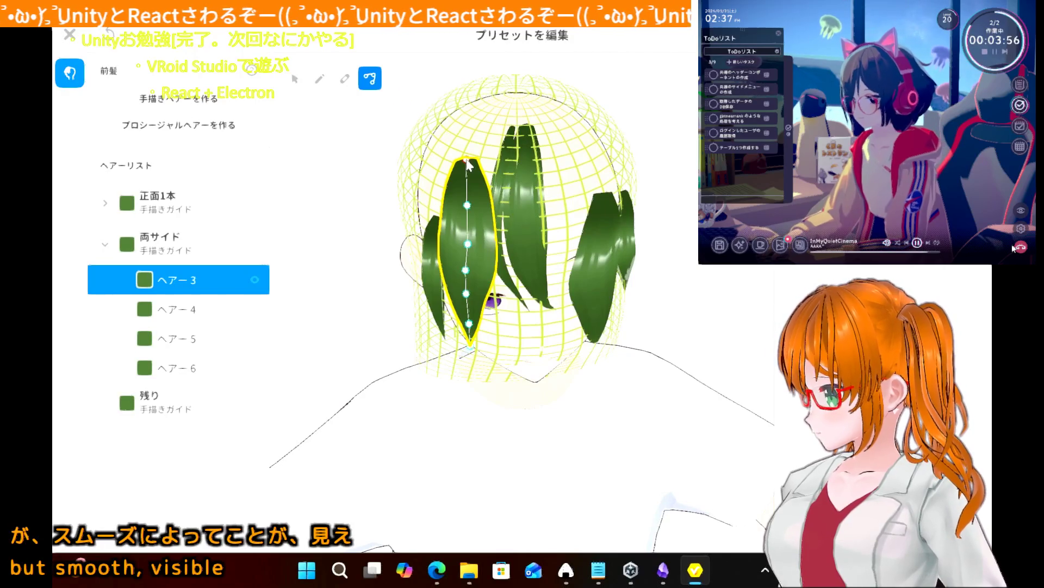
drag(468, 164, 483, 145)
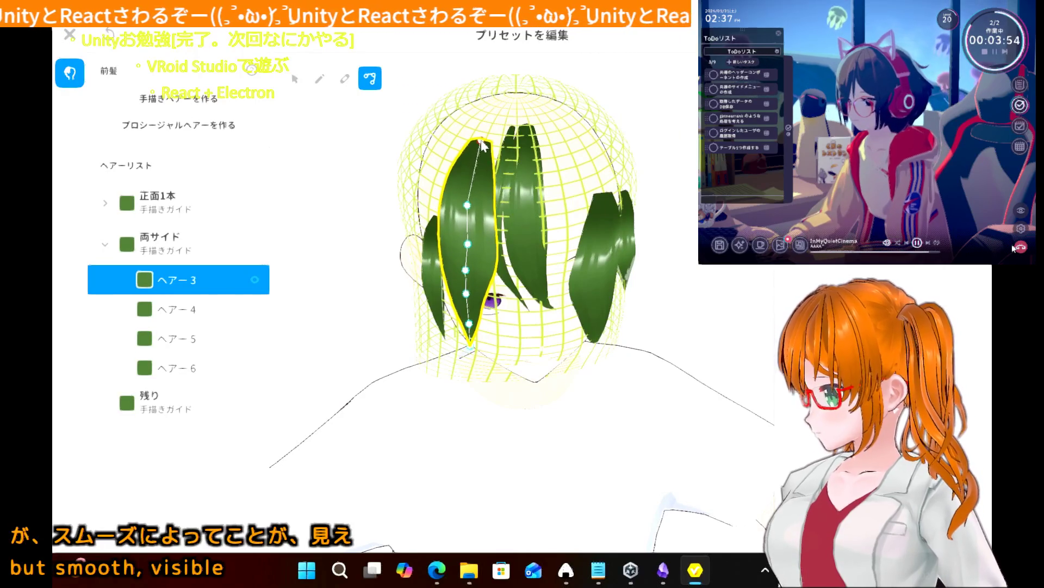
click(424, 244)
drag(439, 217, 464, 143)
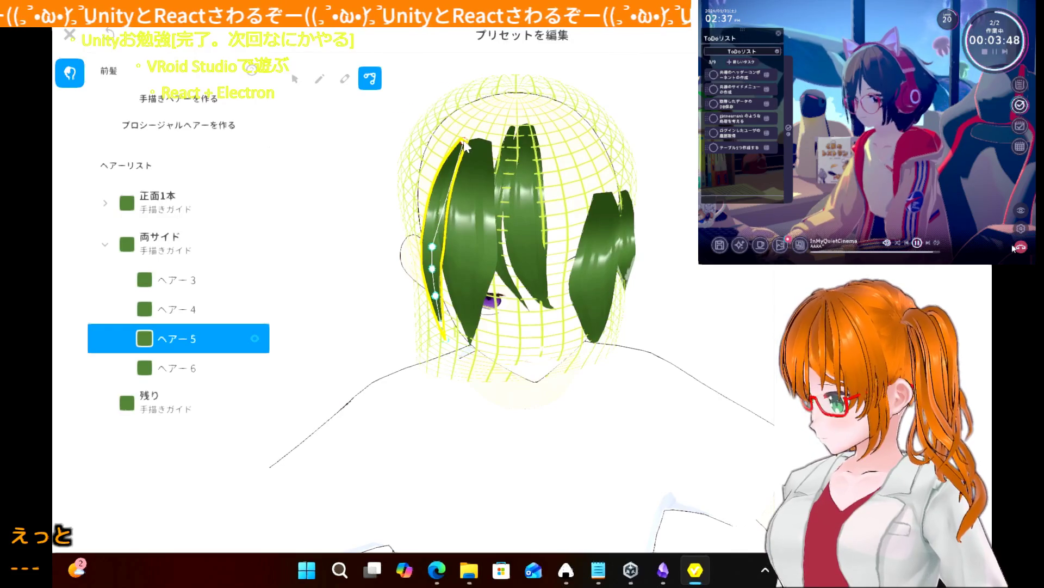
drag(433, 246, 432, 233)
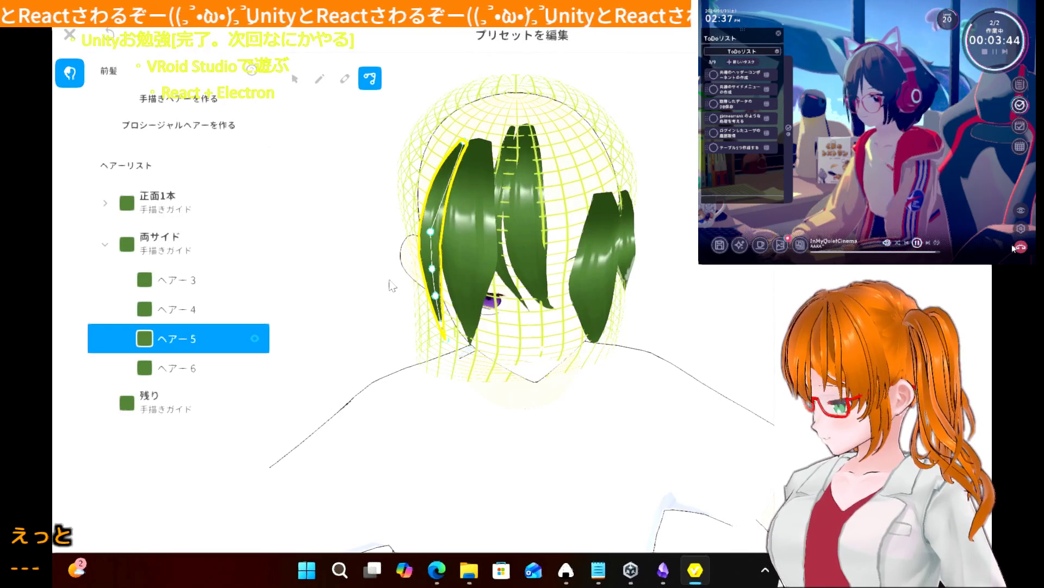
- Preview the hair from an angled top-down view and pick ヘアー3 on the head
click(370, 243)
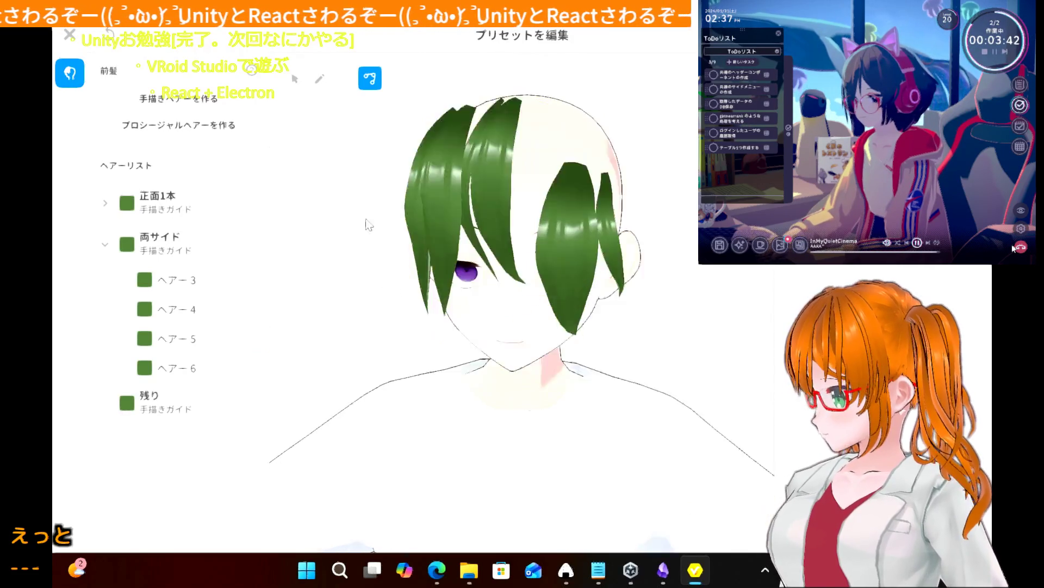
mouse_move(379, 229)
right_down()
mouse_move(396, 245)
mouse_move(377, 235)
right_up()
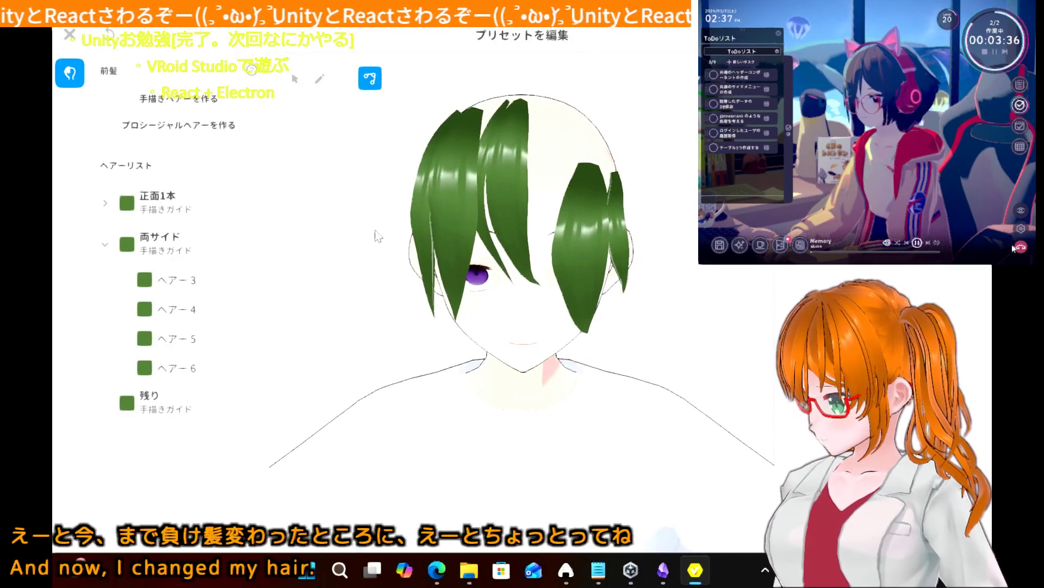
click(473, 187)
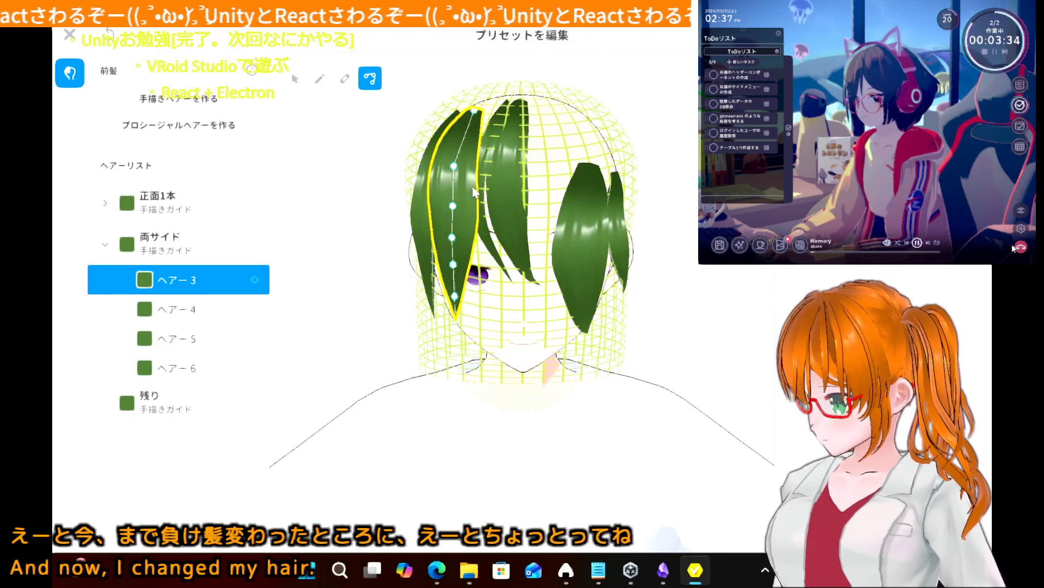
- Bend ヘアー3's upper and middle sections left and shorten its lower tip
drag(458, 163, 426, 161)
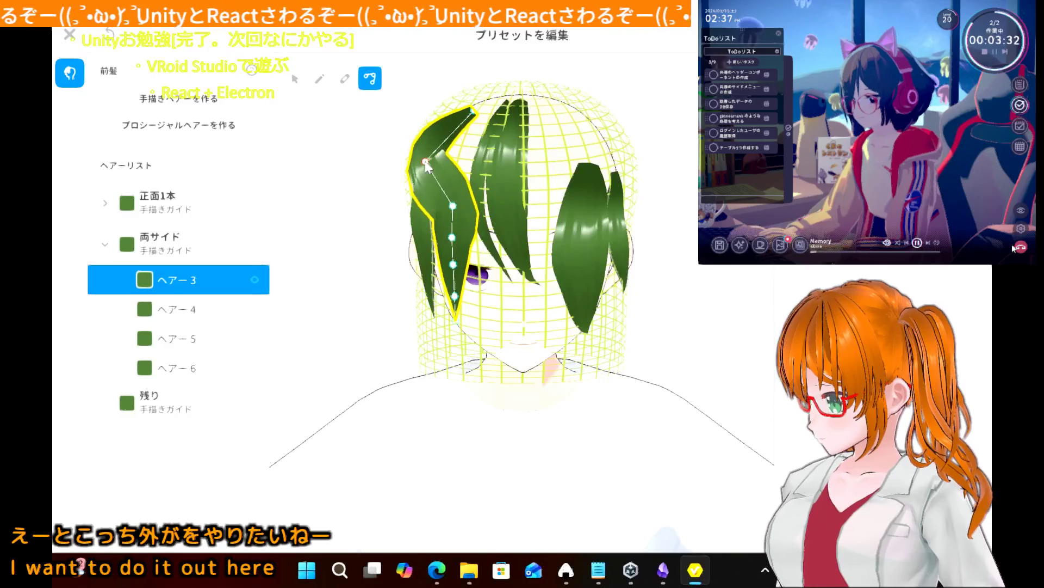
mouse_move(453, 206)
mouse_down()
mouse_move(421, 210)
mouse_move(420, 242)
mouse_move(443, 268)
mouse_move(429, 275)
mouse_up()
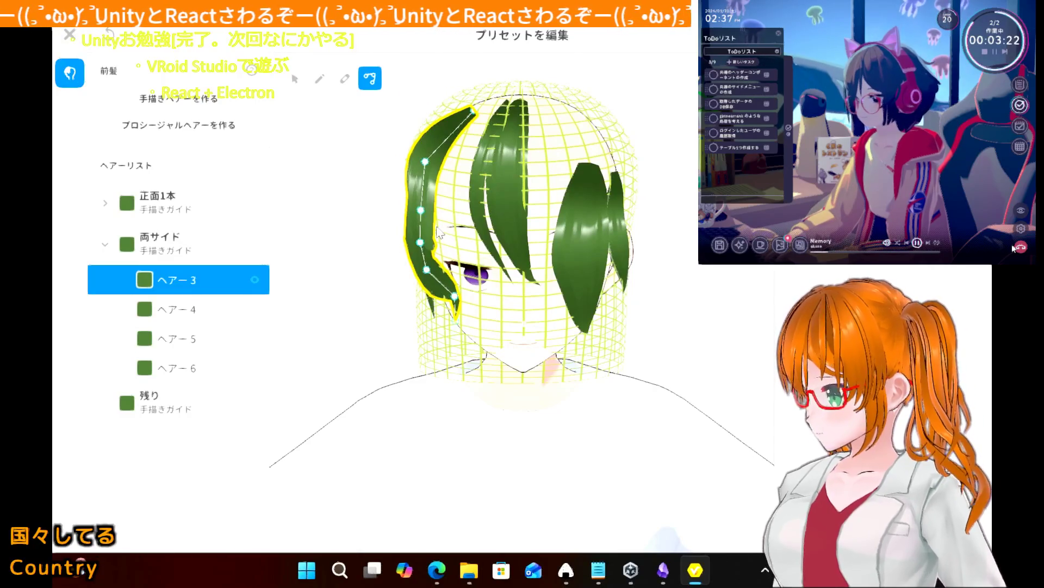
mouse_move(383, 253)
right_down()
mouse_move(370, 251)
mouse_move(387, 248)
right_up()
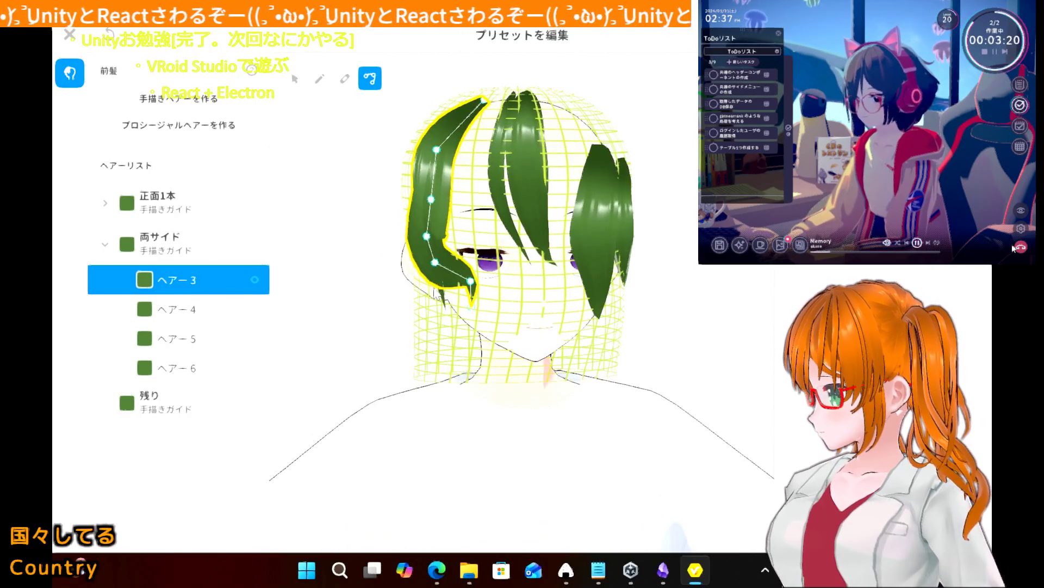
mouse_move(473, 313)
mouse_down()
mouse_move(483, 290)
mouse_move(475, 300)
mouse_move(457, 288)
mouse_up()
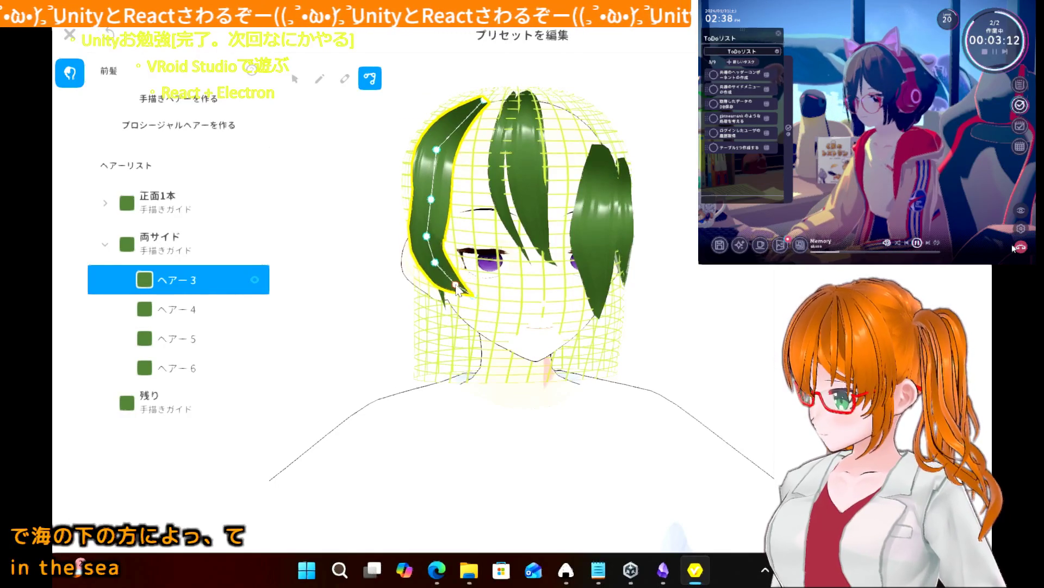
- Straighten ヘアー3 and narrow it from the top down to its lower-left edge
click(435, 263)
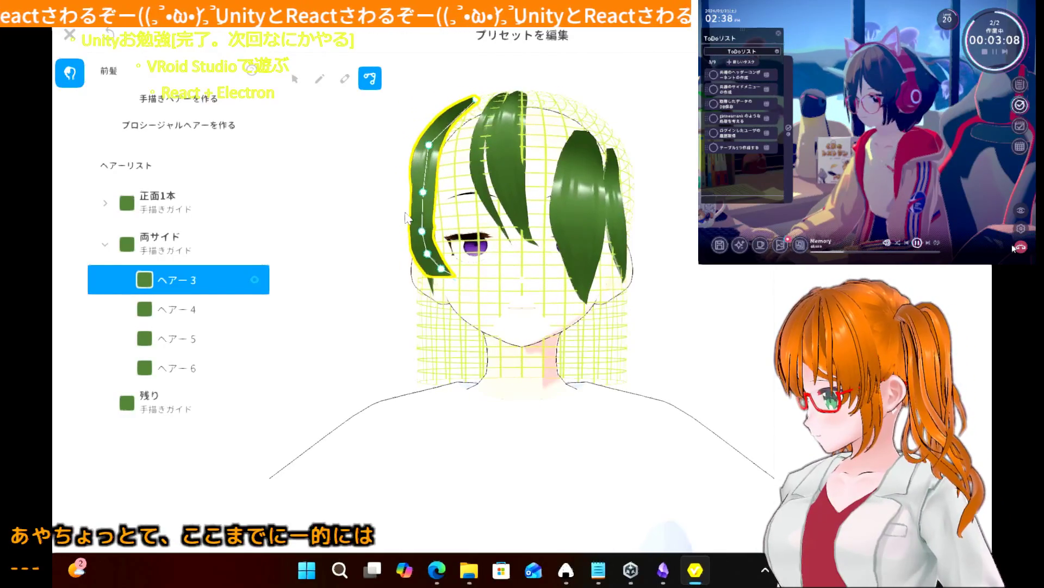
mouse_move(412, 217)
right_down()
mouse_move(457, 220)
mouse_move(428, 224)
right_up()
drag(476, 204, 470, 191)
drag(518, 99, 496, 102)
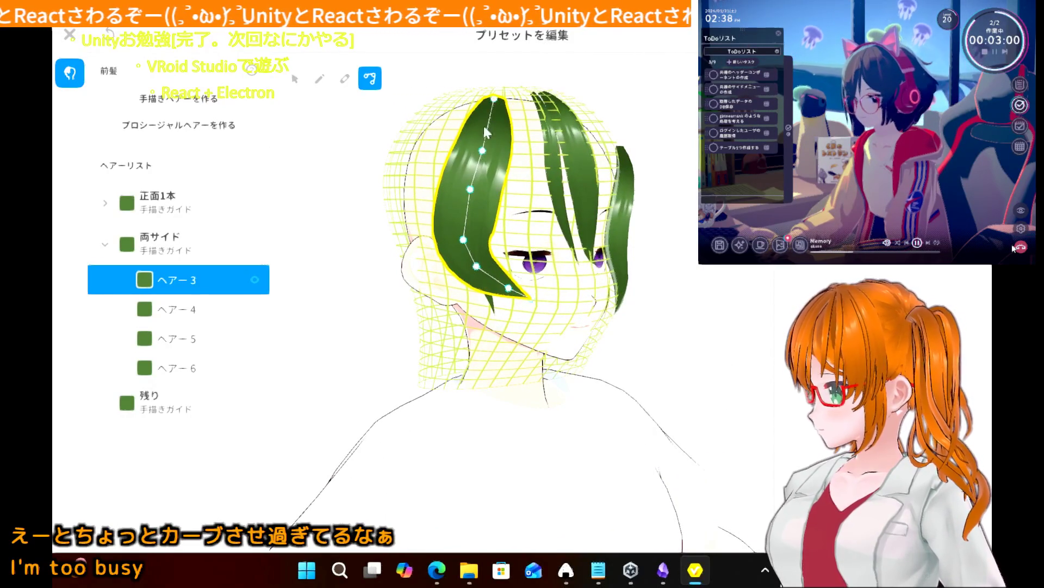
drag(483, 155, 474, 155)
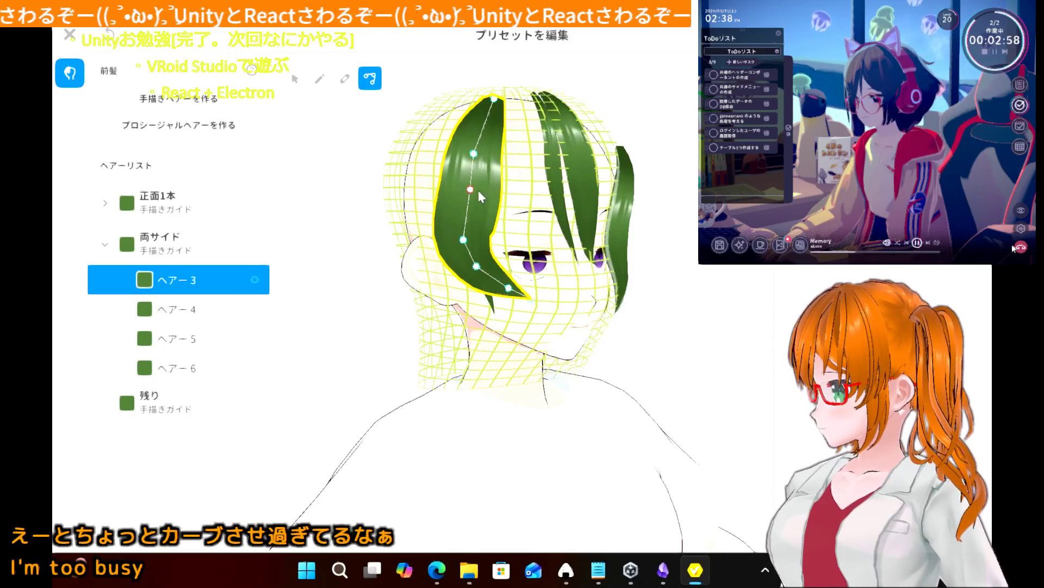
drag(471, 195, 469, 198)
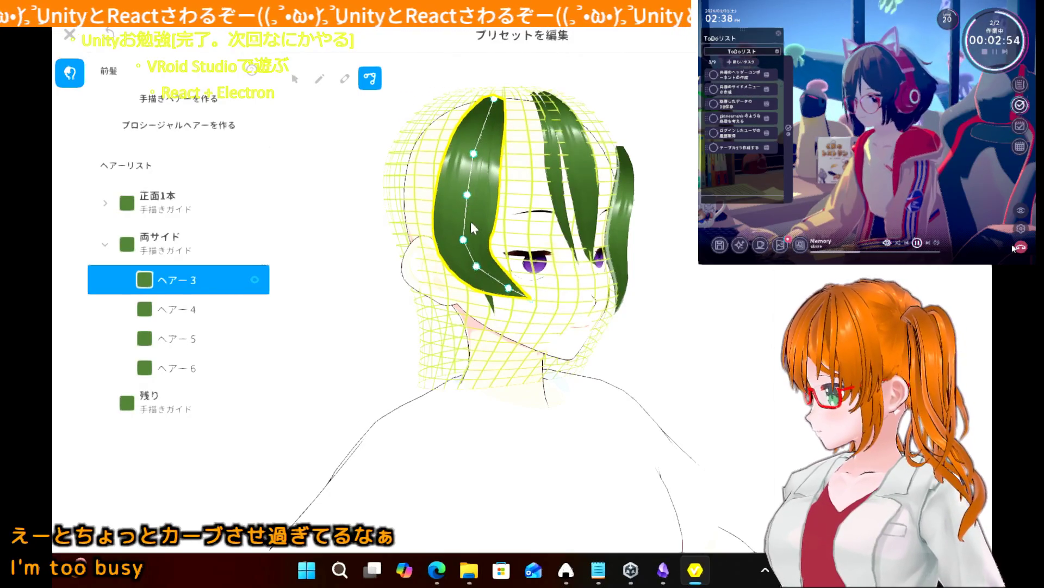
drag(466, 239, 469, 234)
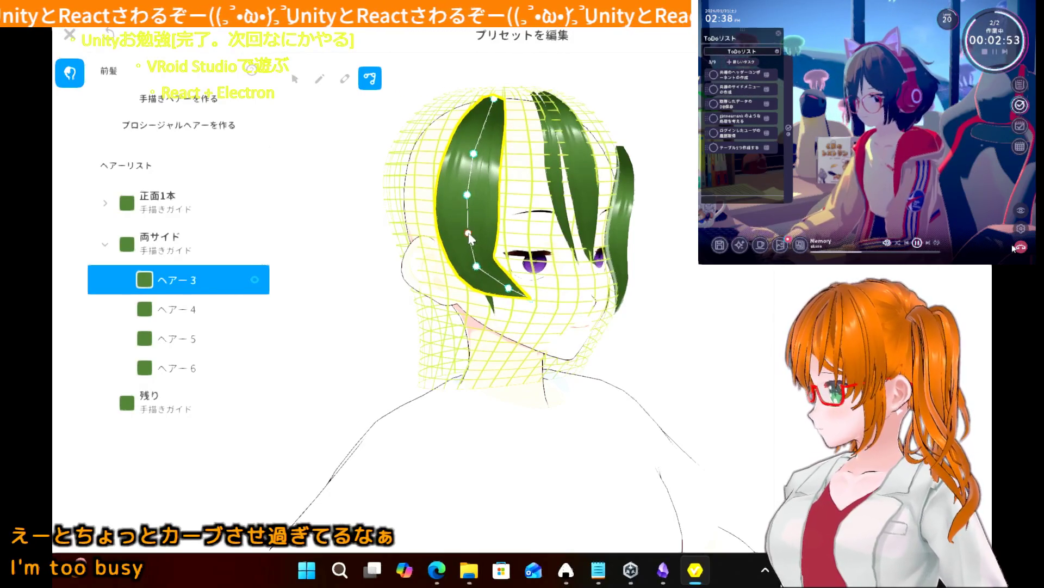
- Add a control point near ヘアー3's lower end and ease the curve rightward
click(476, 265)
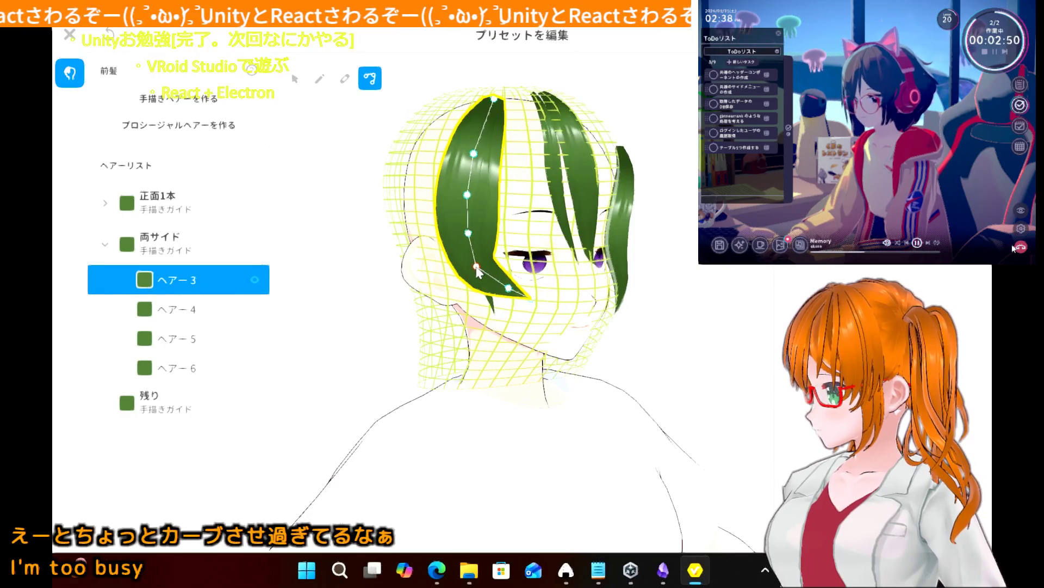
drag(476, 265, 484, 265)
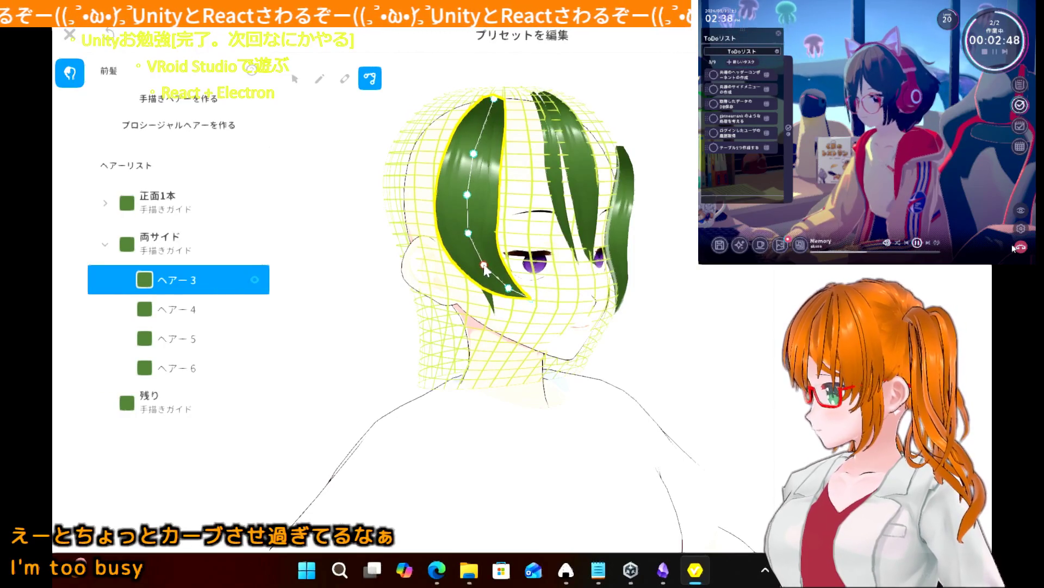
click(334, 274)
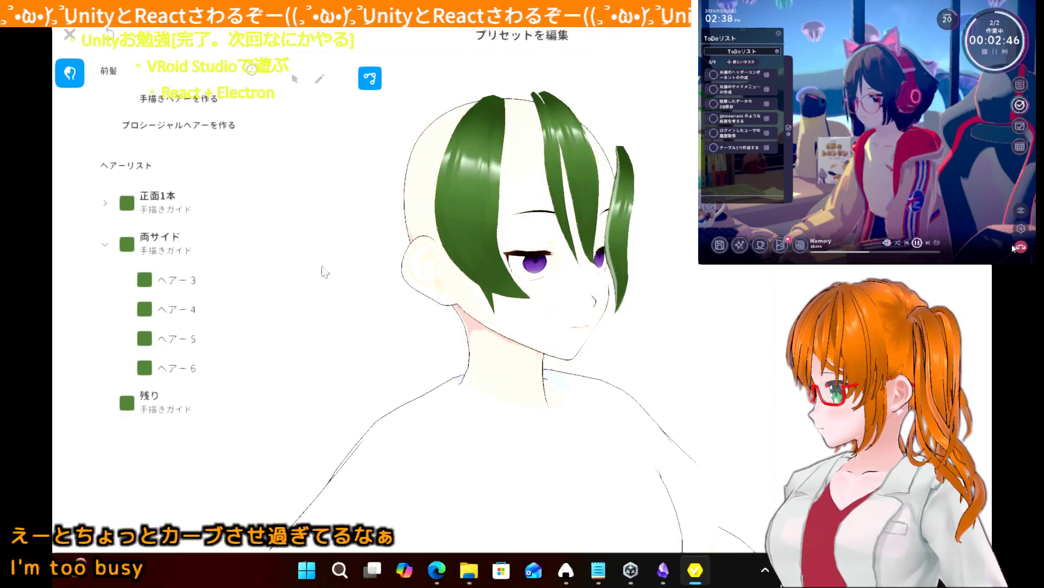
- Nudge ヘアー5's top up-right and pull its tip outward to the right
mouse_move(308, 272)
right_down()
mouse_move(317, 263)
mouse_move(306, 282)
mouse_move(320, 273)
mouse_move(299, 280)
mouse_move(303, 268)
mouse_move(312, 294)
mouse_move(306, 284)
mouse_move(317, 268)
mouse_move(305, 275)
right_up()
click(199, 299)
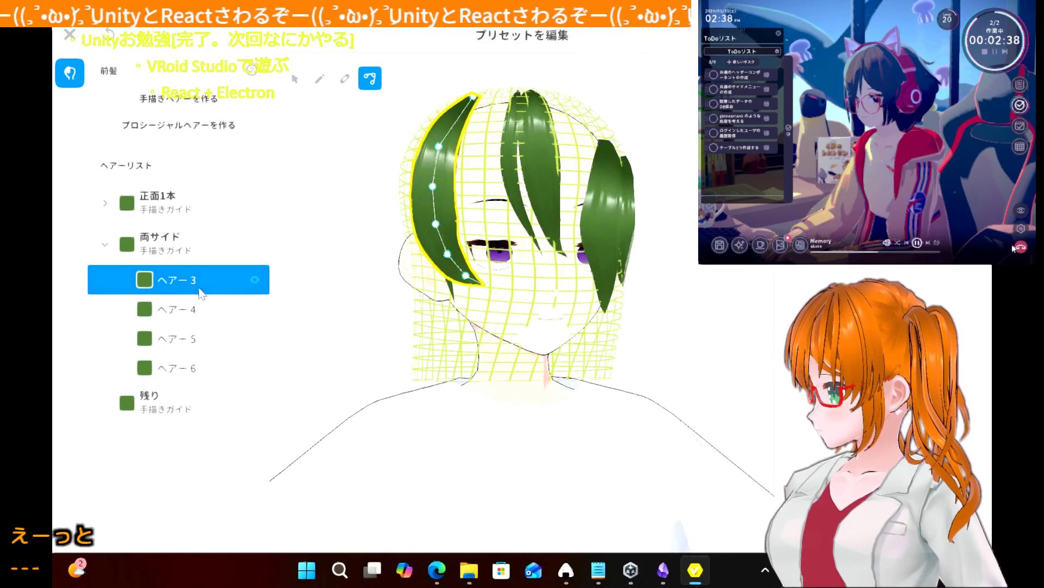
click(195, 339)
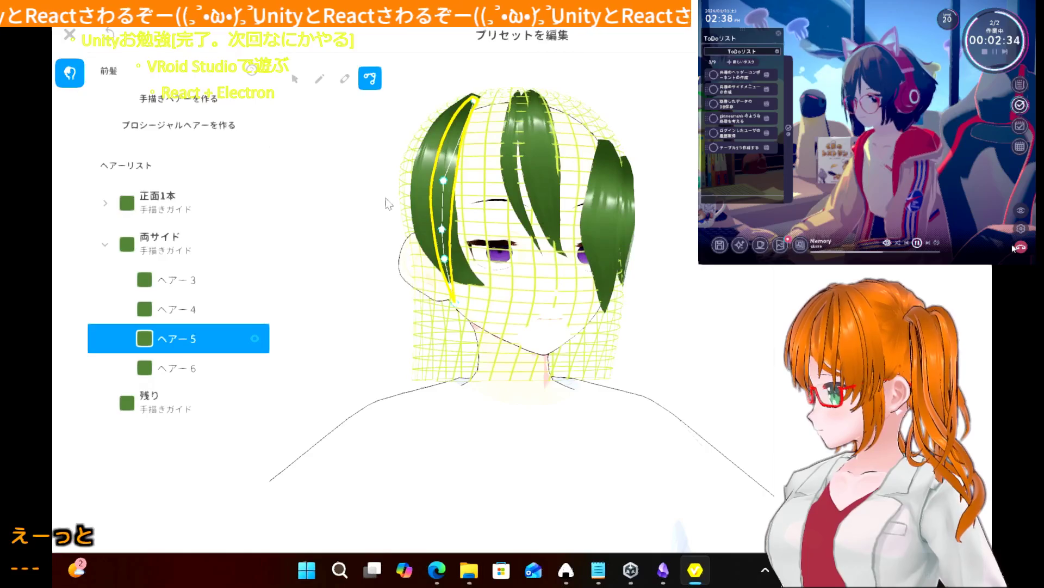
mouse_move(388, 204)
right_down()
mouse_move(389, 231)
mouse_move(394, 221)
right_up()
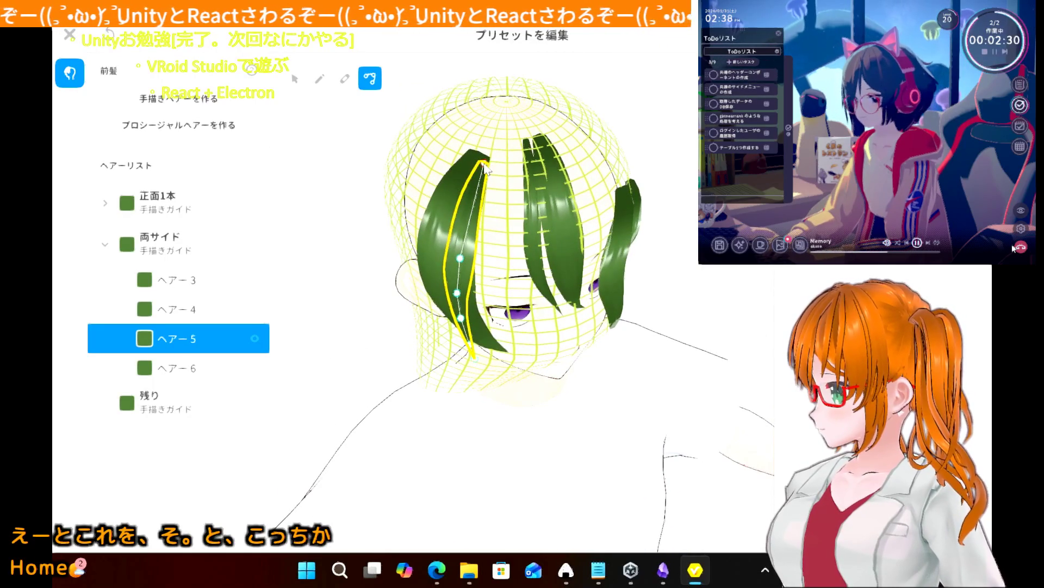
drag(486, 169, 490, 166)
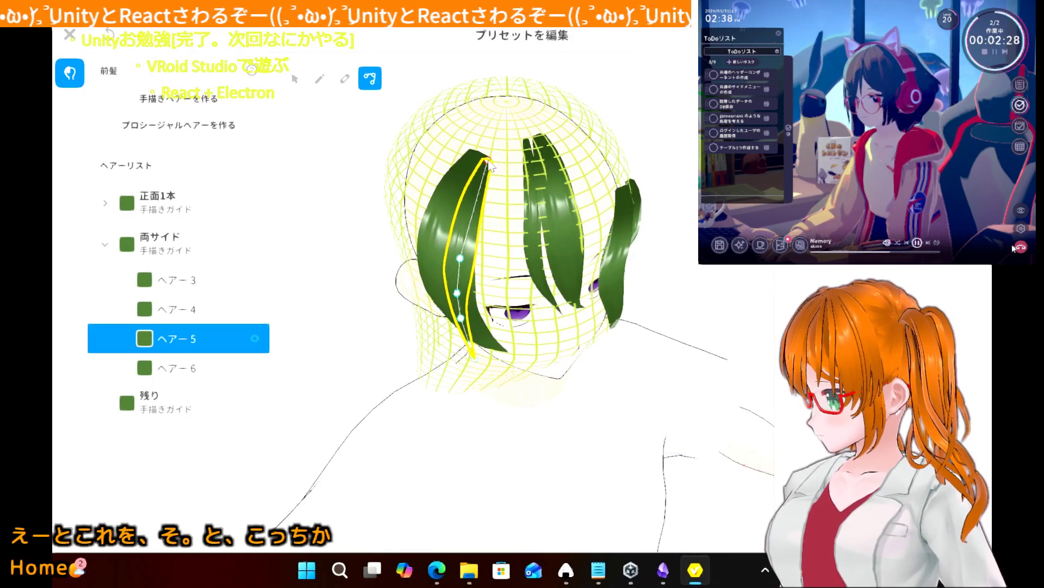
mouse_move(375, 260)
right_down()
mouse_move(361, 240)
mouse_move(385, 236)
right_up()
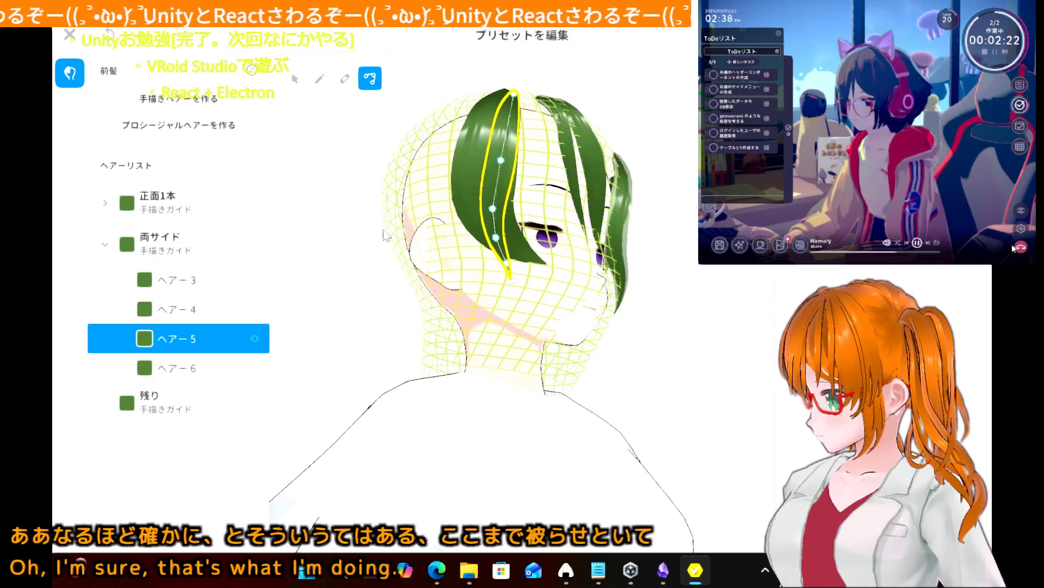
drag(510, 284, 523, 282)
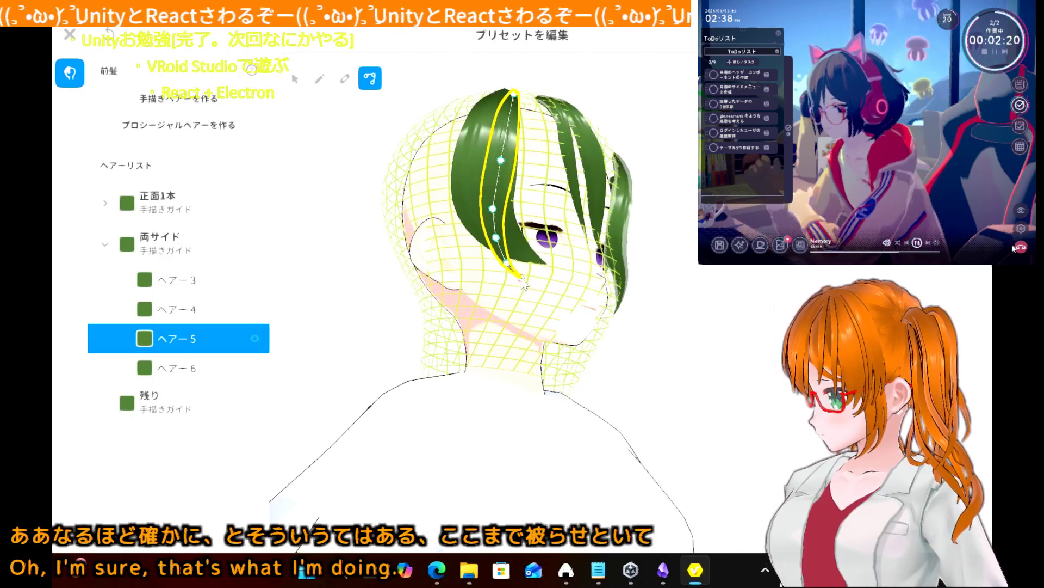
click(348, 289)
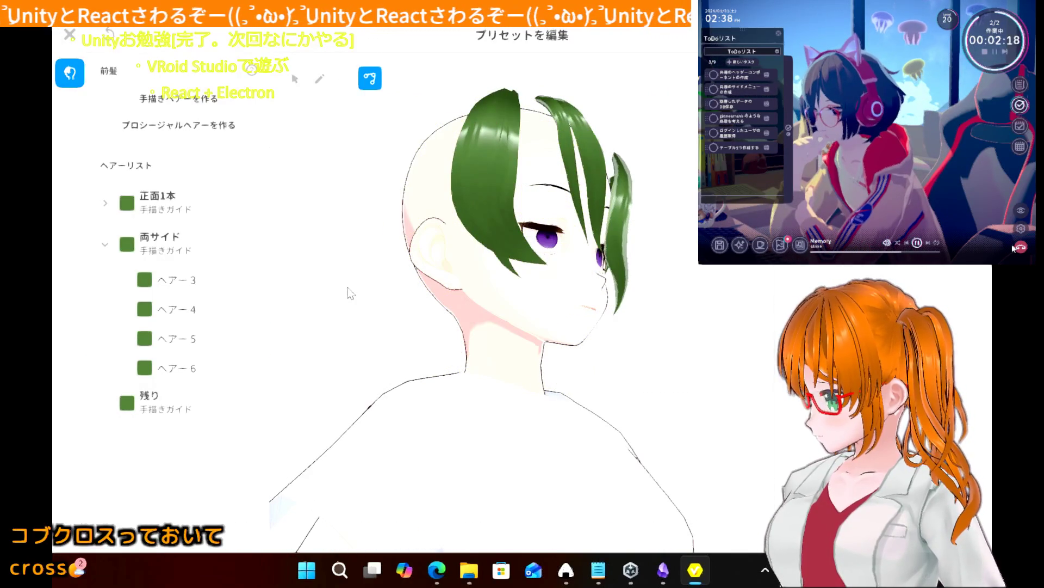
- Raise the left front strand ヘアー3's guide points to slim and reshape it
mouse_move(320, 311)
right_down()
mouse_move(291, 331)
mouse_move(306, 315)
right_up()
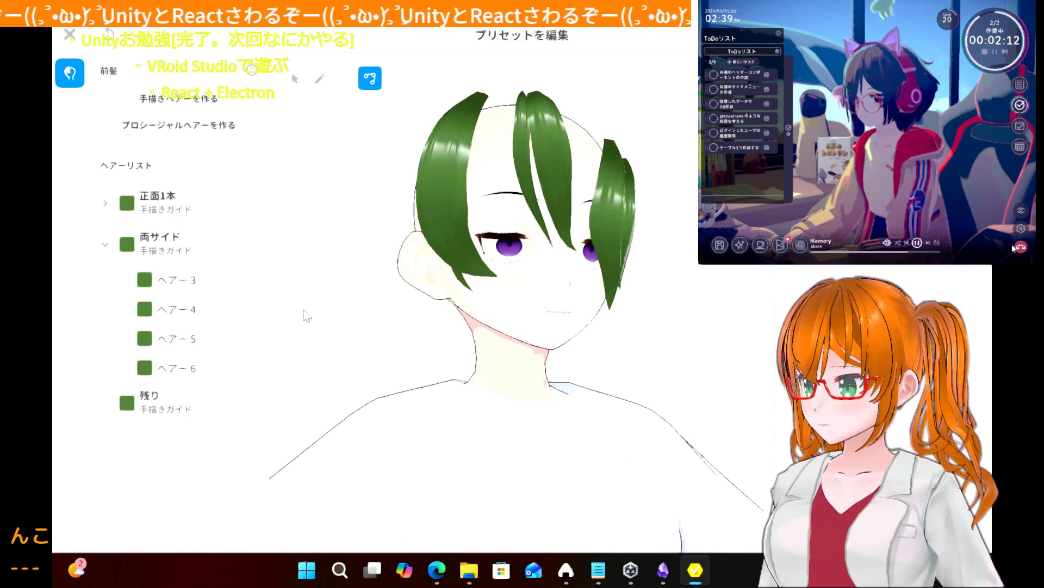
right_drag(303, 311, 306, 308)
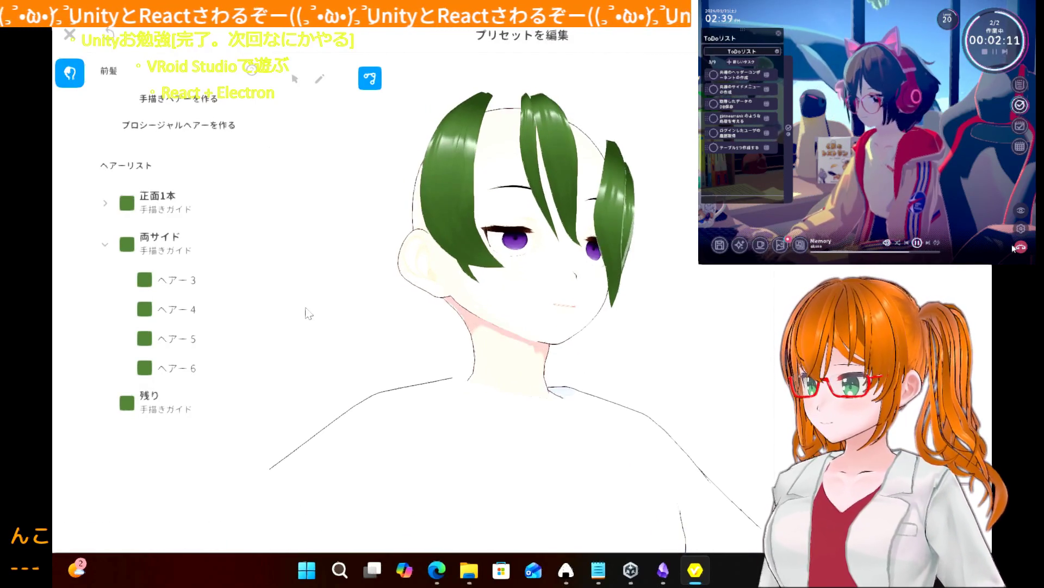
click(441, 220)
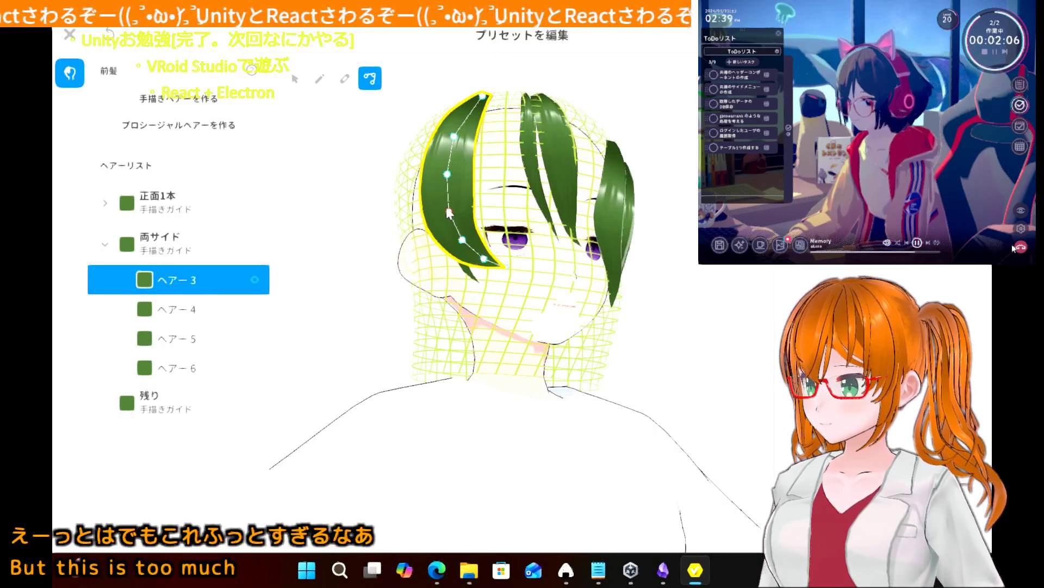
drag(449, 213, 448, 205)
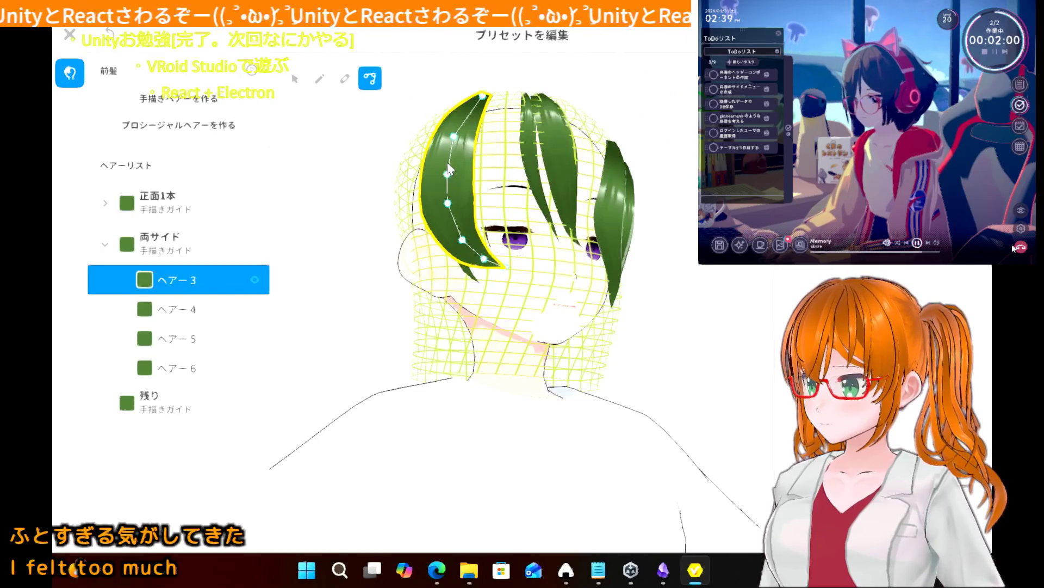
drag(447, 176, 455, 130)
drag(462, 241, 478, 254)
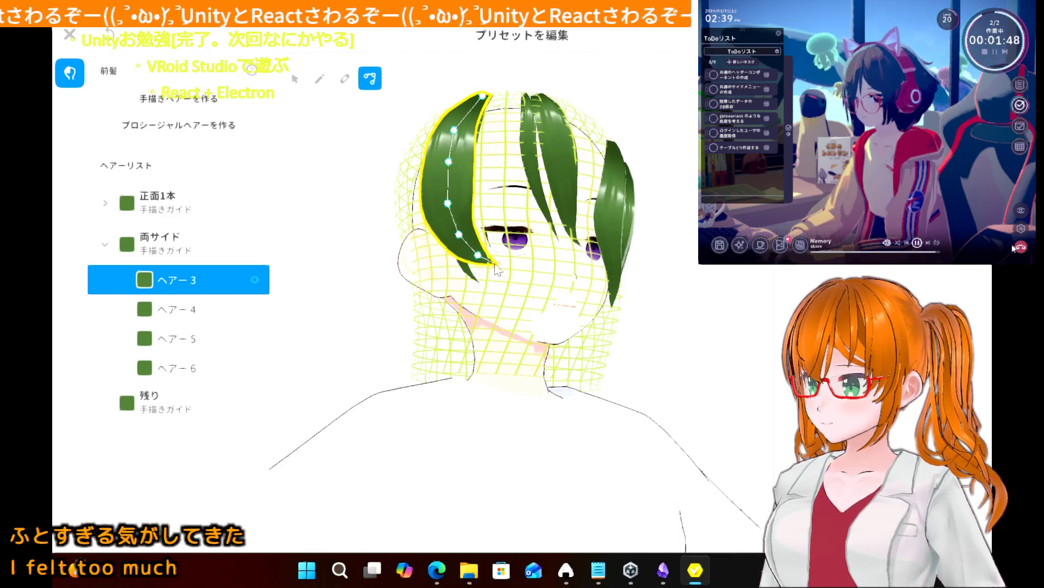
click(322, 294)
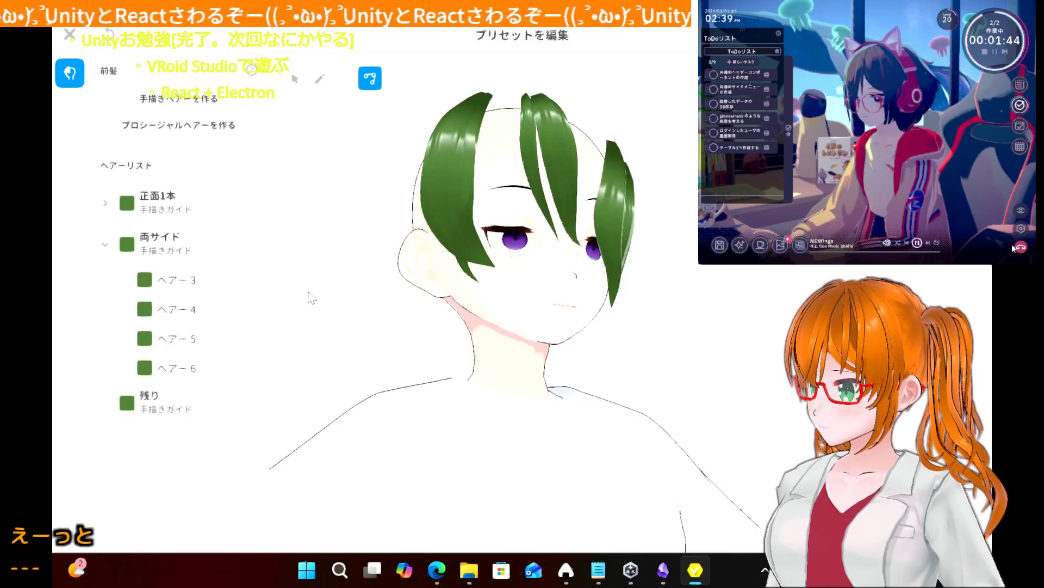
scroll(290, 307, down, 2)
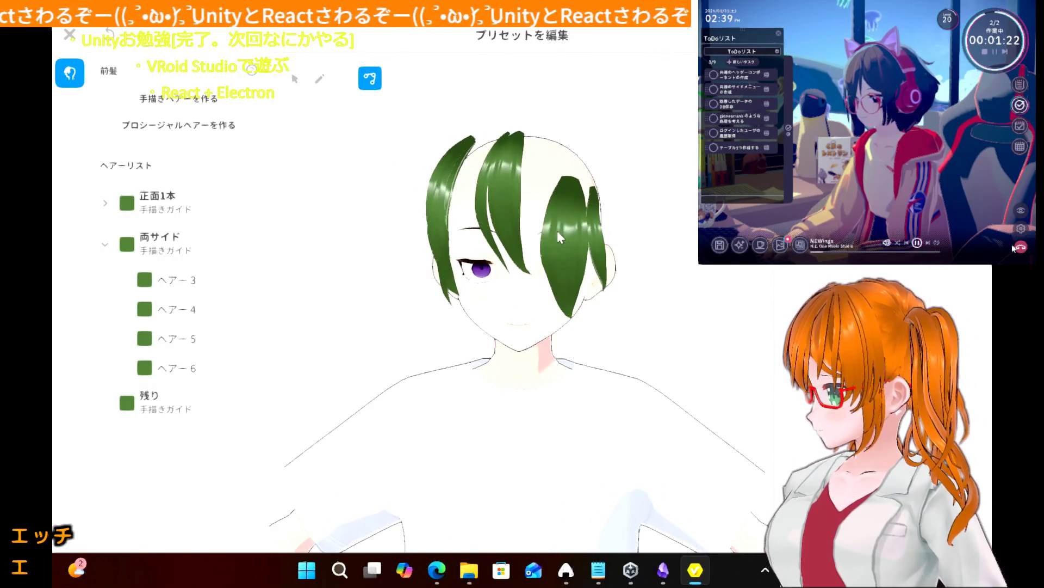
click(568, 219)
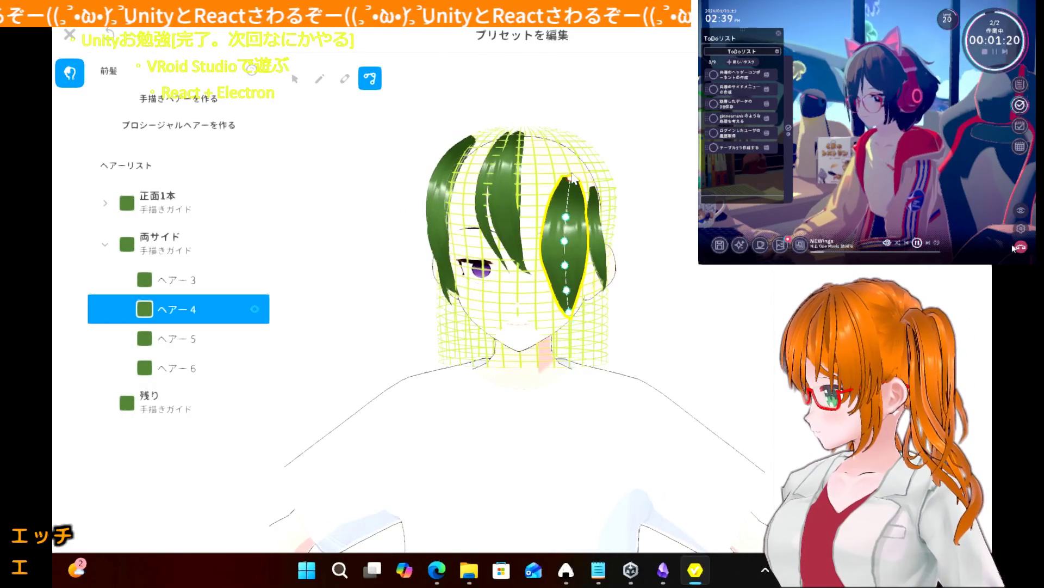
- Extend ヘアー4's top toward the crown and add an extra guide control point
drag(571, 177, 556, 140)
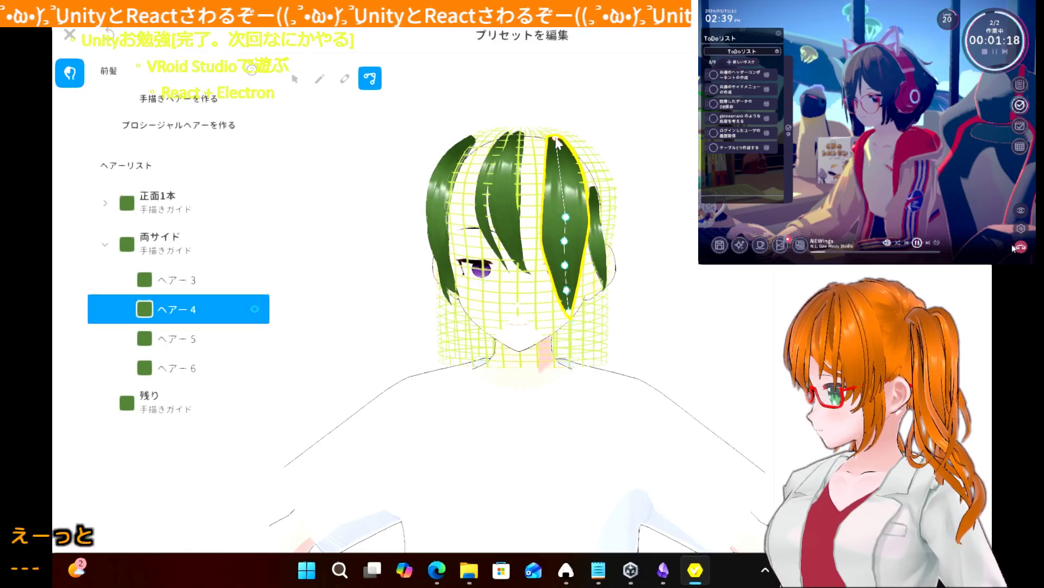
right_drag(602, 158, 483, 303)
drag(521, 315, 524, 280)
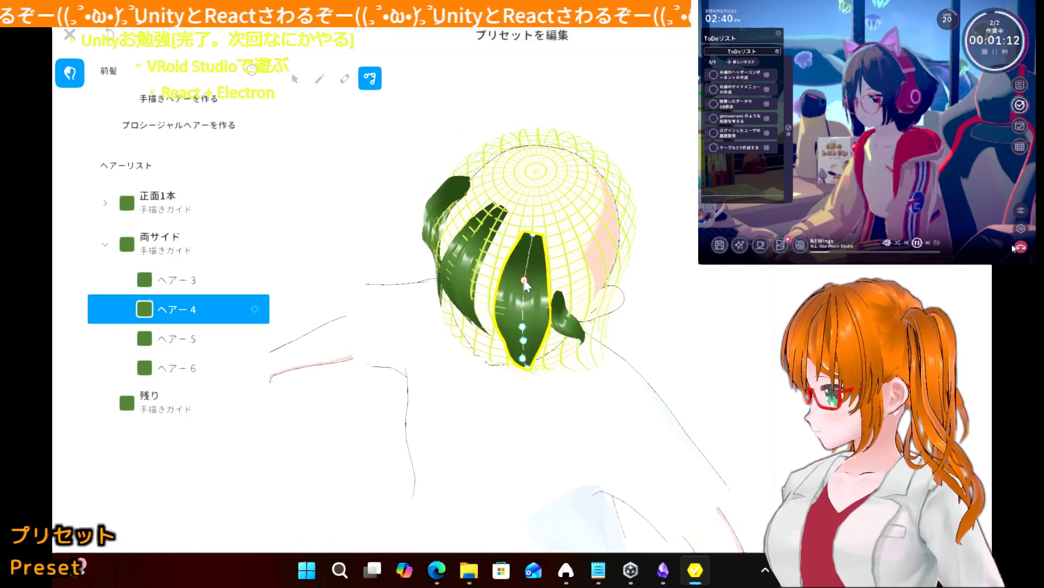
click(522, 327)
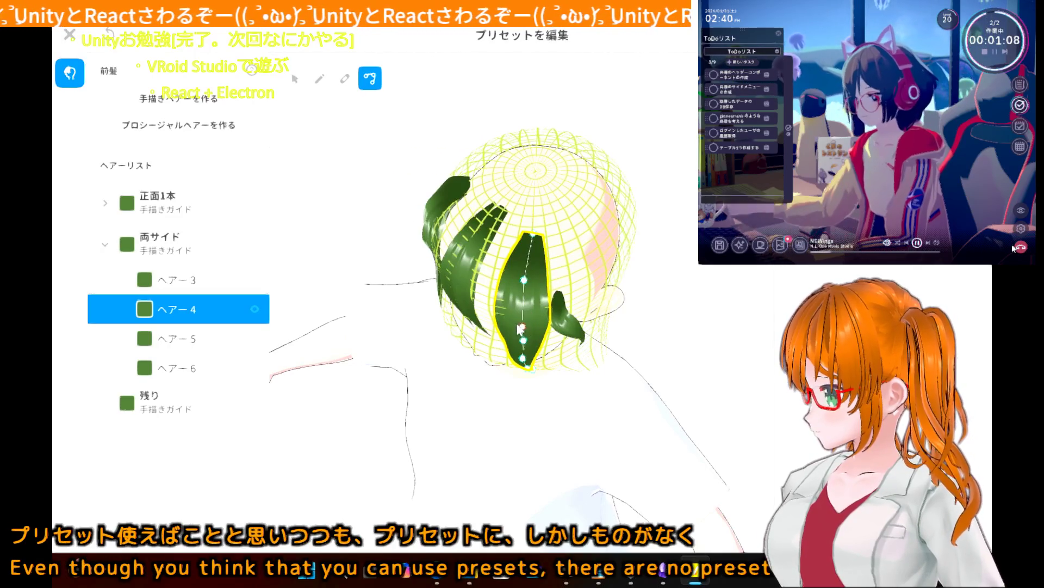
drag(522, 327, 523, 311)
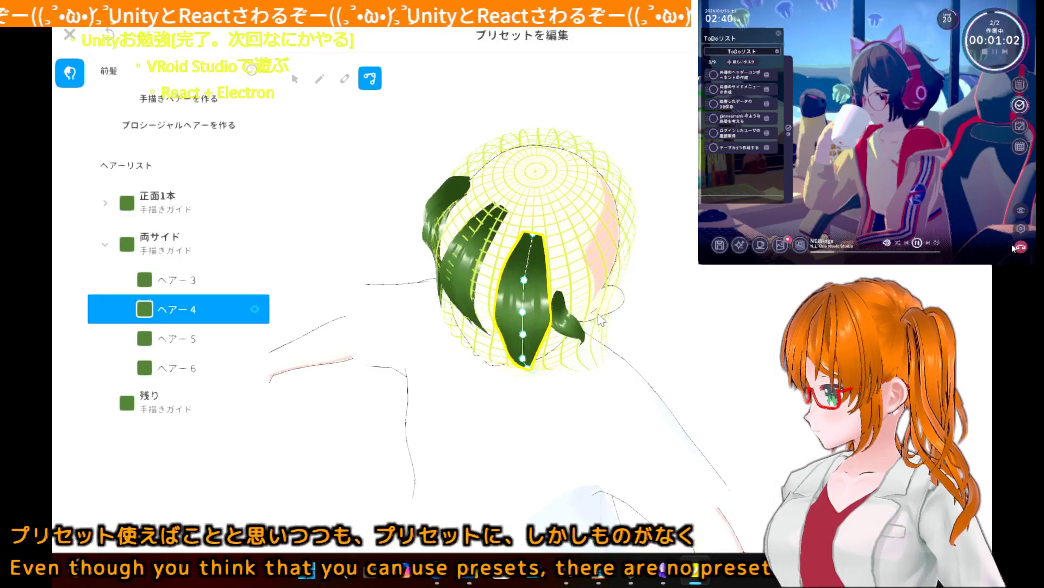
right_drag(525, 338, 613, 300)
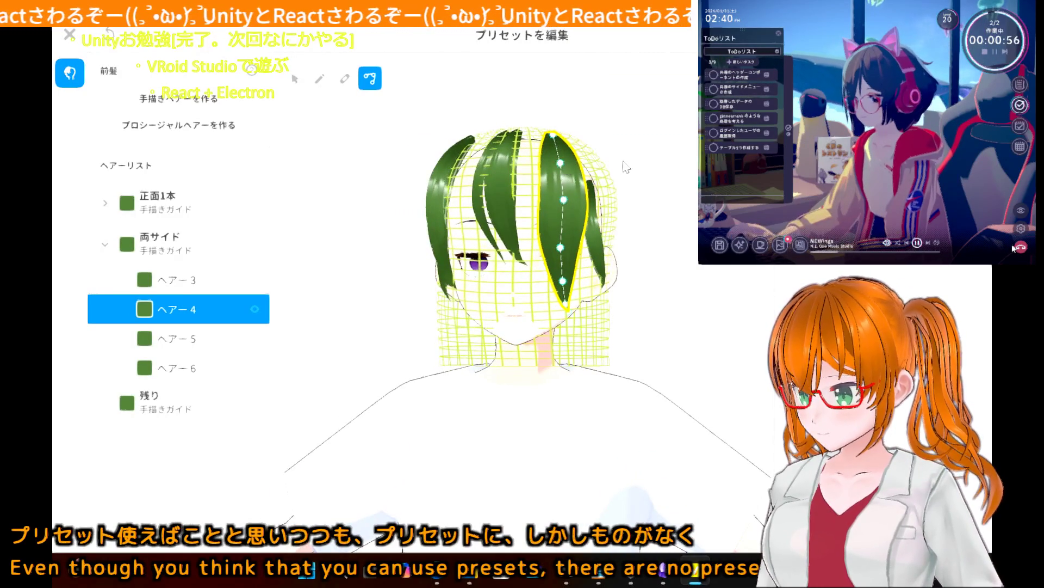
- Widen ヘアー4 by moving its top, middle and lower guide points outward
right_drag(563, 162, 594, 183)
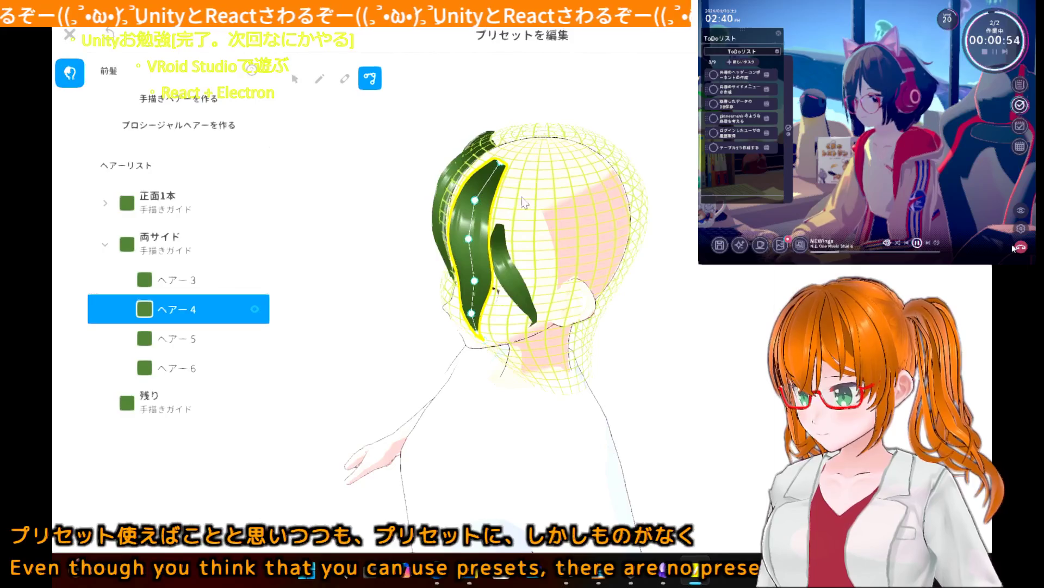
drag(477, 200, 488, 205)
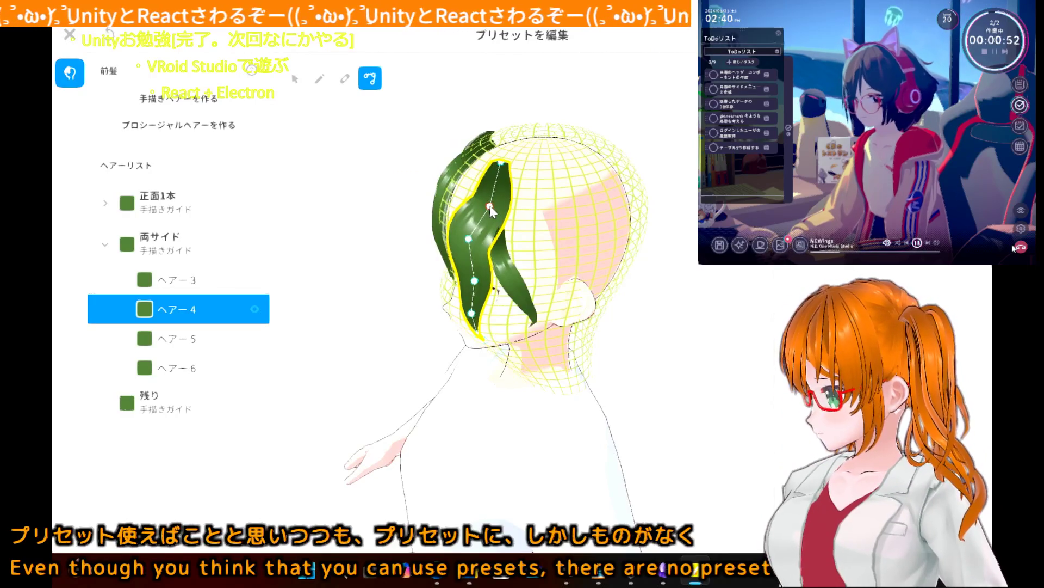
click(502, 162)
drag(511, 168, 516, 167)
click(471, 241)
drag(476, 245, 477, 313)
click(472, 314)
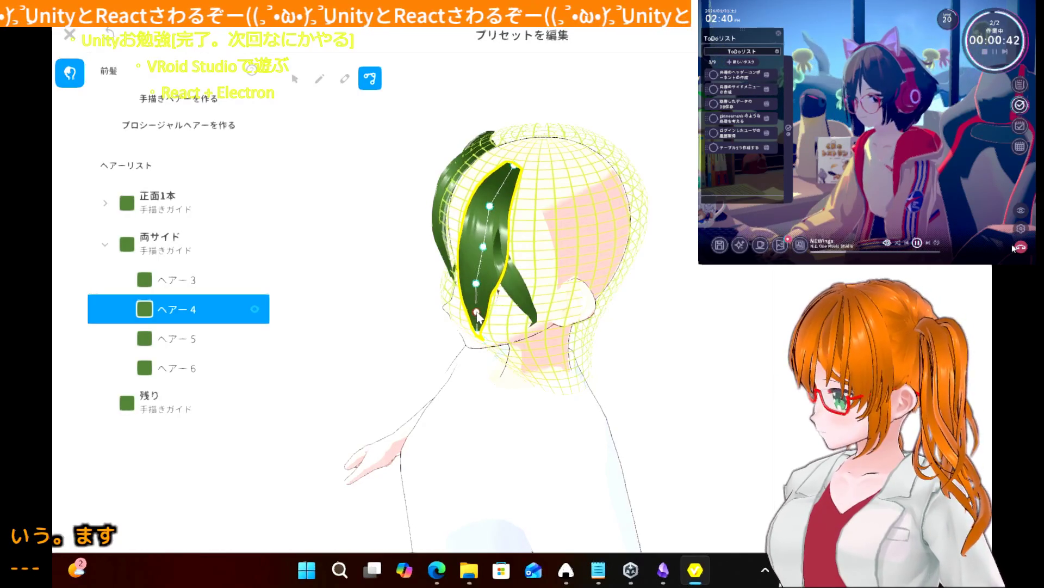
right_drag(386, 314, 425, 294)
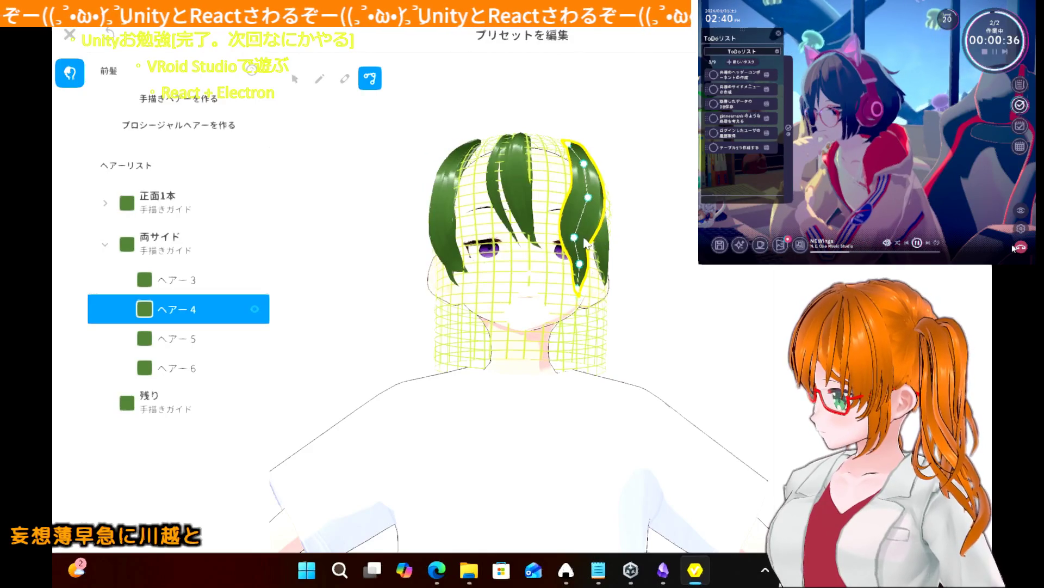
mouse_move(574, 237)
mouse_down()
mouse_move(594, 239)
mouse_move(595, 225)
mouse_up()
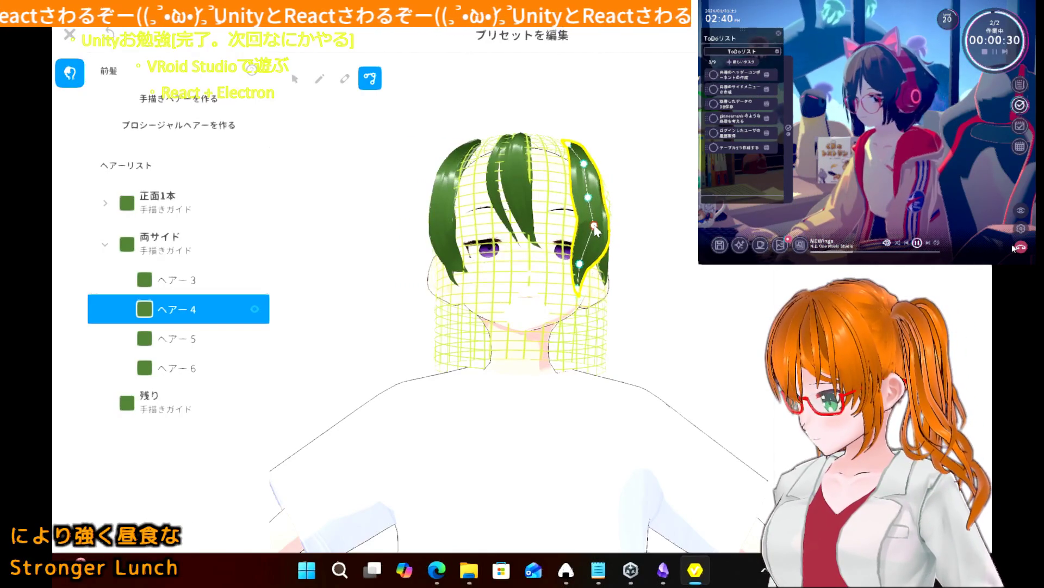
right_drag(641, 245, 639, 253)
scroll(639, 253, up, 5)
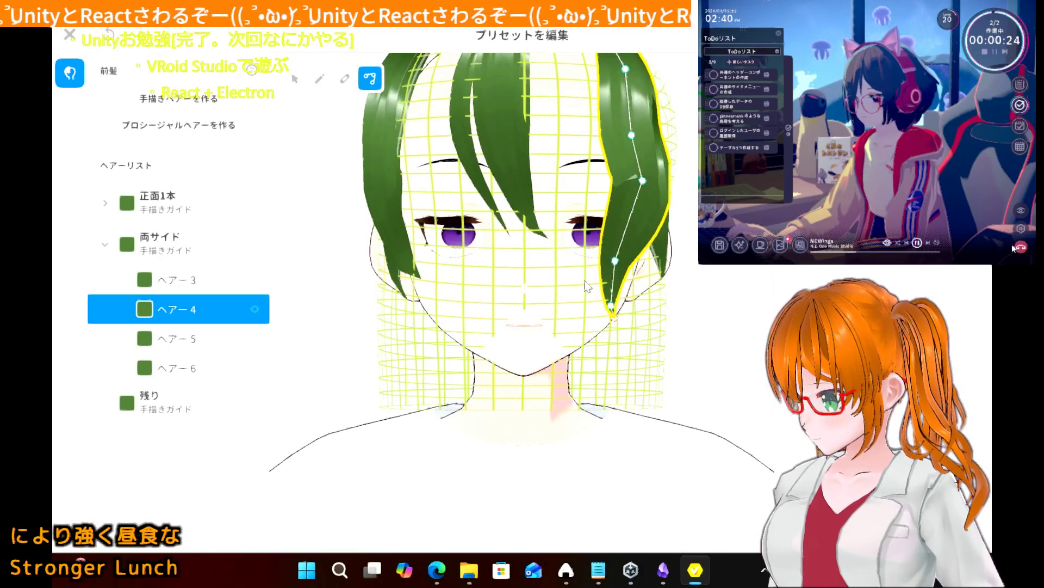
- Bend ヘアー4 outward, lift its tip, and shift its guide points slightly right
drag(616, 318, 581, 306)
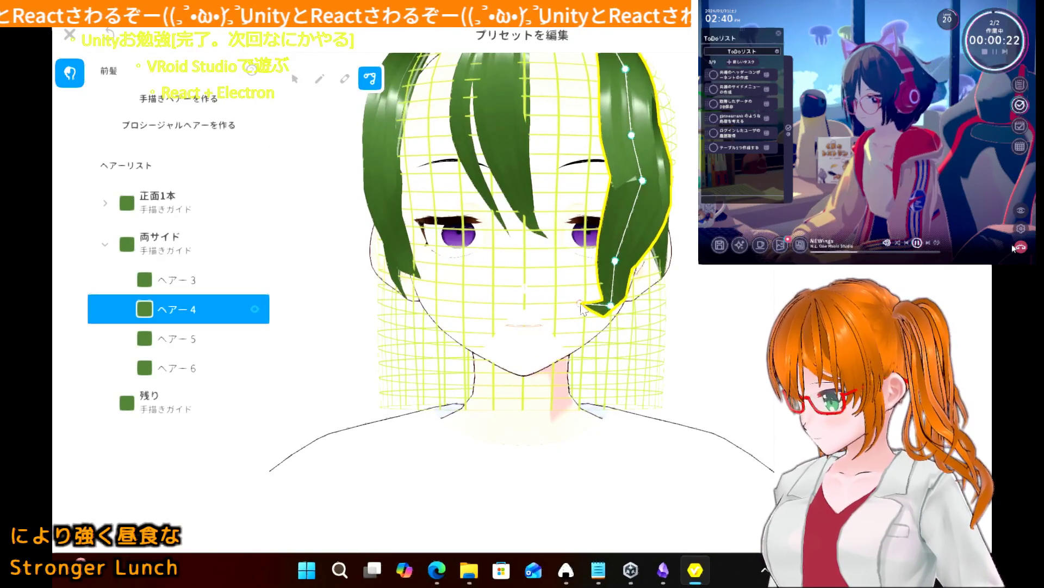
click(615, 262)
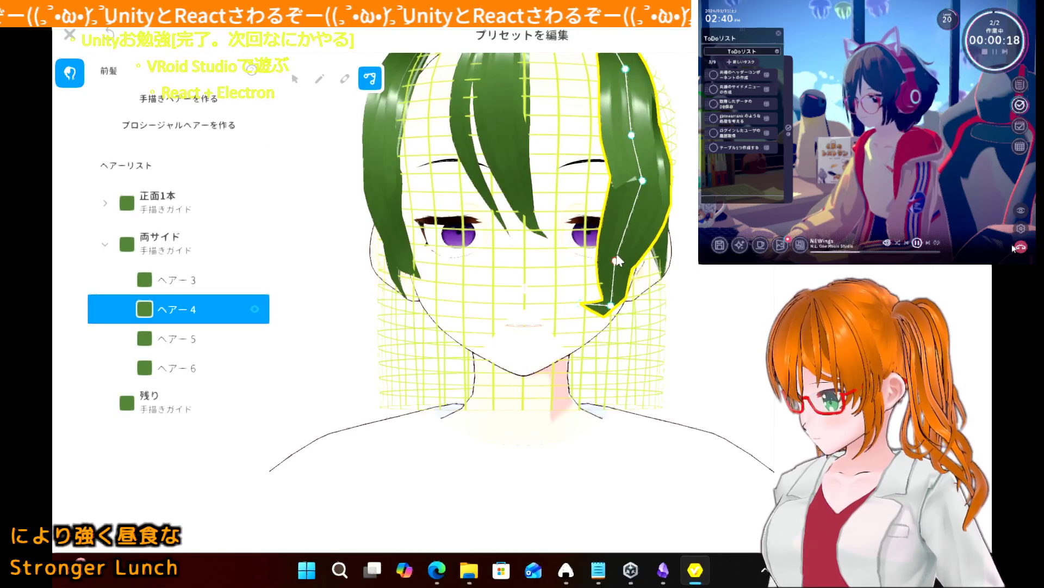
drag(615, 262, 647, 242)
drag(612, 306, 639, 264)
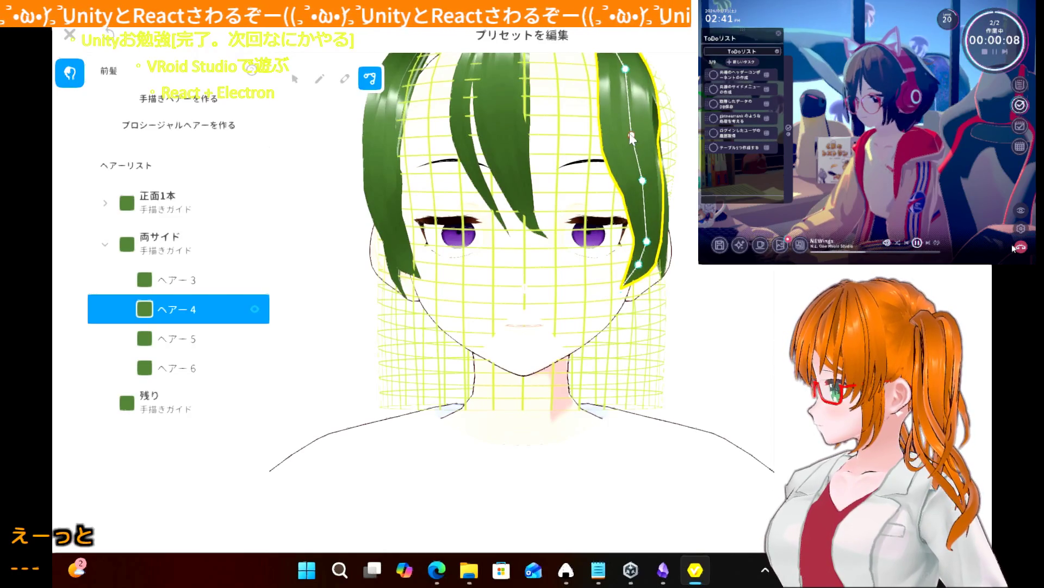
drag(631, 135, 641, 131)
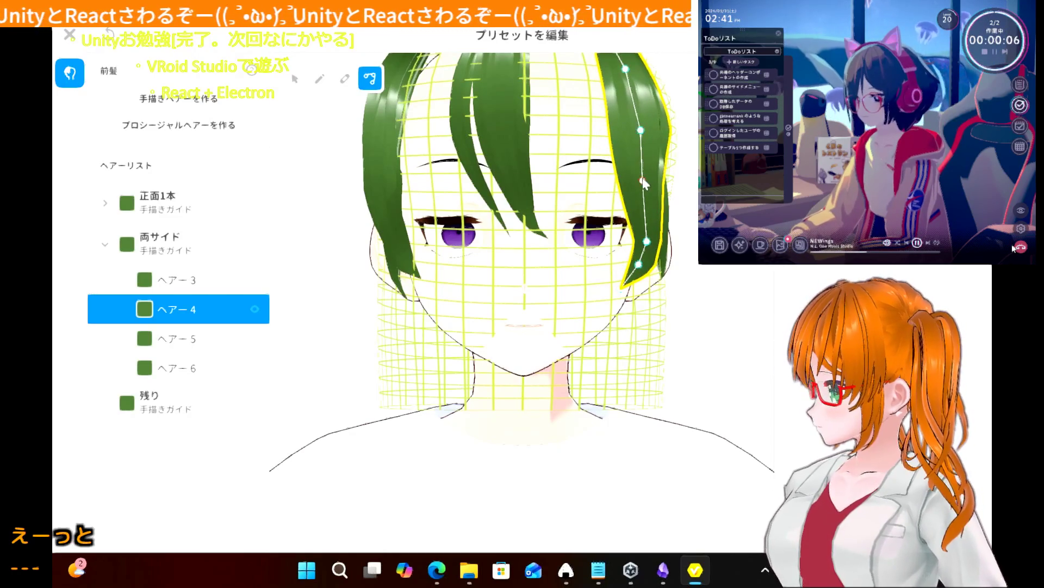
drag(644, 180, 650, 177)
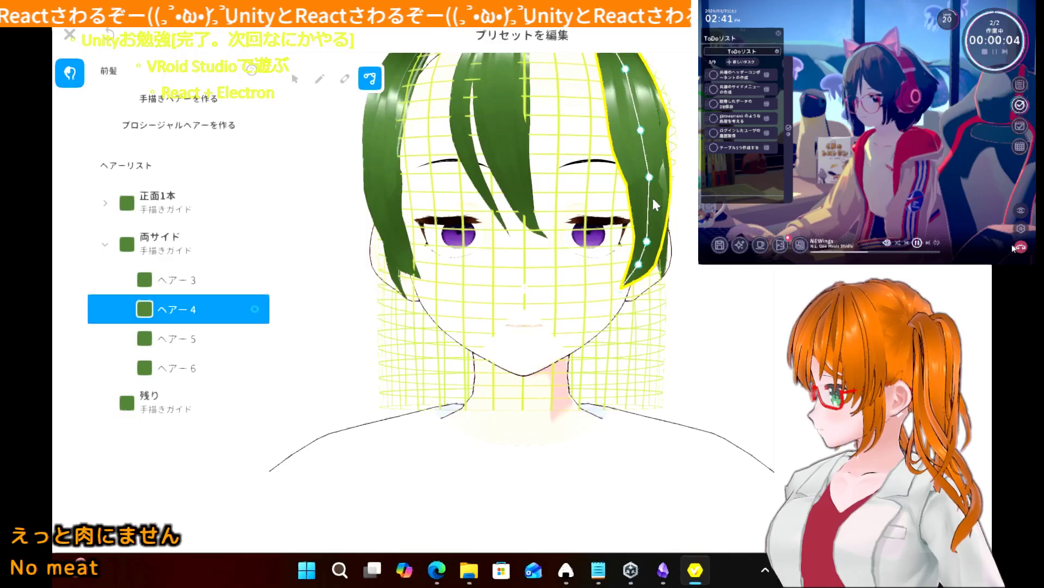
drag(646, 241, 650, 233)
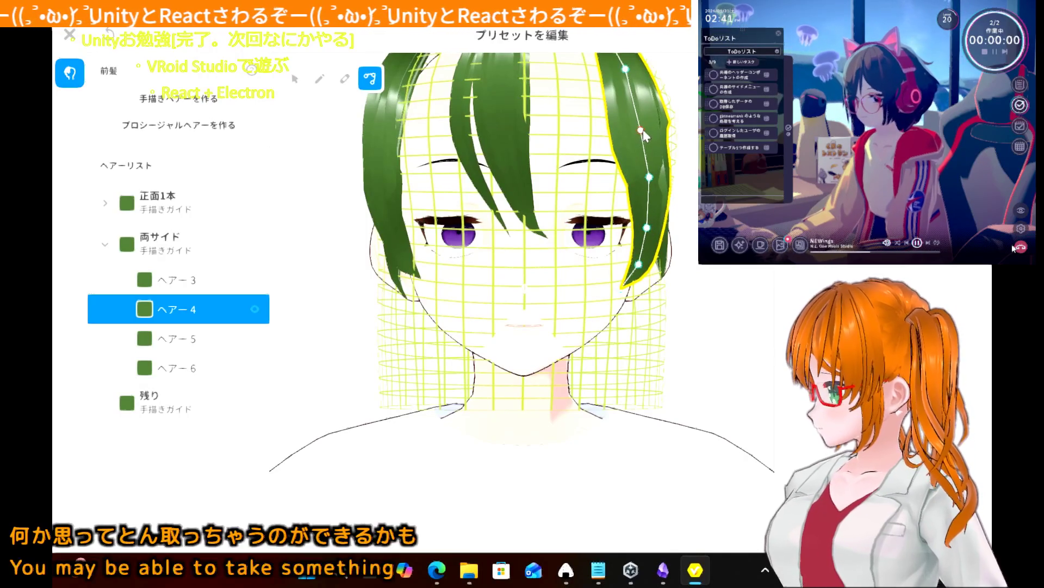
drag(640, 130, 646, 131)
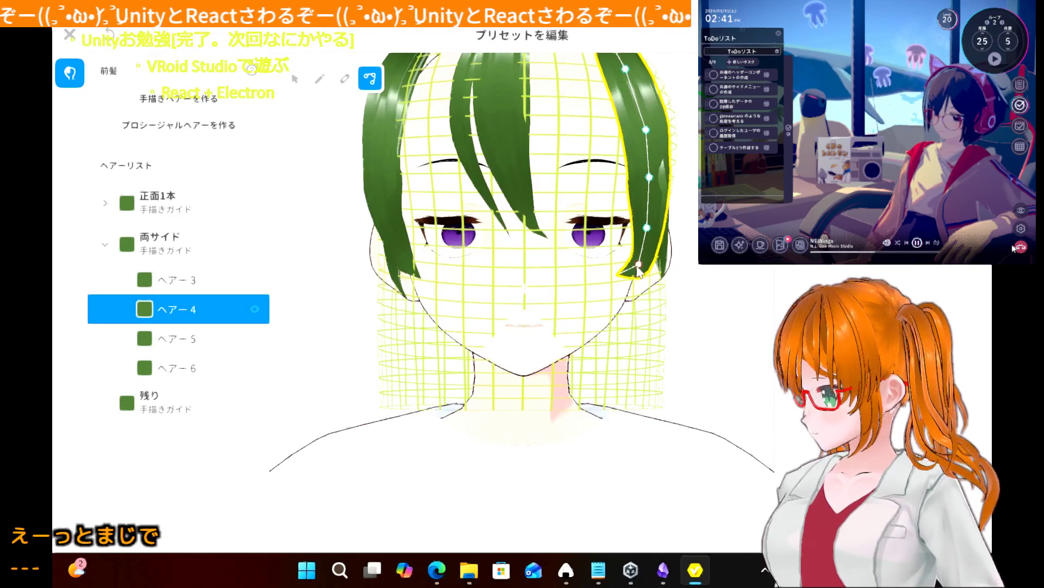
drag(639, 264, 651, 224)
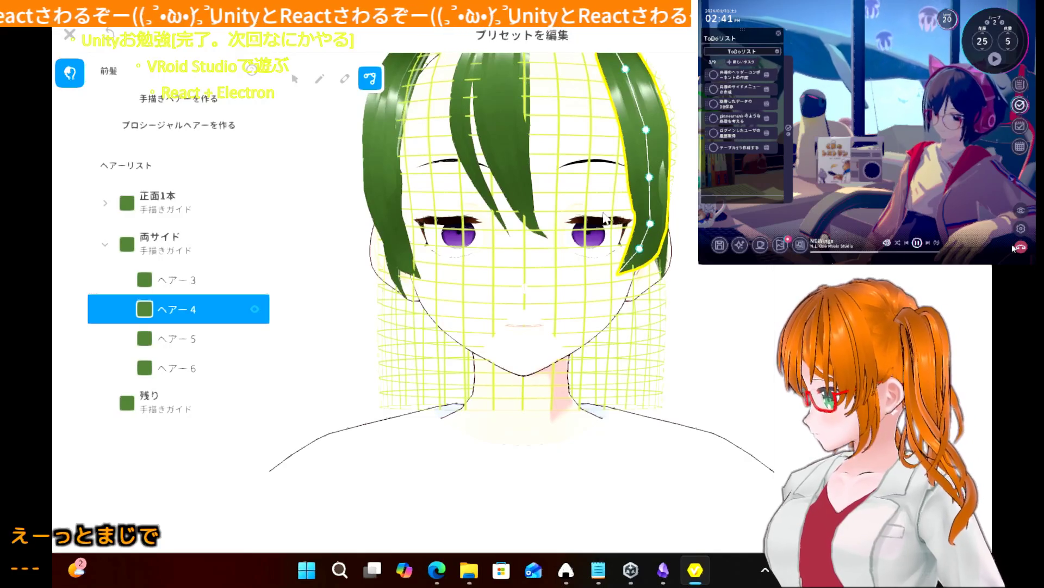
- From a three-quarter view, widen ヘアー4's middle and push its upper points further out
right_drag(556, 223, 511, 235)
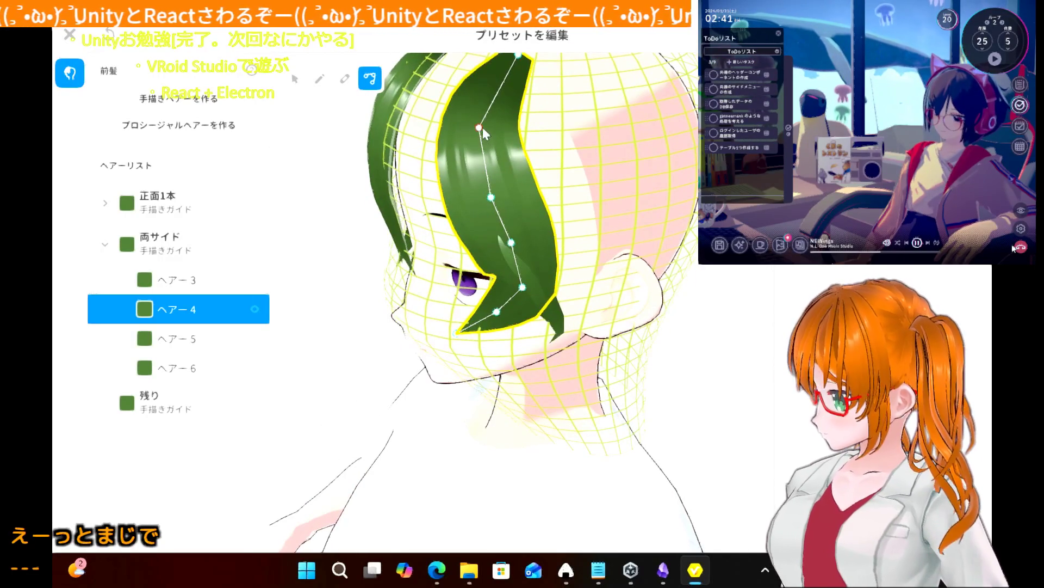
drag(482, 129, 517, 122)
drag(491, 196, 526, 204)
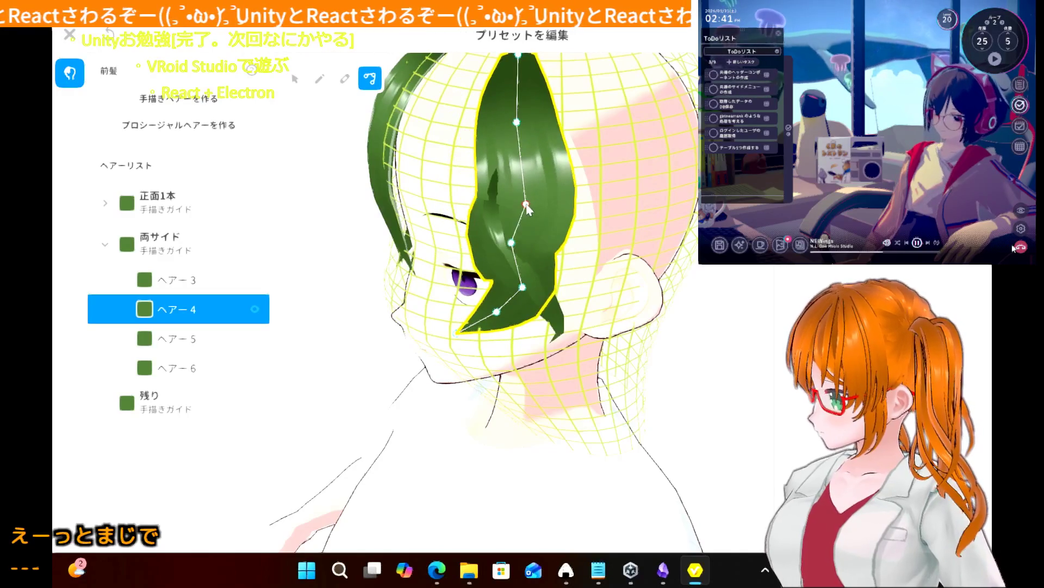
drag(512, 242, 531, 239)
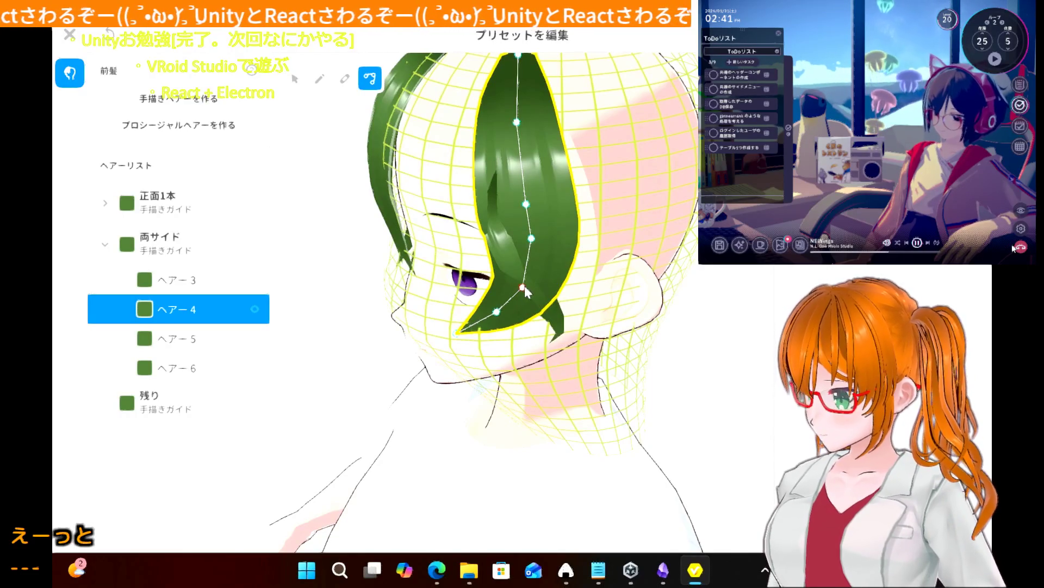
drag(526, 205, 528, 189)
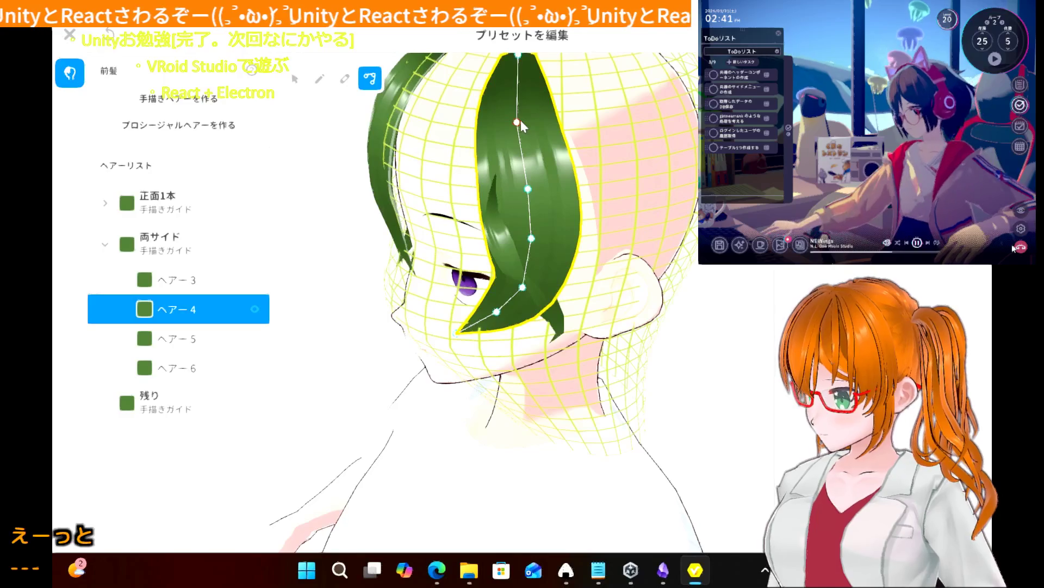
drag(520, 120, 531, 116)
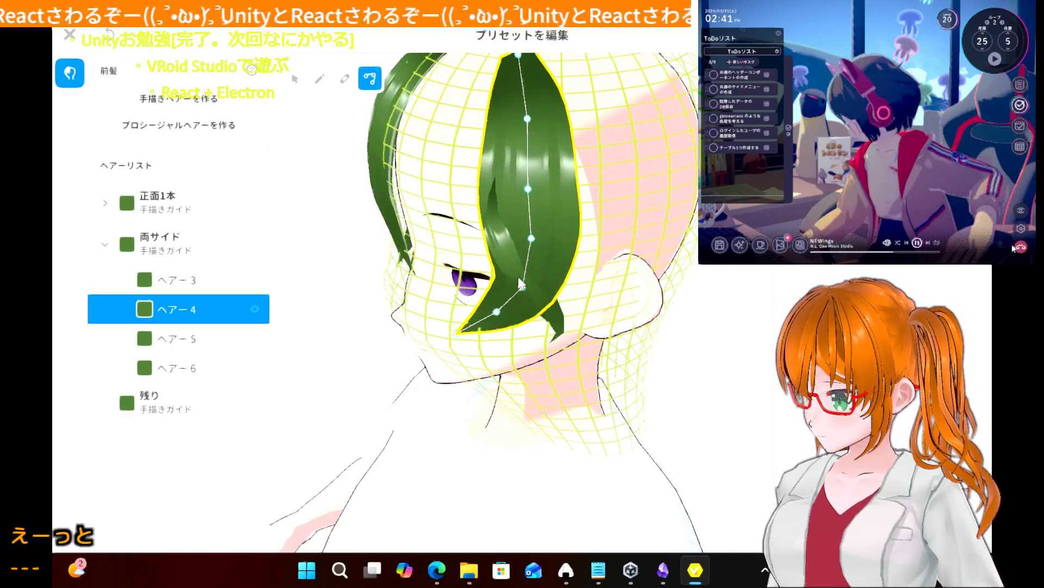
click(537, 286)
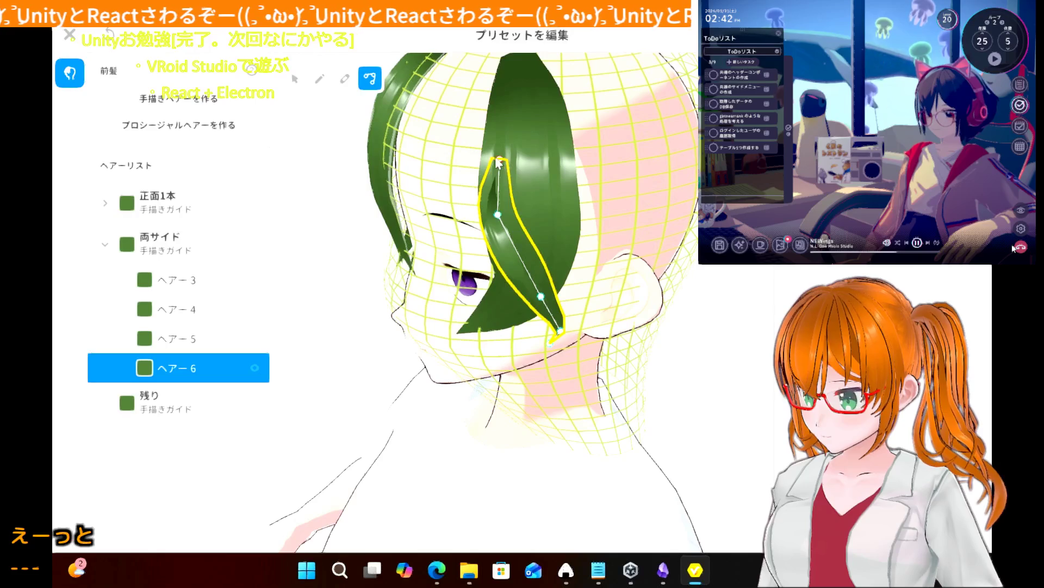
- Lengthen ヘアー6 up toward the crown and bend its tip down toward the ear
drag(502, 161, 501, 64)
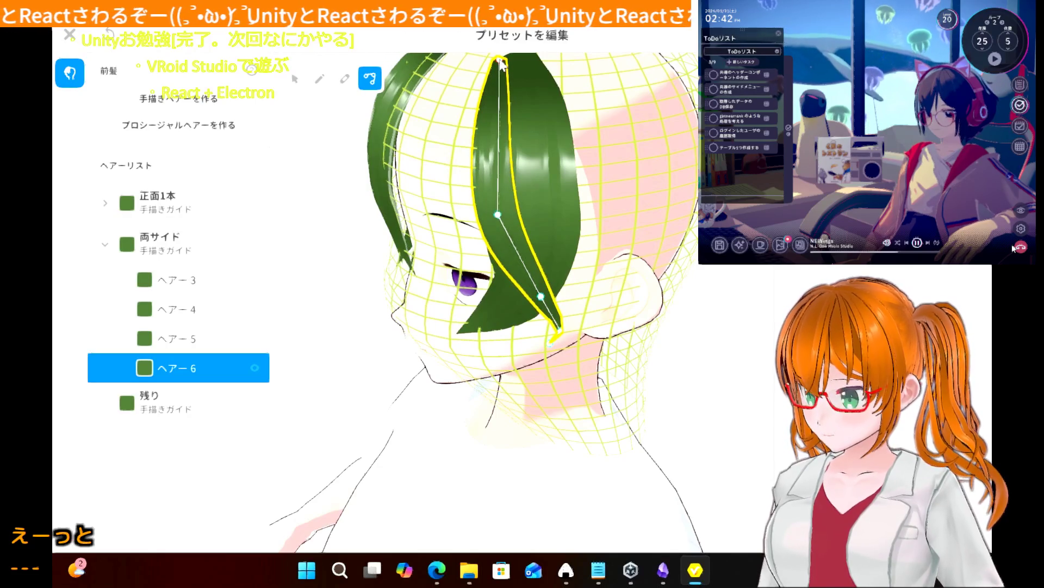
drag(500, 216, 517, 216)
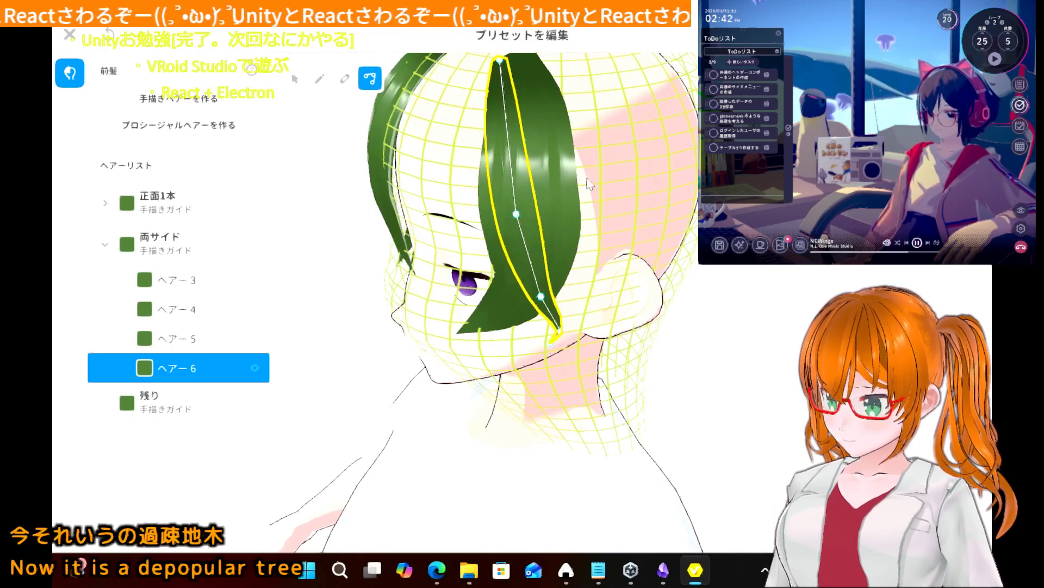
drag(543, 298, 523, 294)
drag(516, 214, 502, 213)
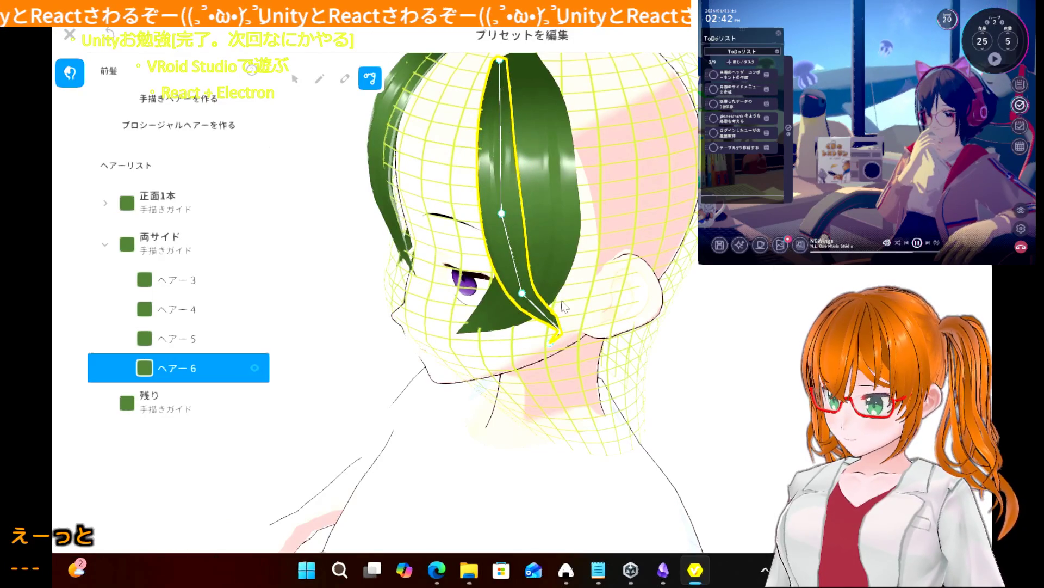
mouse_move(468, 441)
right_down()
mouse_move(489, 435)
mouse_move(481, 431)
right_up()
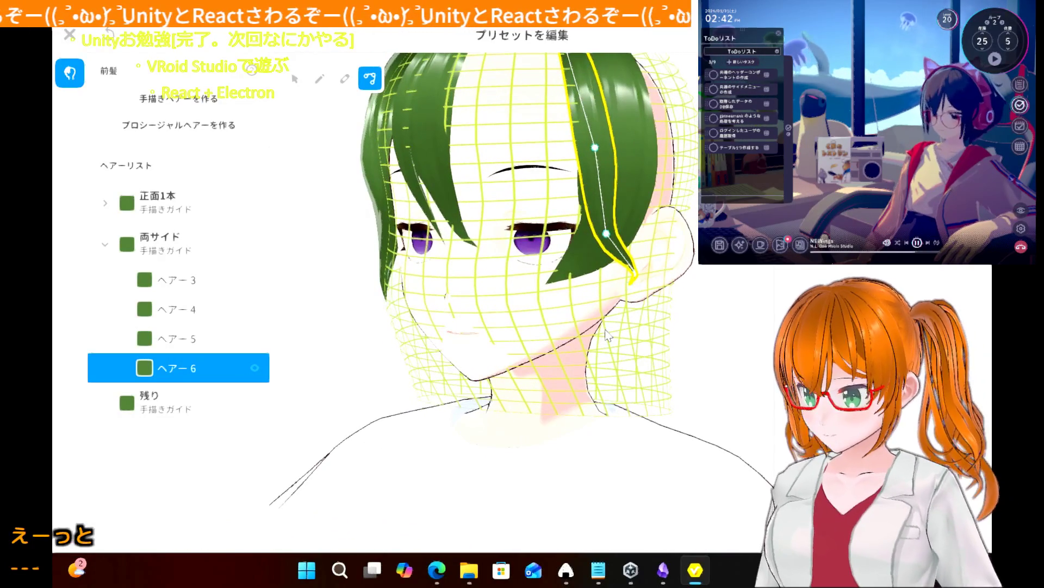
mouse_move(630, 293)
mouse_down()
mouse_move(584, 292)
mouse_move(597, 271)
mouse_up()
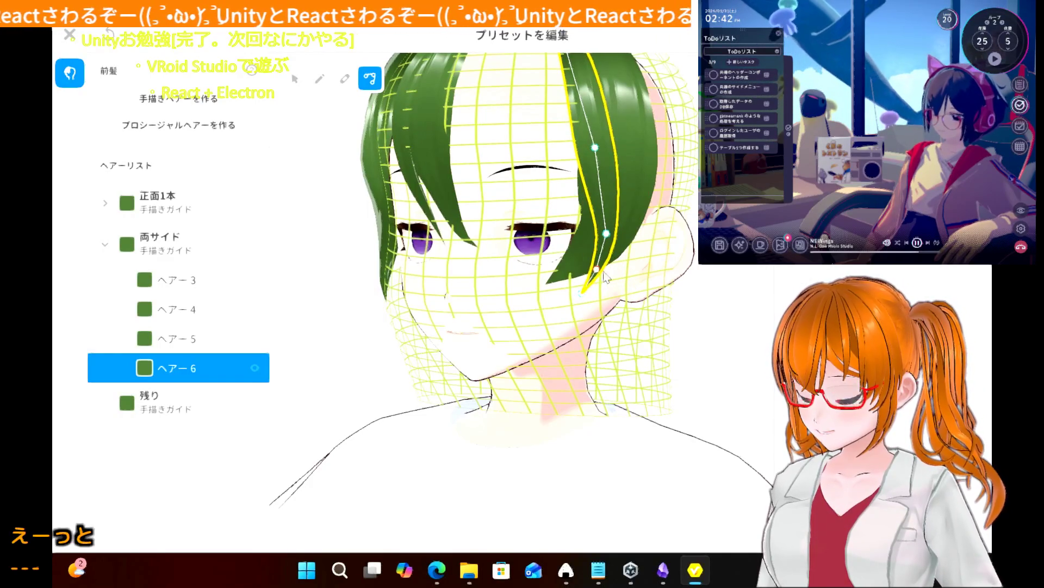
- After previewing, bend ヘアー6's top point inward and view the head from the front
click(707, 310)
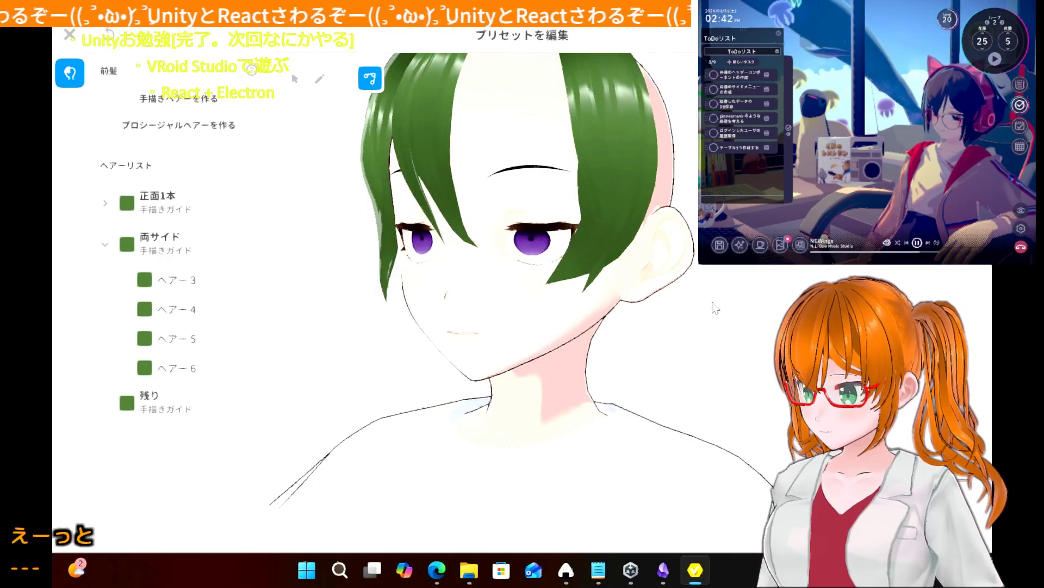
mouse_move(690, 352)
right_down()
mouse_move(715, 360)
mouse_move(684, 358)
right_up()
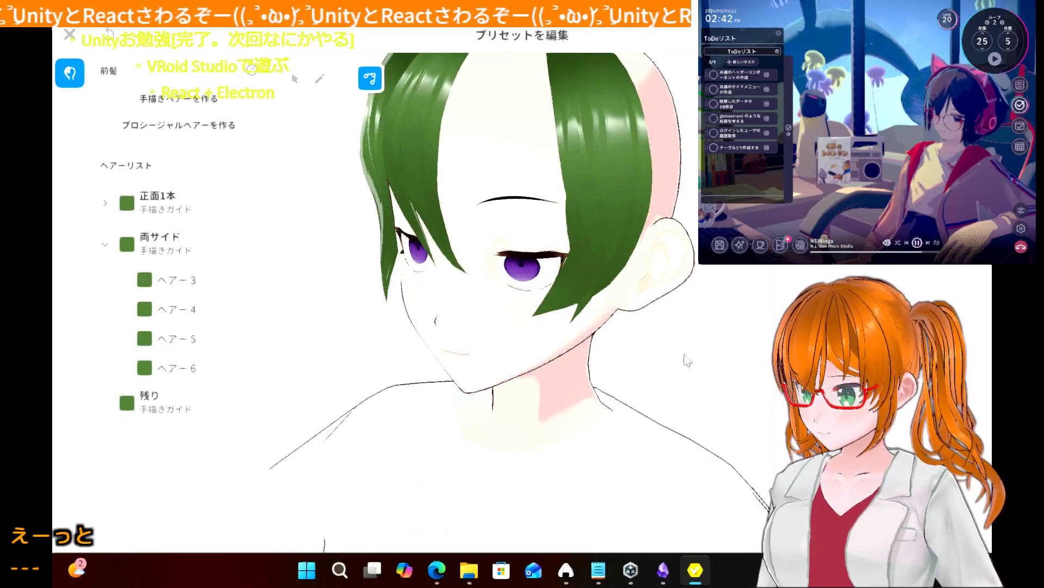
click(597, 189)
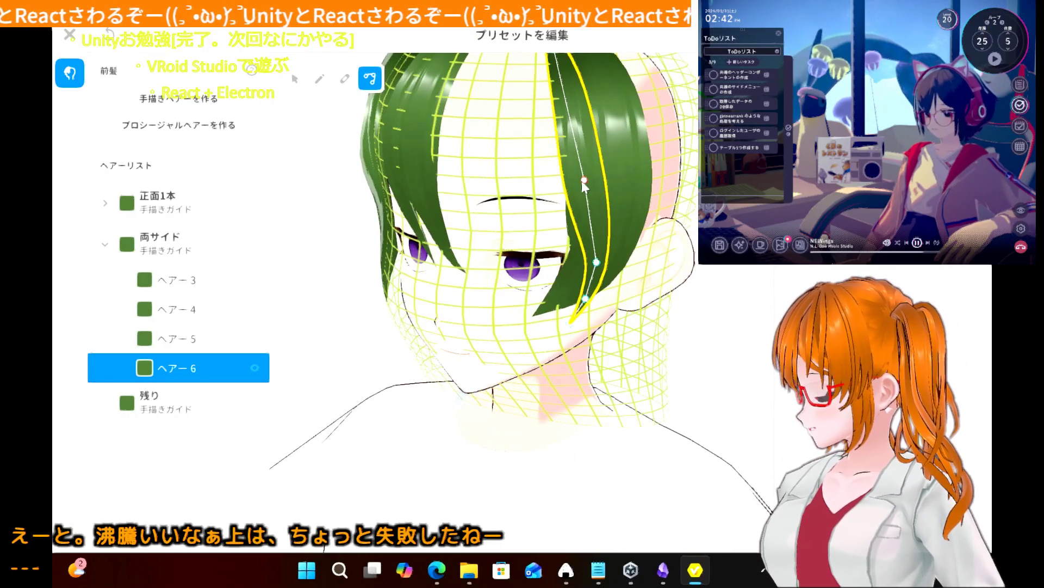
drag(583, 180, 559, 180)
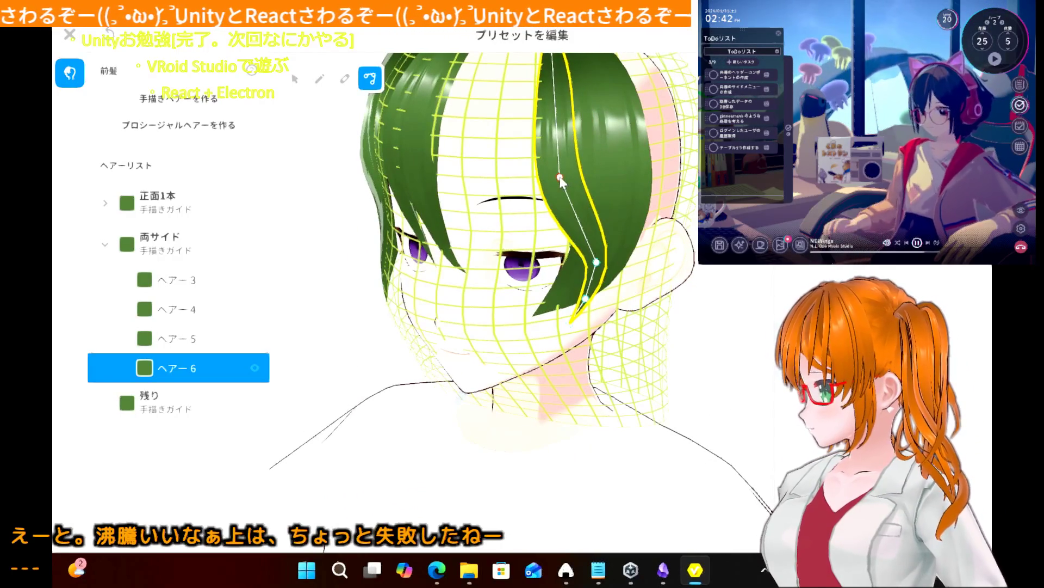
click(736, 345)
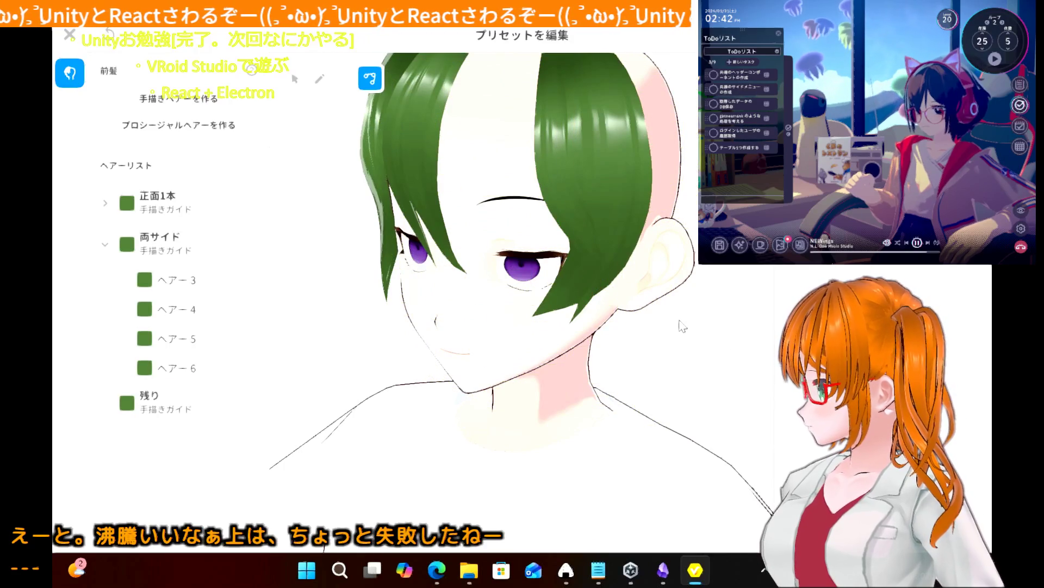
mouse_move(710, 309)
right_down()
mouse_move(753, 299)
mouse_move(725, 312)
right_up()
scroll(725, 312, down, 3)
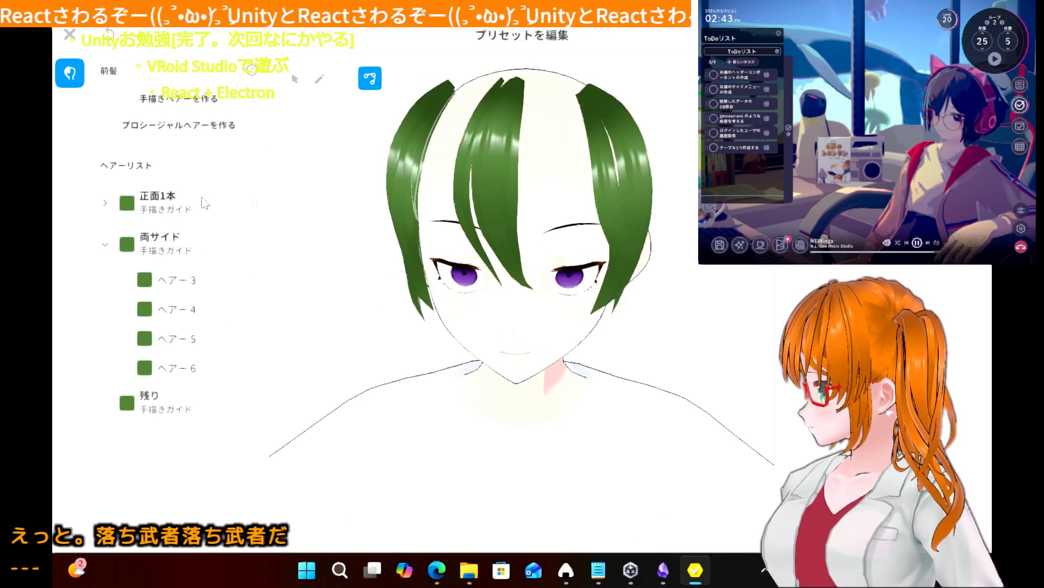
- Collapse 両サイド, expand 正面1本, and duplicate strand ヘアー2 with 複製
click(105, 244)
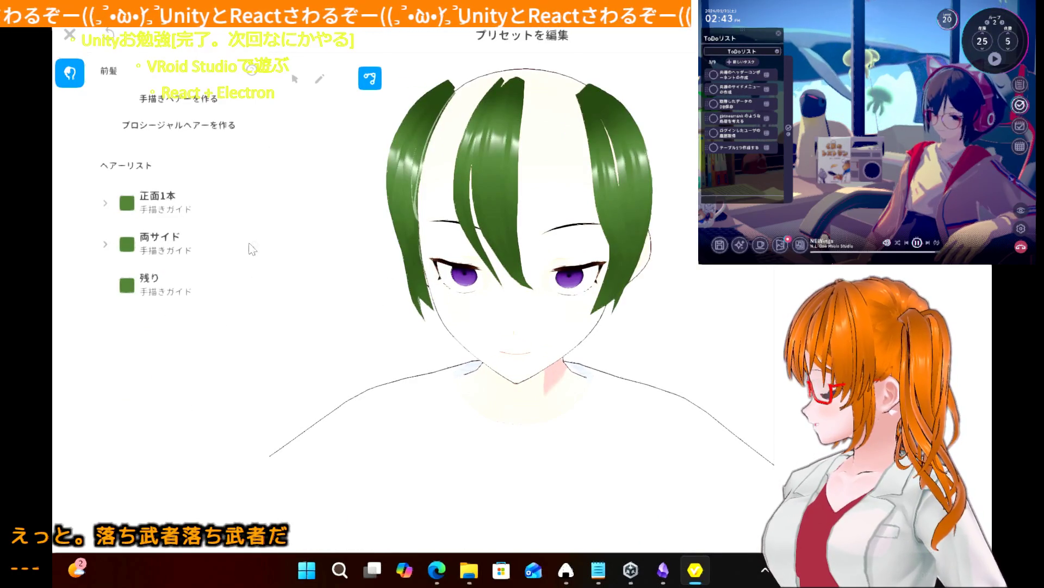
click(216, 205)
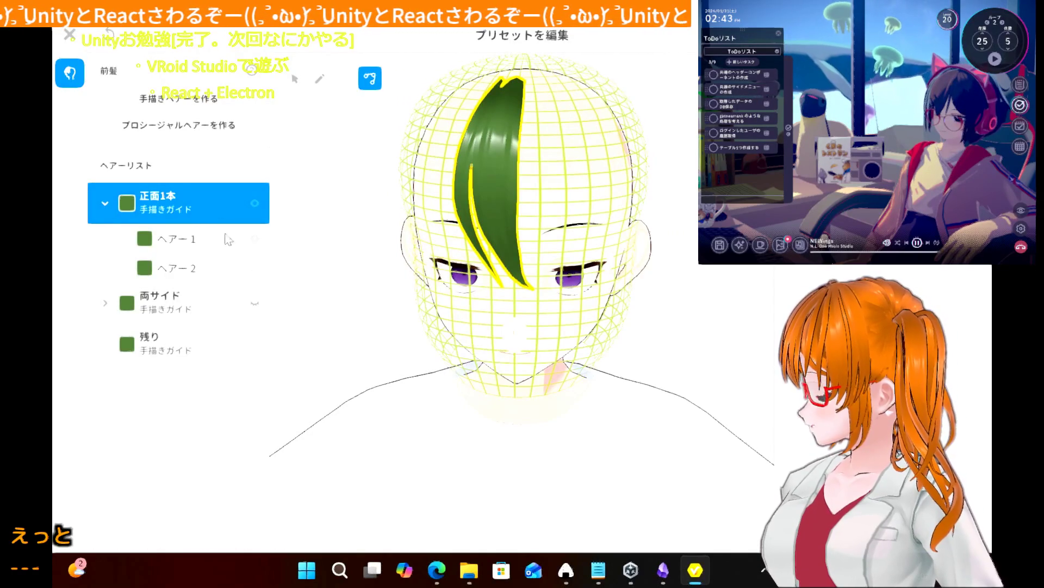
click(483, 164)
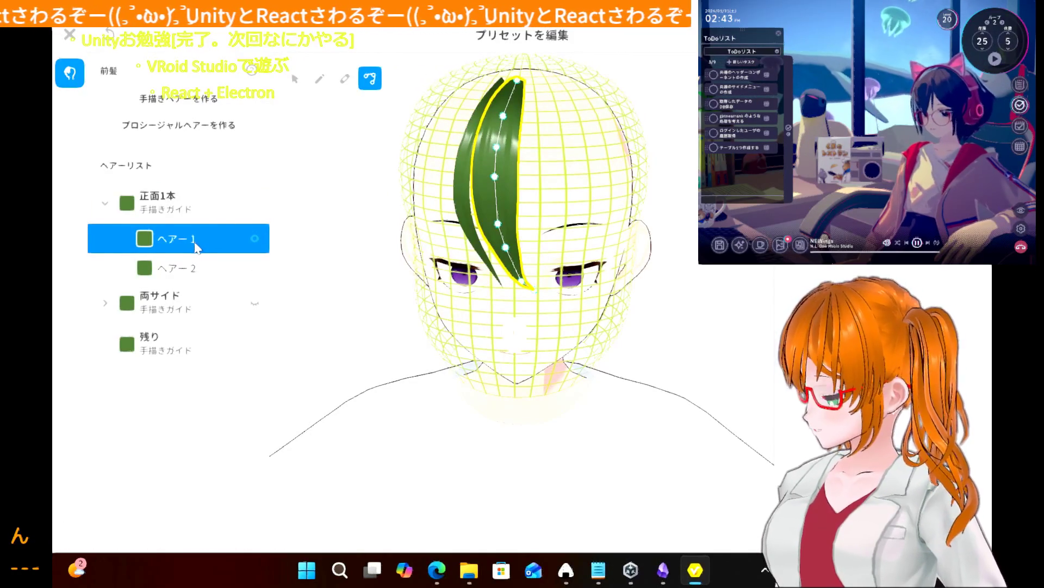
click(192, 271)
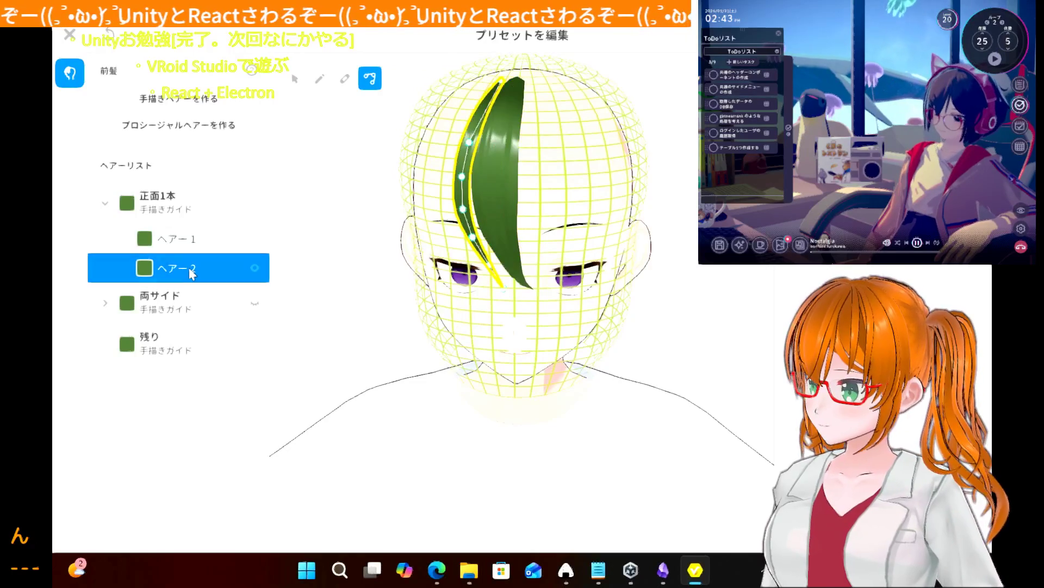
right_click(191, 274)
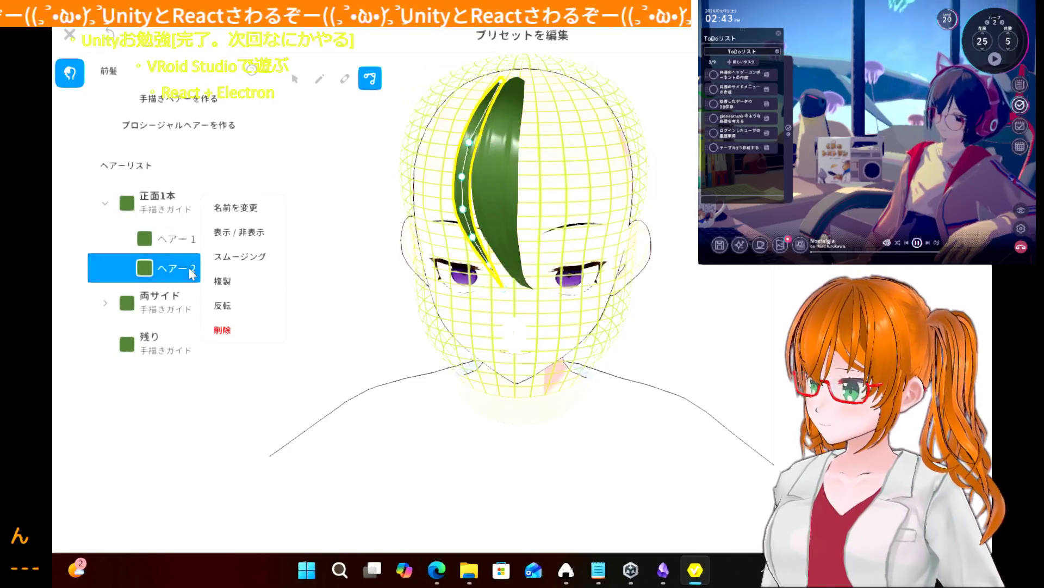
click(229, 281)
- Rename the duplicated strand to ヘアー3 via 名前を変更
click(218, 296)
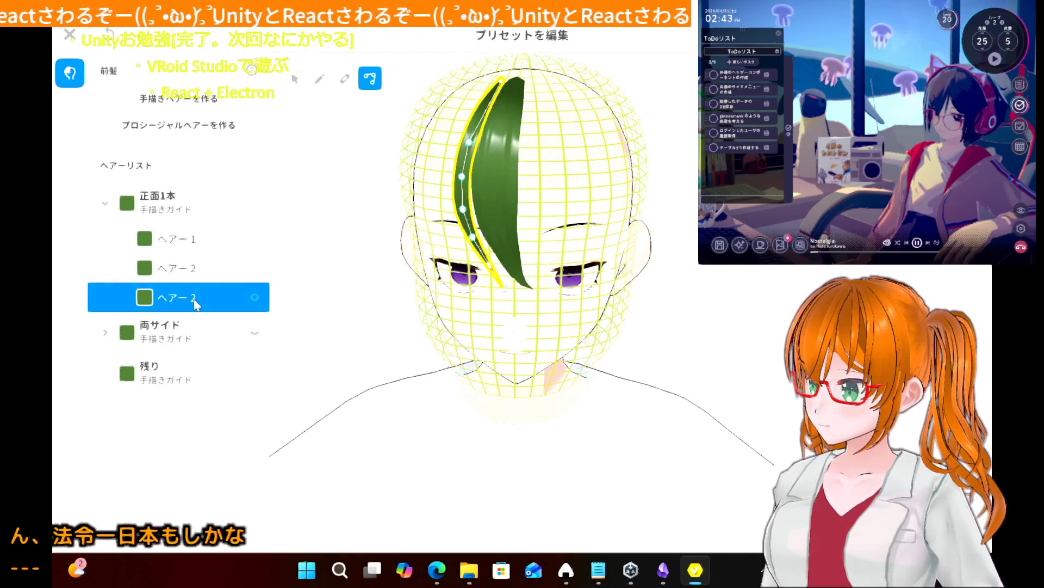
right_click(196, 304)
click(228, 245)
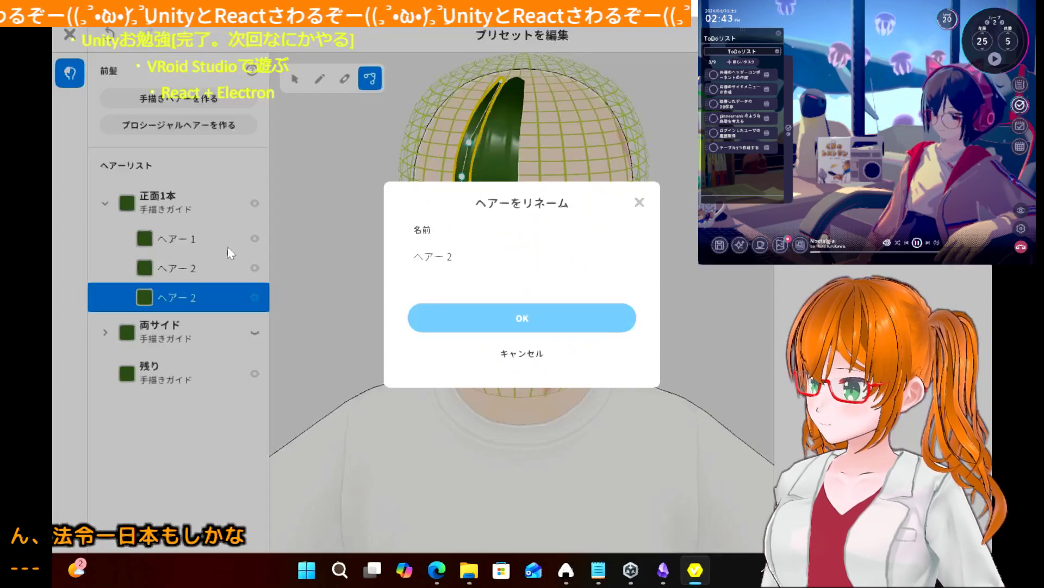
click(472, 258)
text(3)
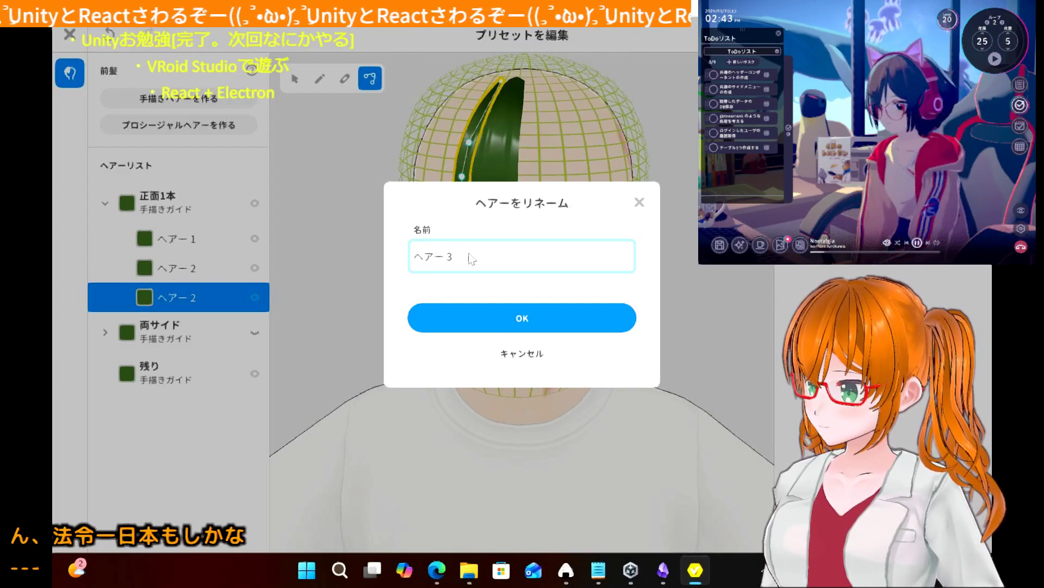
click(514, 314)
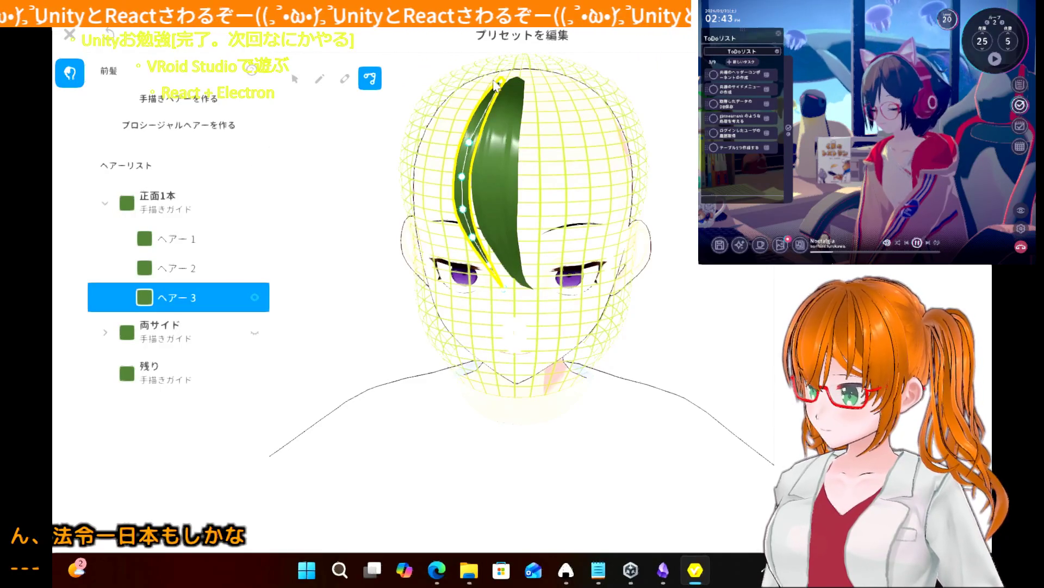
- Shift the new ヘアー3's top, upper curve and middle to the right
drag(504, 86, 533, 85)
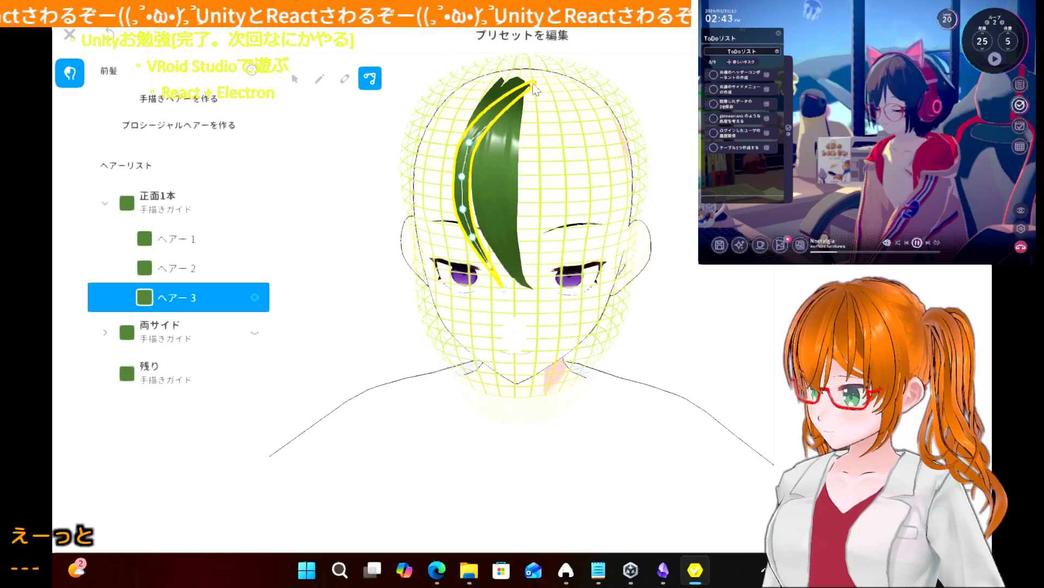
drag(471, 143, 525, 143)
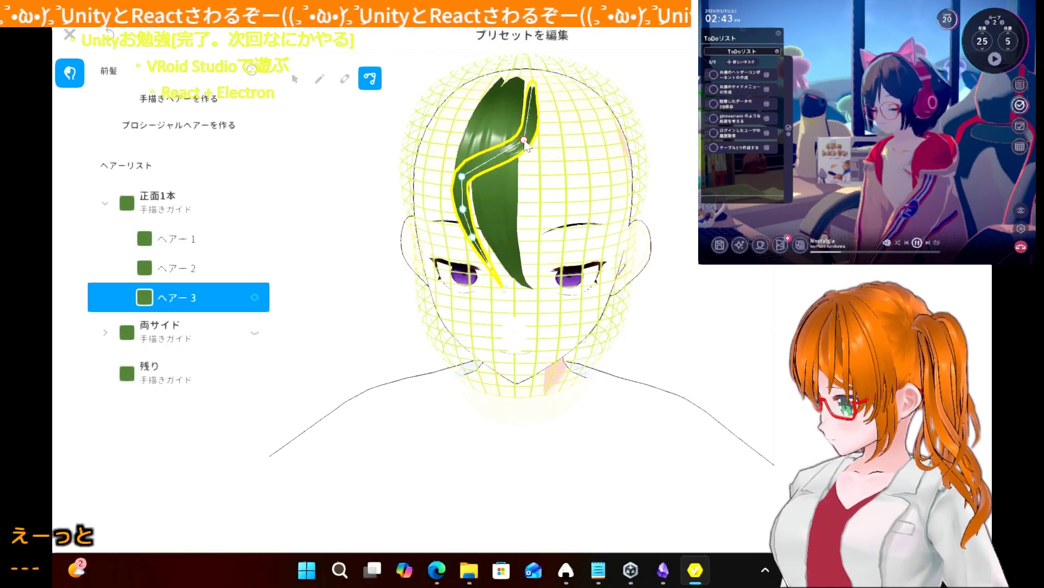
drag(535, 84, 528, 82)
drag(463, 178, 524, 180)
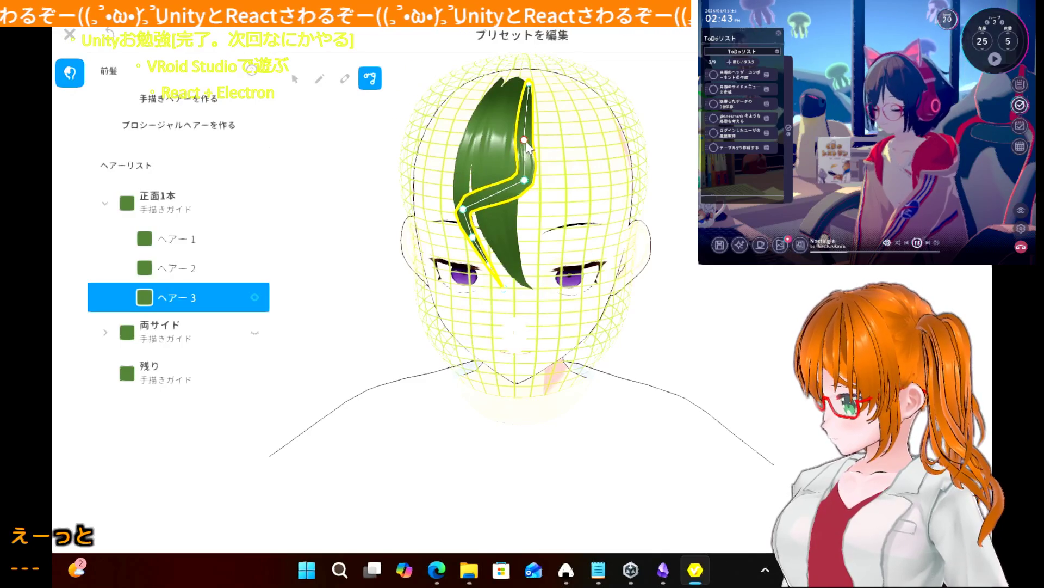
drag(525, 141, 528, 142)
- Reshape ヘアー3's lower bend and straighten its end between the eyes
click(462, 209)
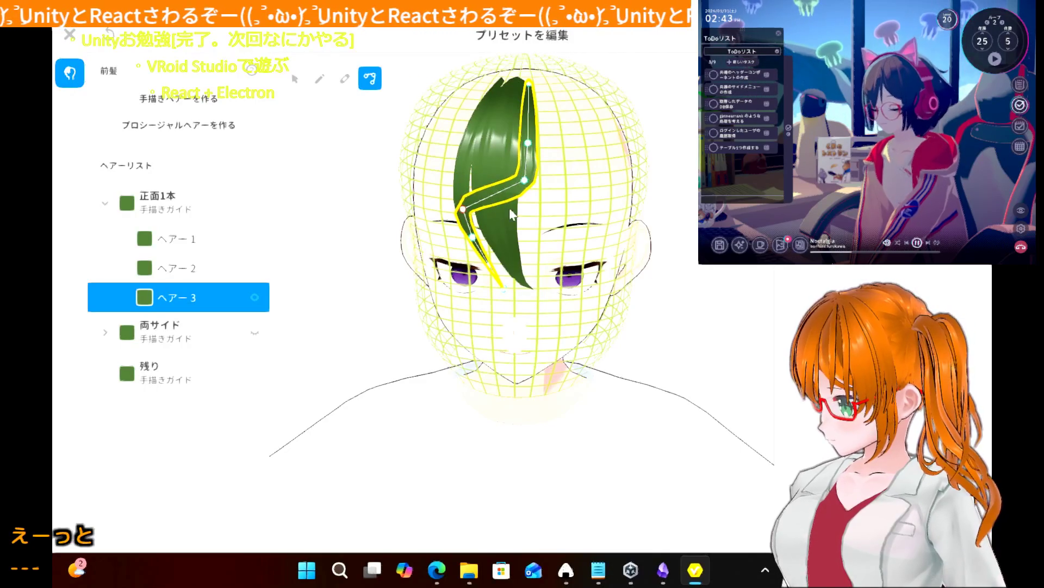
mouse_move(466, 211)
mouse_down()
mouse_move(472, 239)
mouse_move(530, 240)
mouse_move(522, 236)
mouse_up()
right_drag(492, 267, 495, 254)
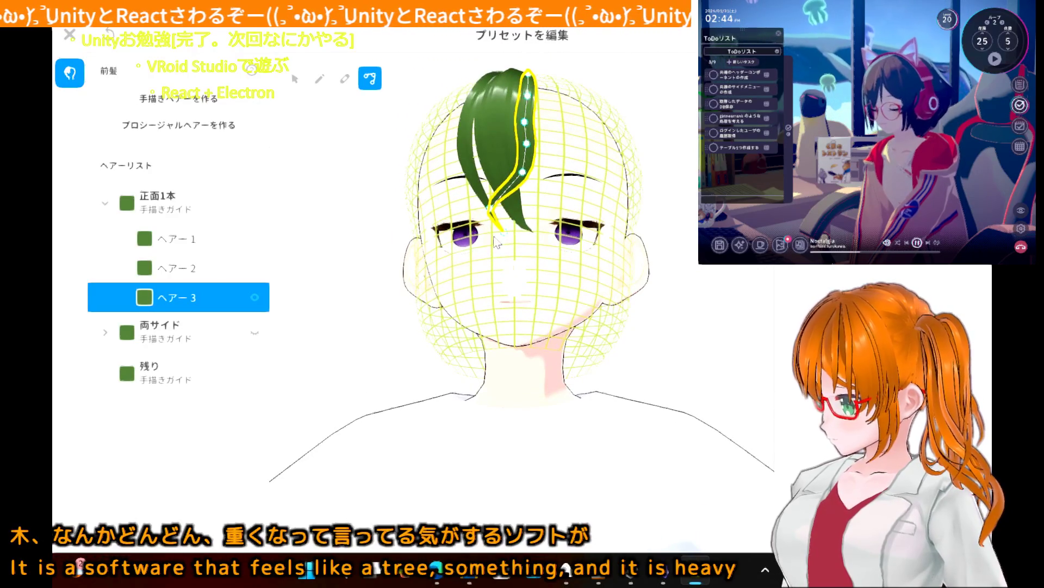
mouse_move(498, 217)
mouse_down()
mouse_move(525, 215)
mouse_move(511, 234)
mouse_move(538, 229)
mouse_up()
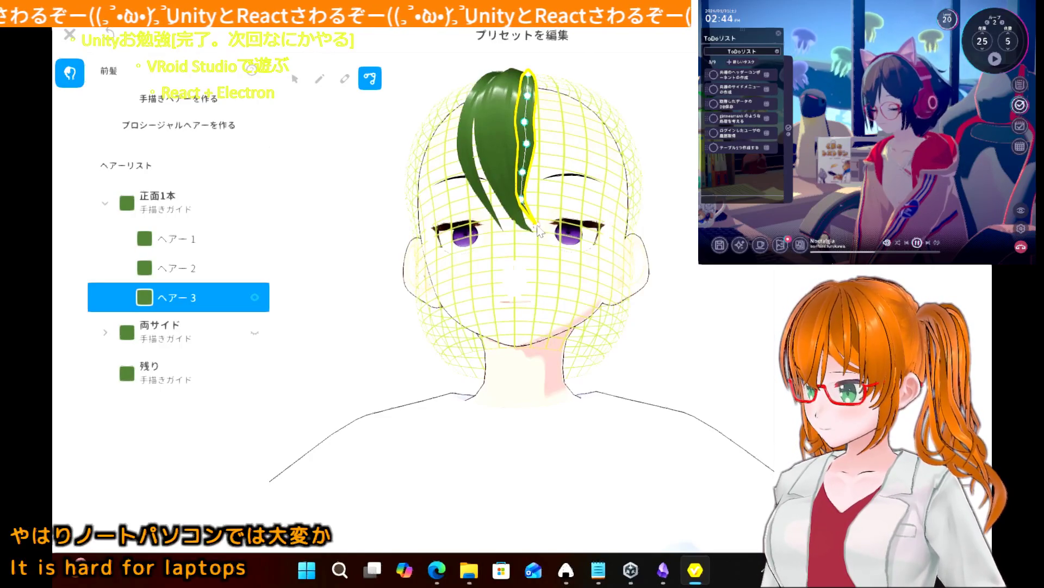
right_drag(445, 223, 447, 240)
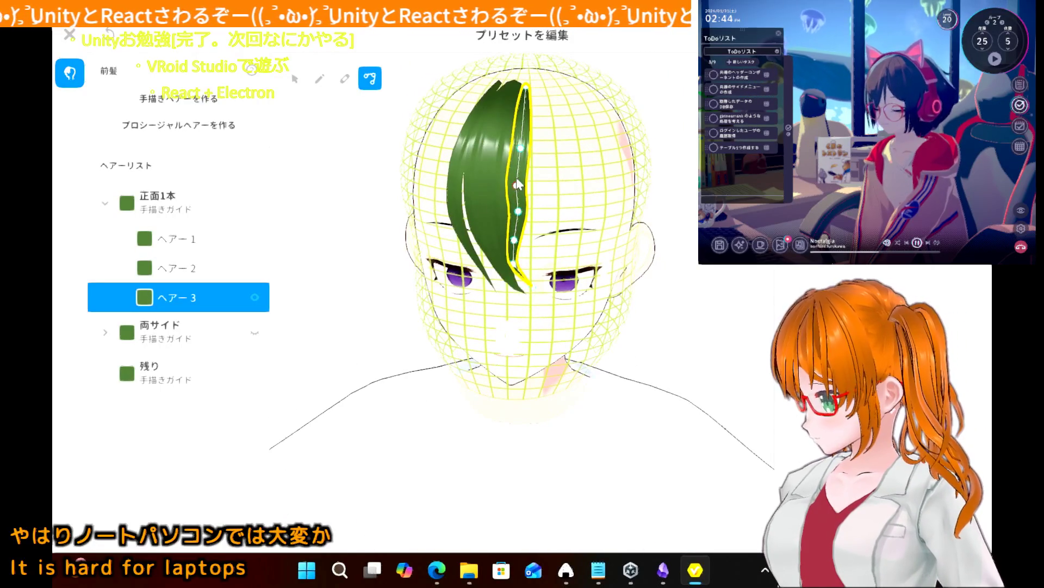
drag(516, 187, 521, 189)
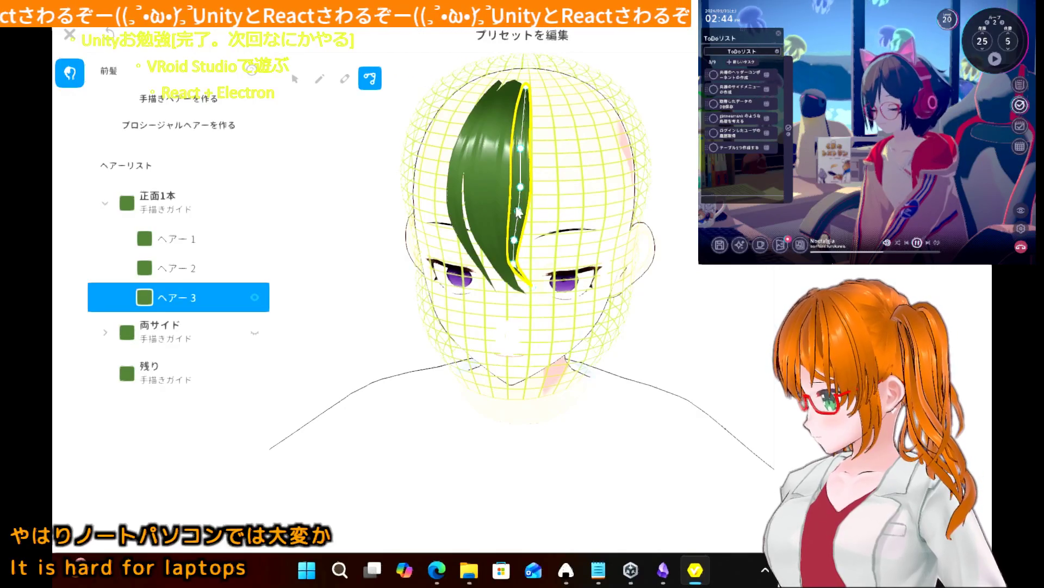
click(356, 240)
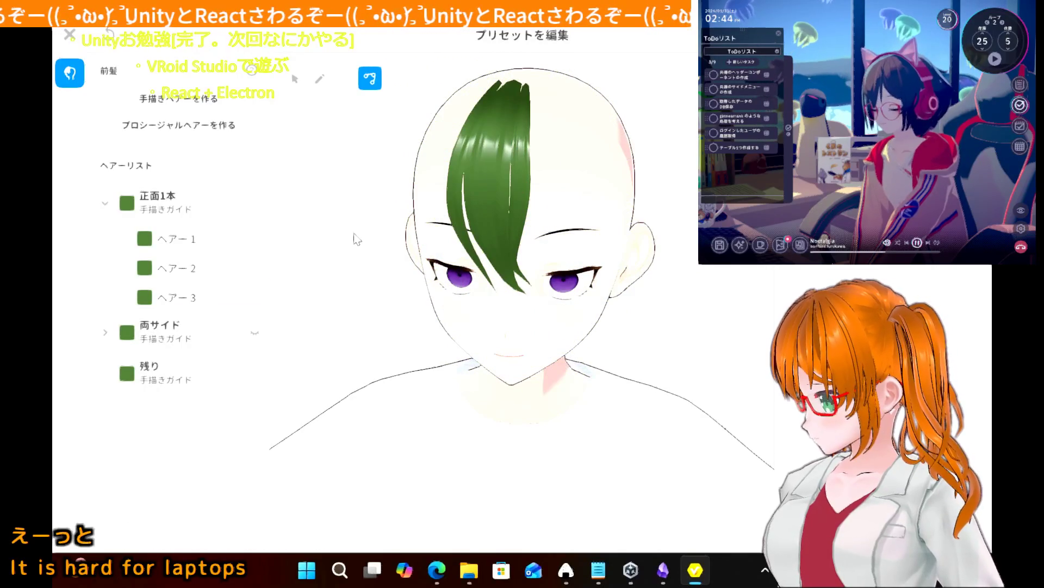
- Turn on visibility of the 両サイド side-strand group
scroll(369, 223, up, 3)
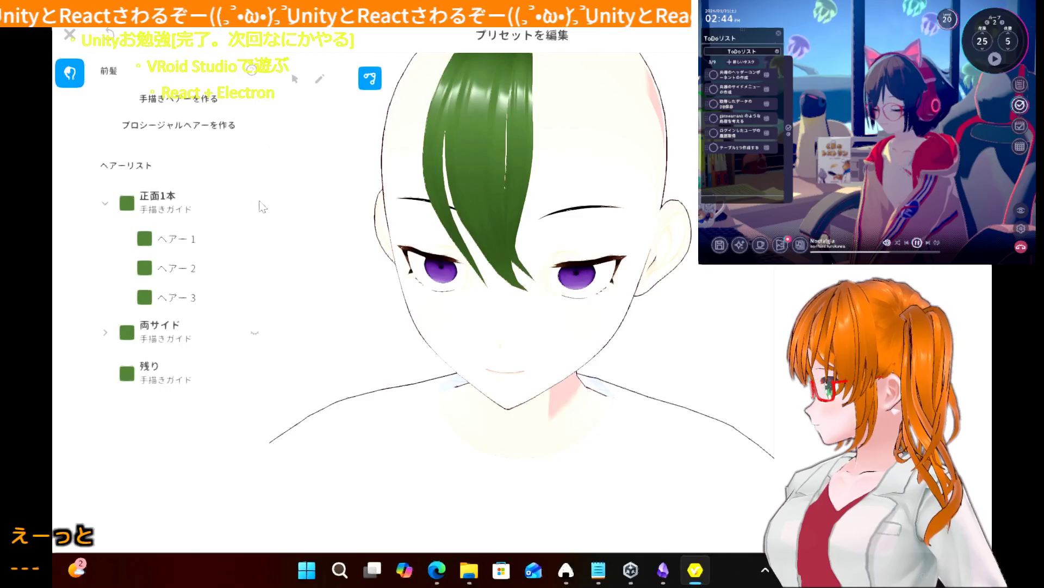
click(257, 334)
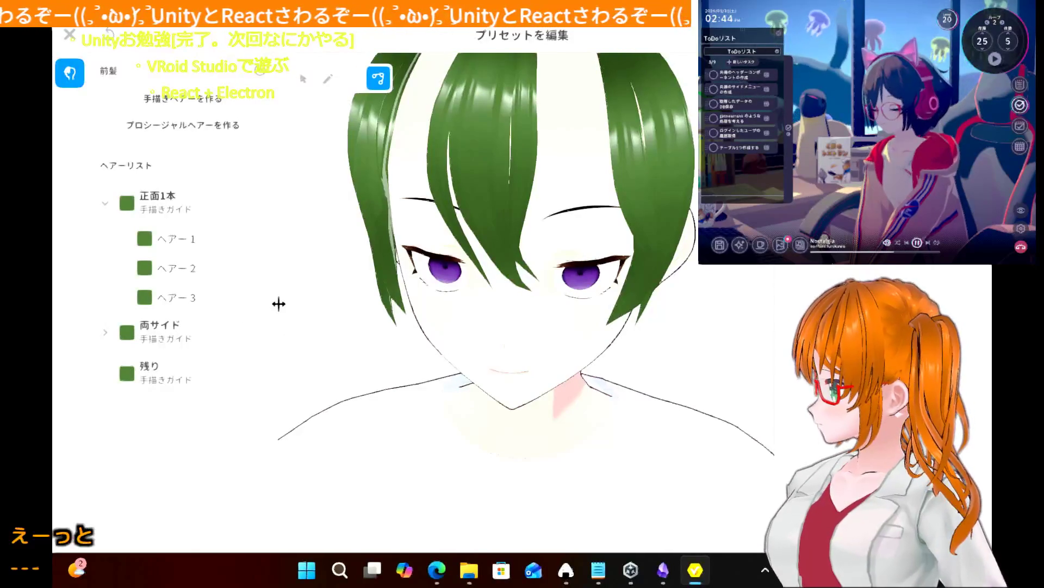
drag(278, 304, 267, 312)
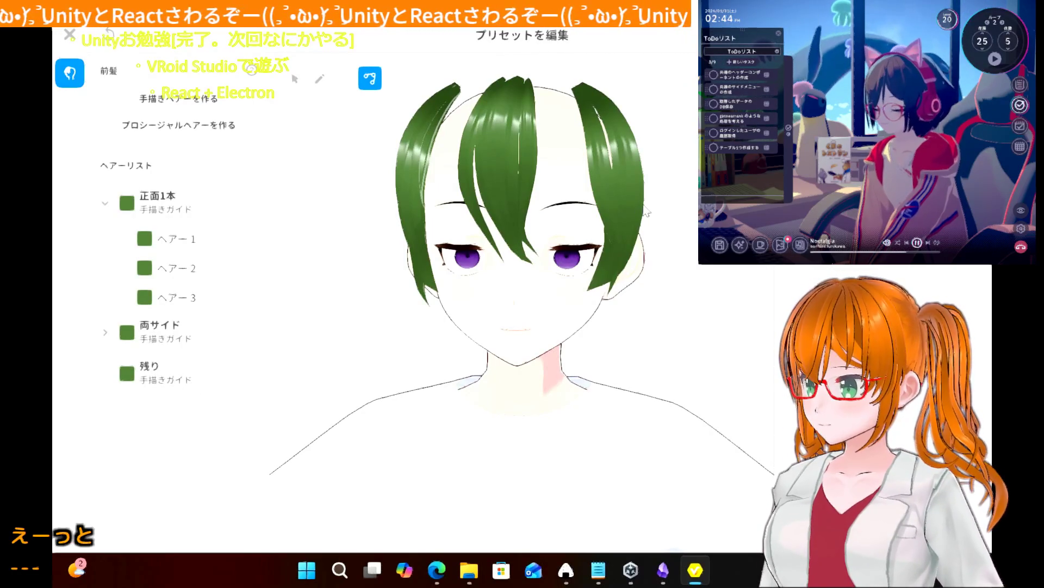
- Move a guide point on ヘアー6 so it hugs the head more closely
click(597, 173)
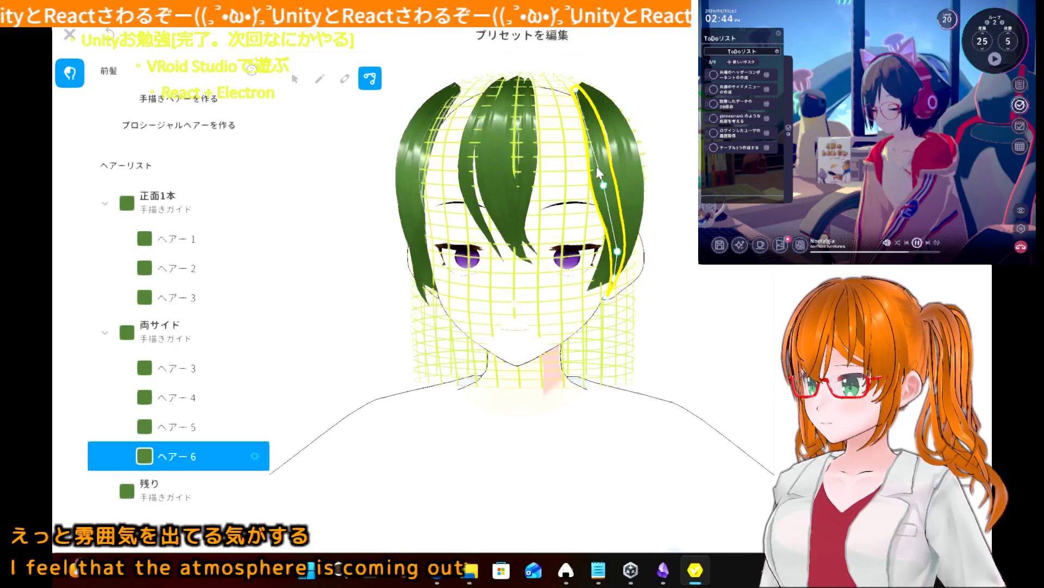
right_drag(544, 195, 698, 194)
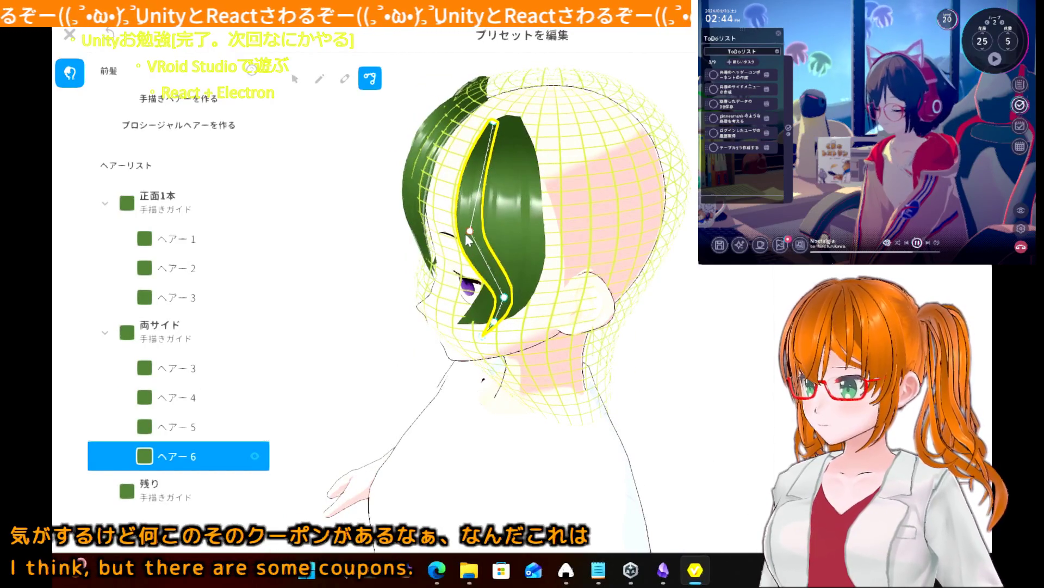
drag(470, 232, 474, 235)
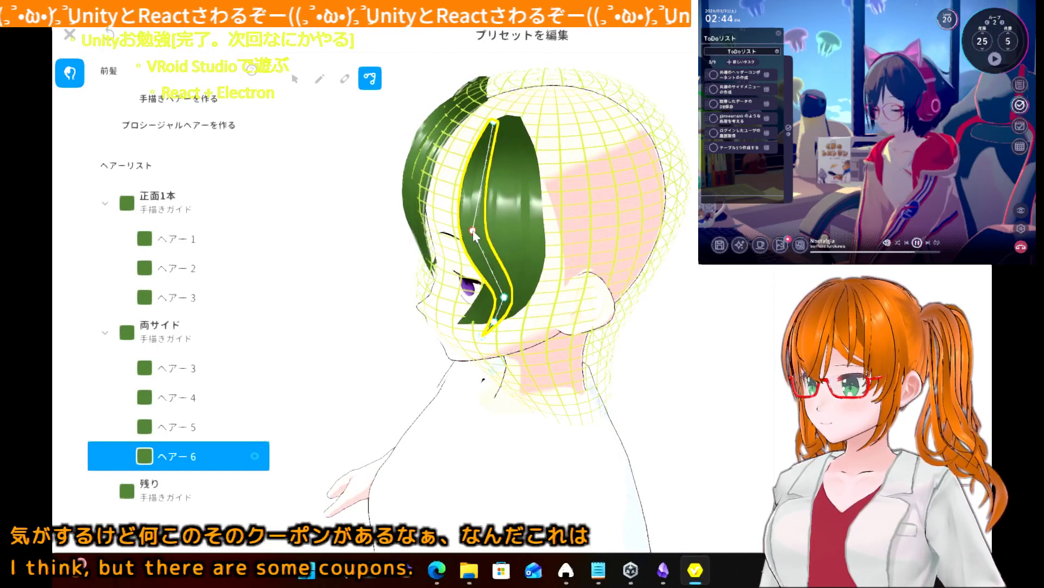
click(691, 274)
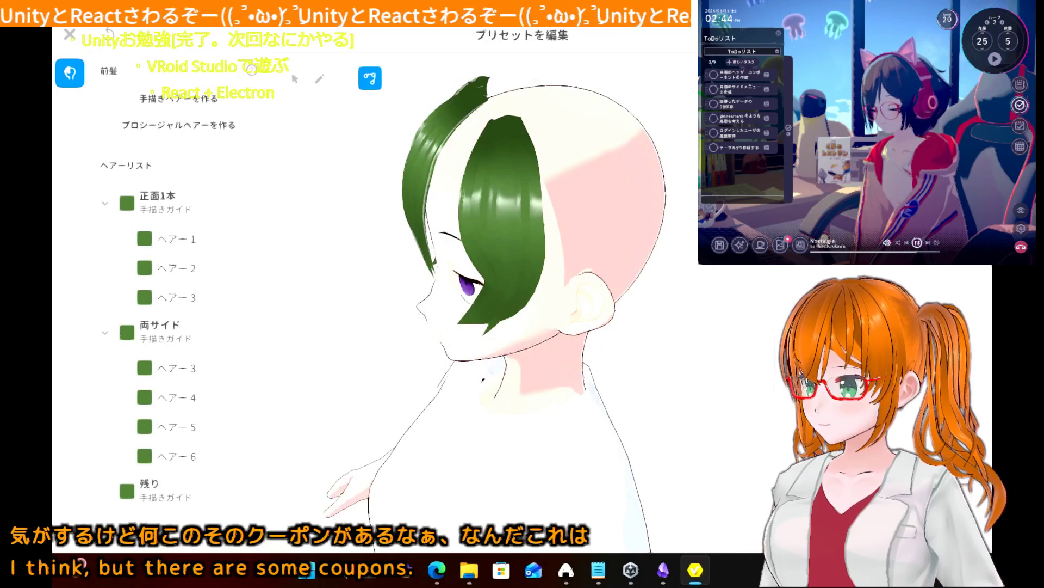
right_drag(680, 291, 702, 283)
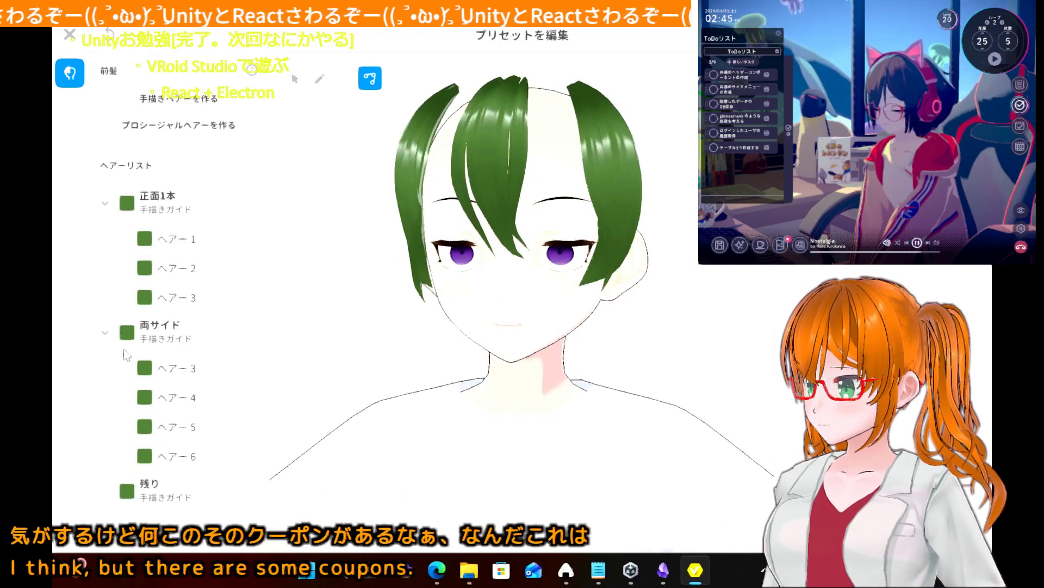
- Collapse the side hair and front bang groups in the hair list
click(104, 333)
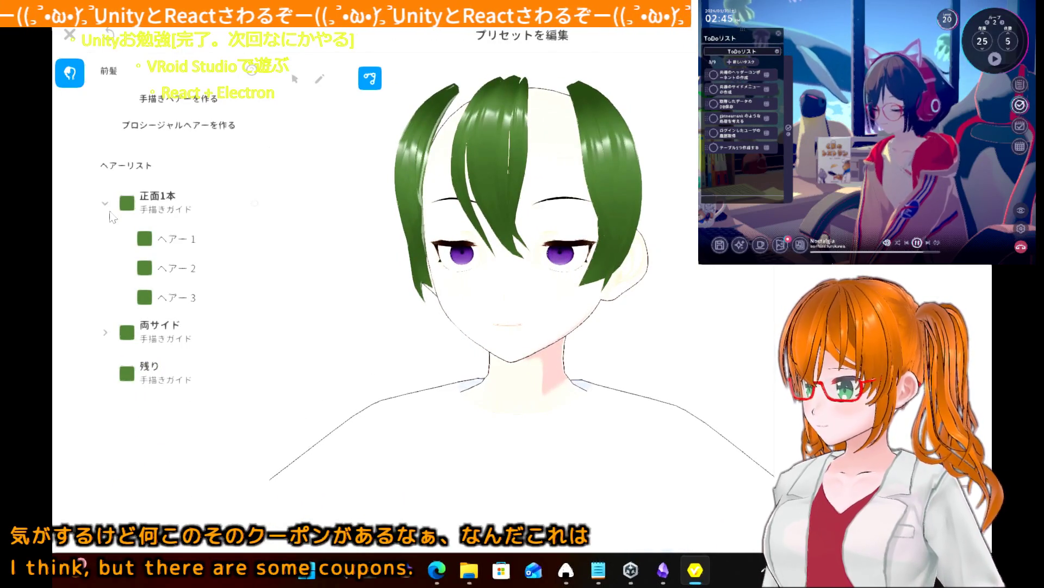
click(108, 209)
click(106, 205)
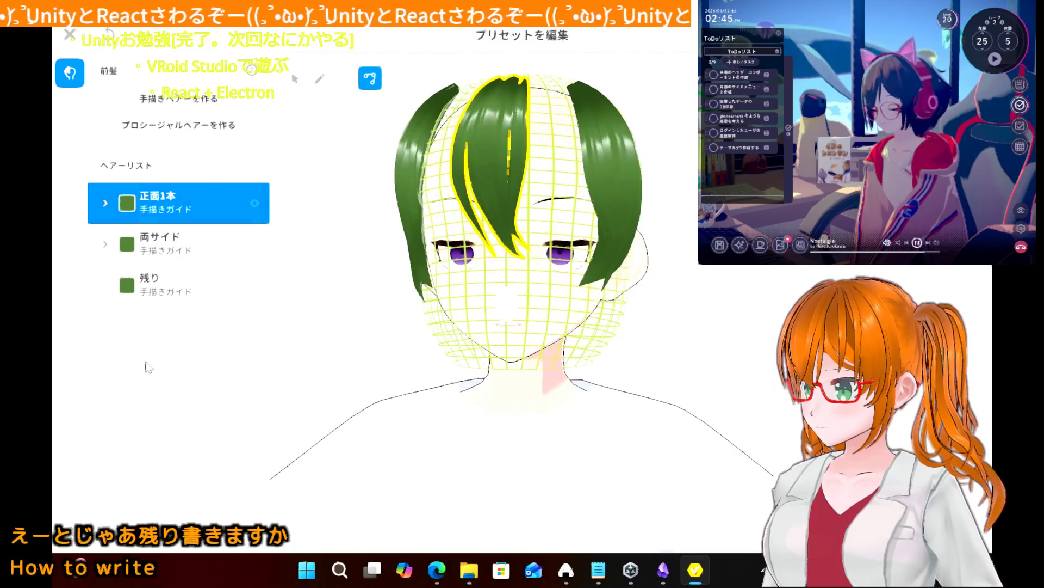
- Select the 残り group, draw a trial strand with the pen, then undo it
click(351, 289)
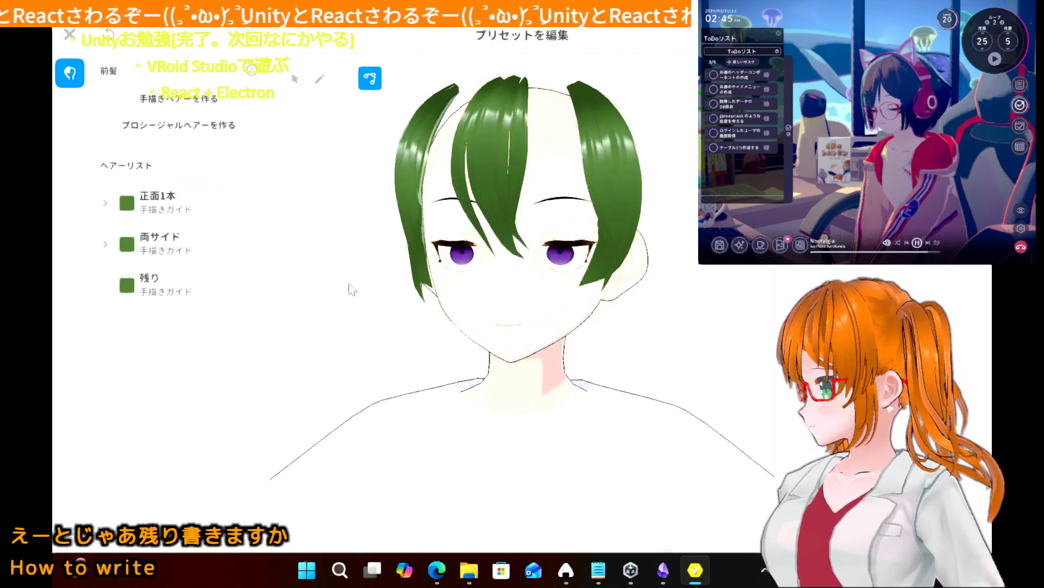
click(168, 296)
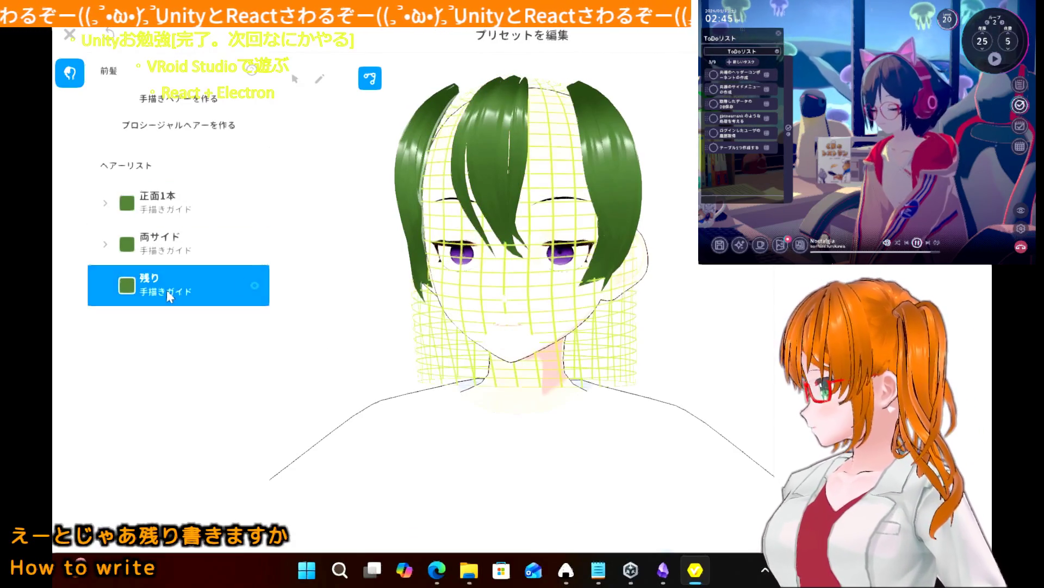
click(319, 80)
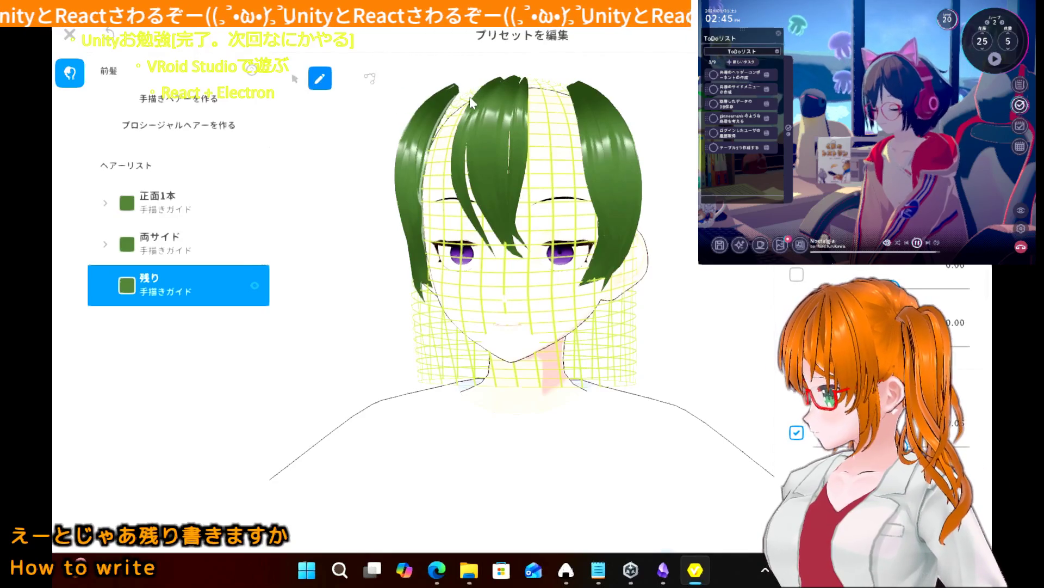
mouse_move(525, 128)
mouse_down()
mouse_move(572, 229)
mouse_move(568, 280)
mouse_up()
key(ctrl+z)
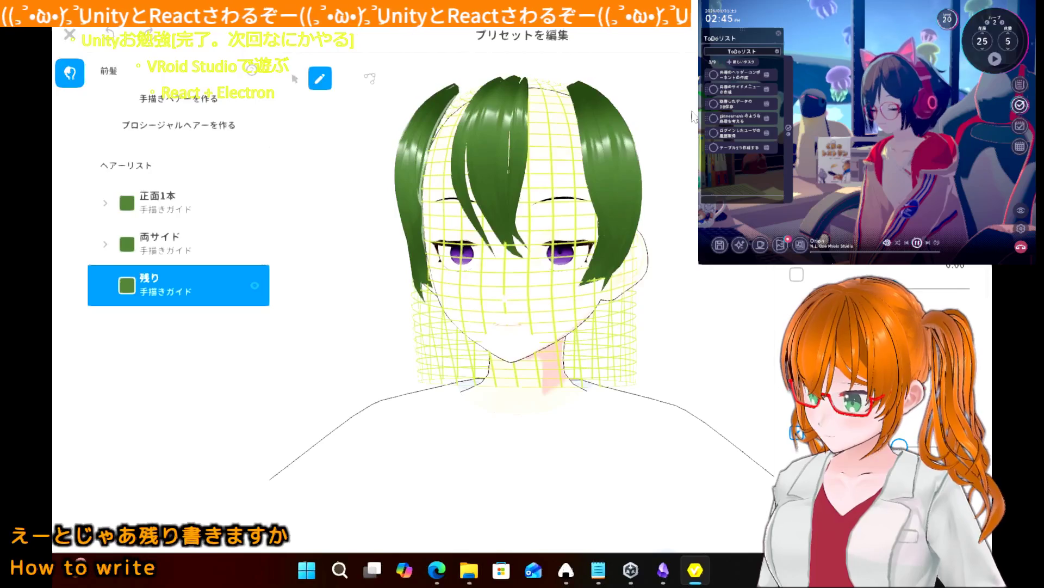
- Draw four crown strands, two down the right and two down-left, creating ヘアー8–ヘアー11
mouse_move(694, 117)
right_down()
mouse_move(688, 144)
mouse_move(669, 117)
mouse_move(491, 100)
right_up()
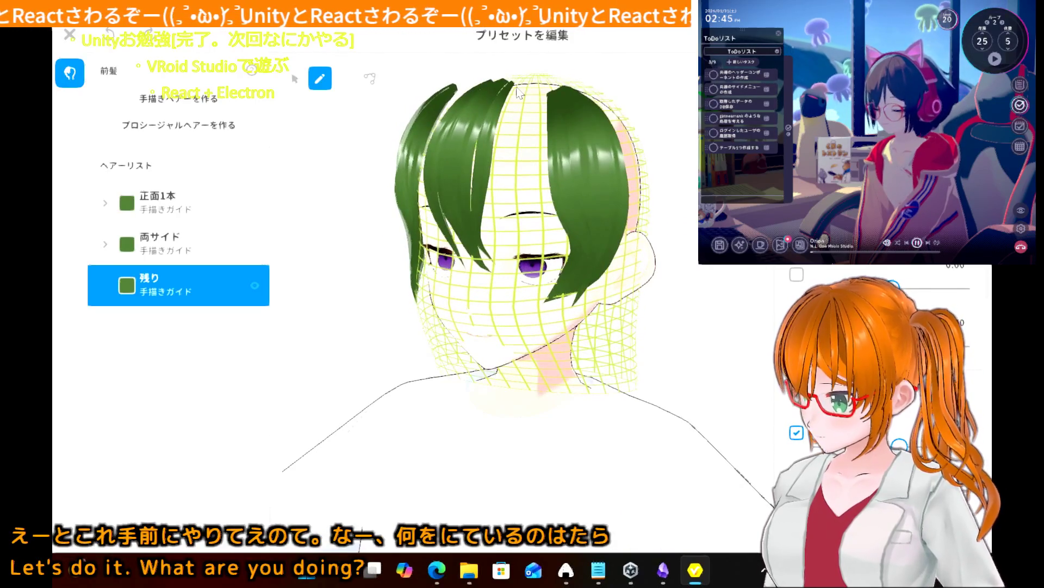
mouse_move(517, 93)
mouse_down()
mouse_move(527, 163)
mouse_move(583, 236)
mouse_up()
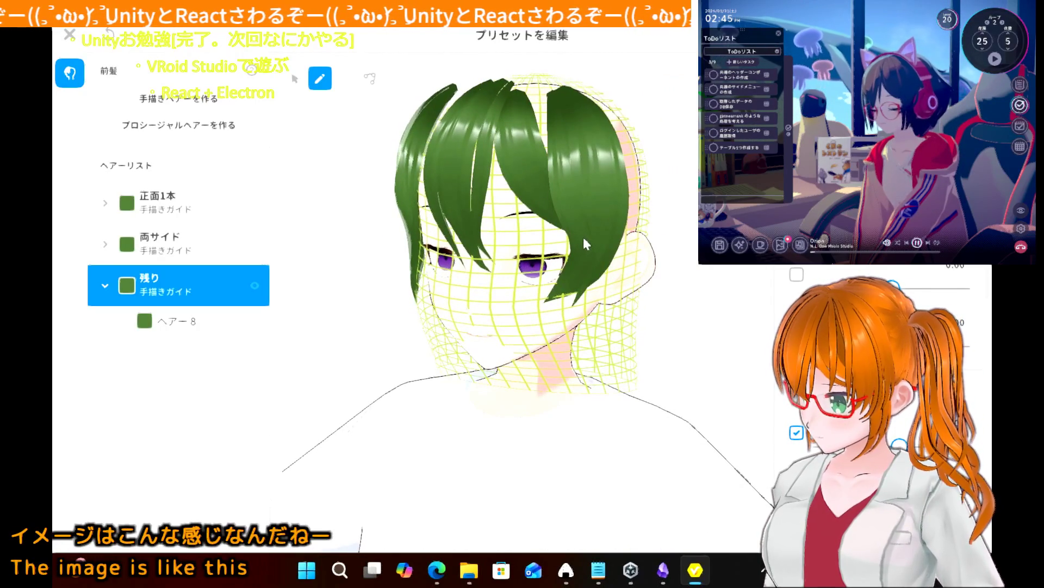
drag(532, 90, 563, 228)
mouse_move(651, 244)
right_down()
mouse_move(684, 244)
mouse_move(670, 245)
mouse_move(503, 106)
right_up()
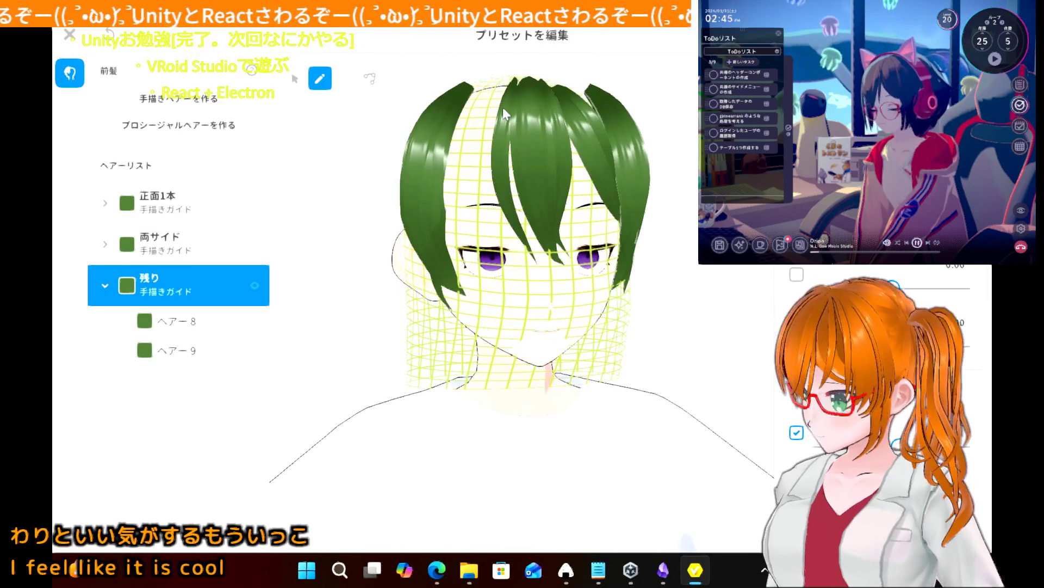
drag(504, 90, 434, 219)
drag(493, 87, 415, 223)
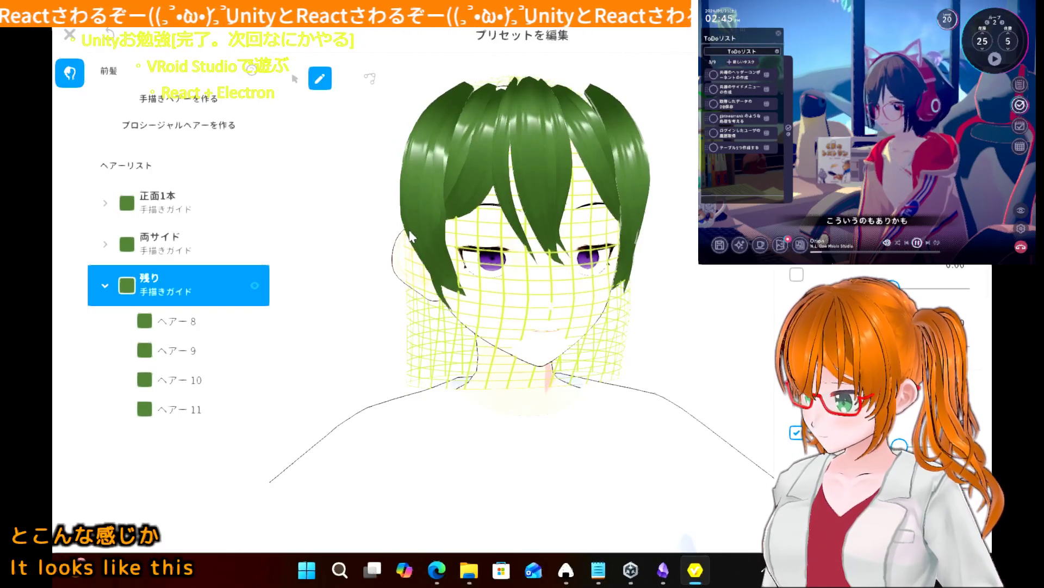
mouse_move(569, 250)
right_down()
mouse_move(292, 196)
mouse_move(326, 219)
mouse_move(329, 210)
right_up()
click(183, 326)
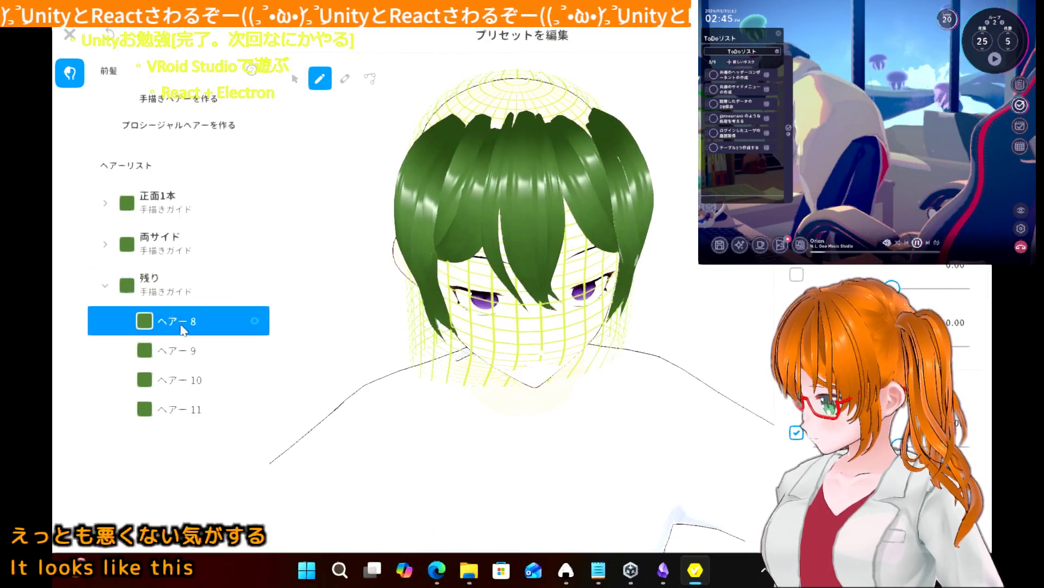
- Switch to control-point editing, deselect ヘアー8, and select strand ヘアー9 viewed from above
click(372, 78)
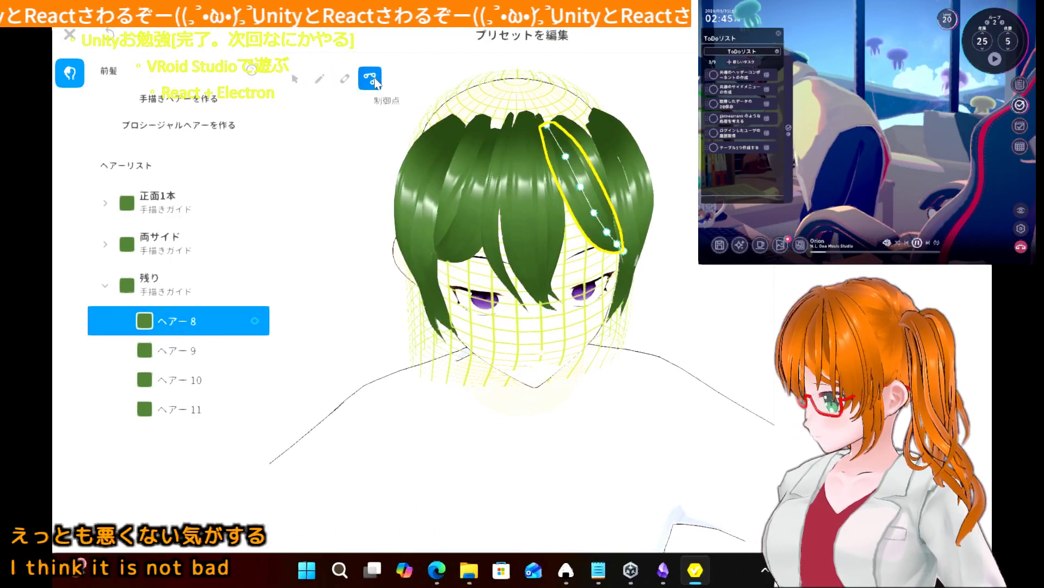
right_drag(332, 180, 382, 174)
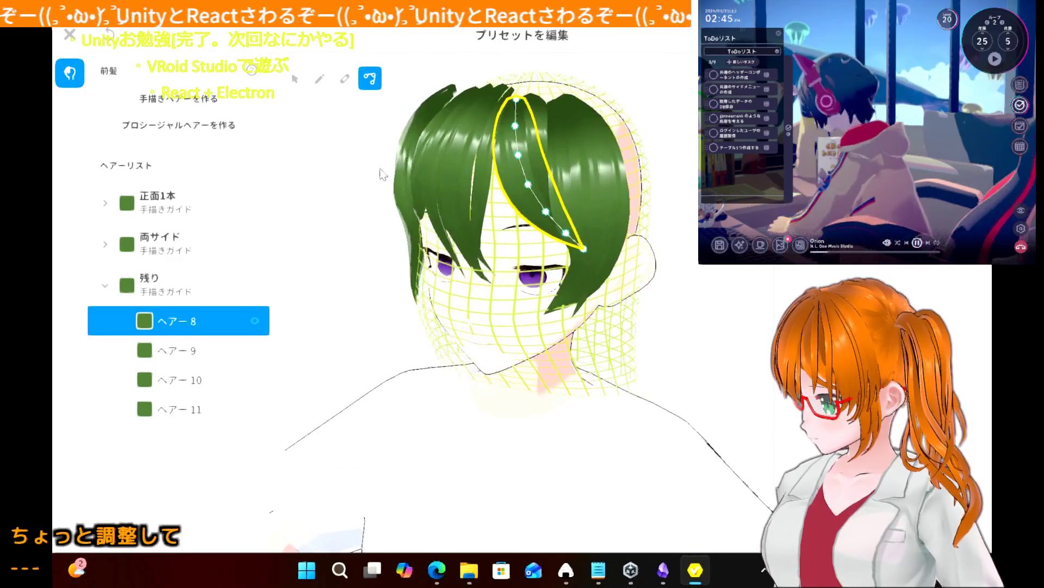
click(383, 174)
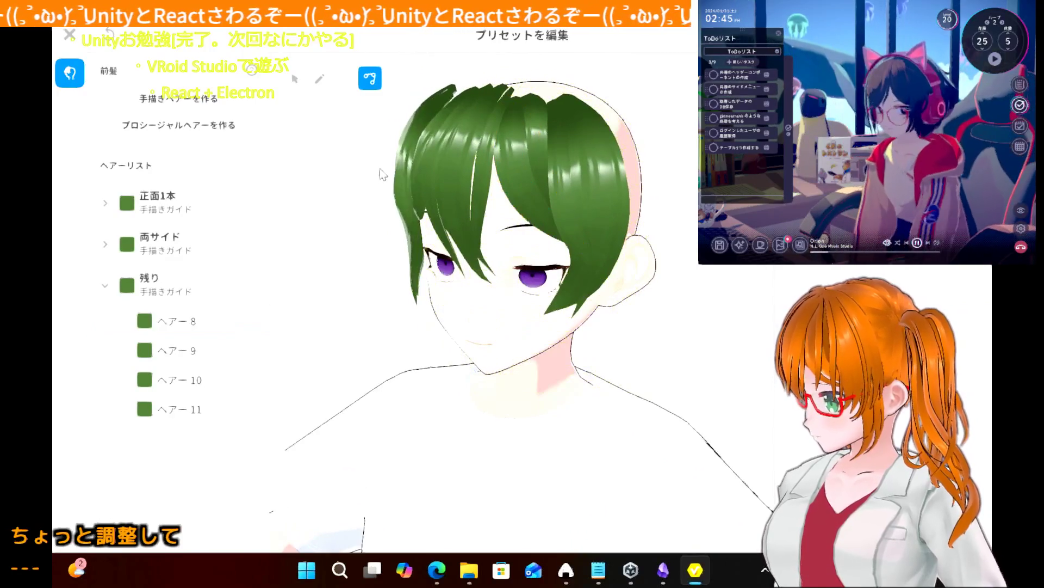
click(540, 126)
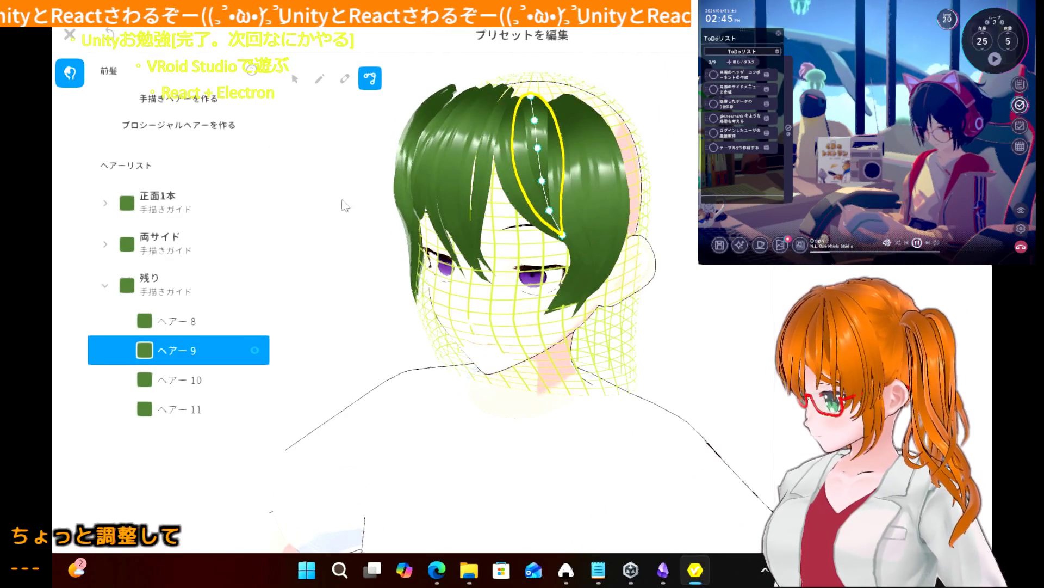
right_drag(321, 256, 514, 289)
- Pull side strand ヘアー4's root control points up and to the left, then preview from the front
click(565, 295)
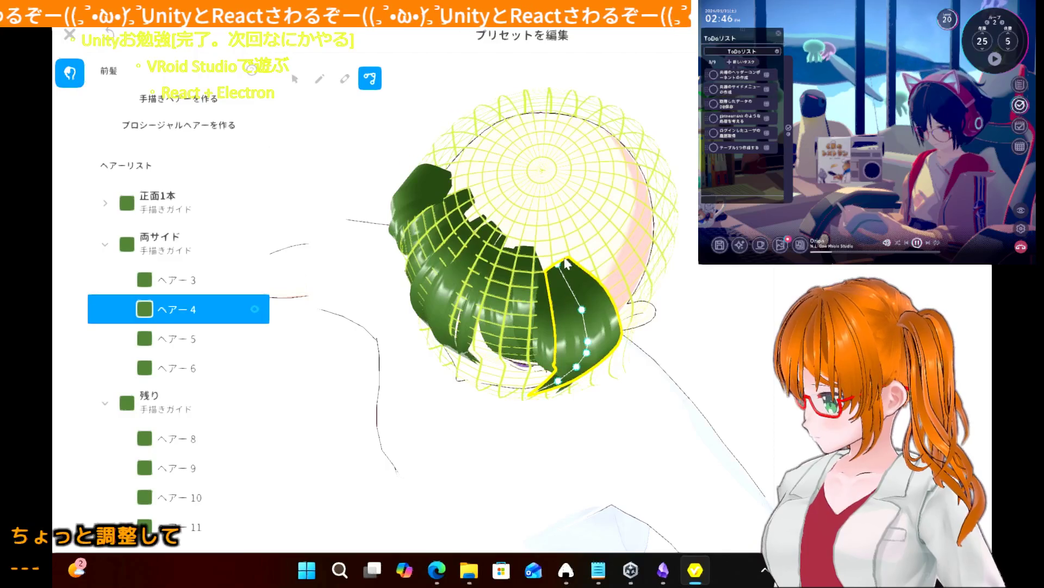
drag(562, 266, 553, 250)
drag(580, 311, 577, 307)
click(689, 314)
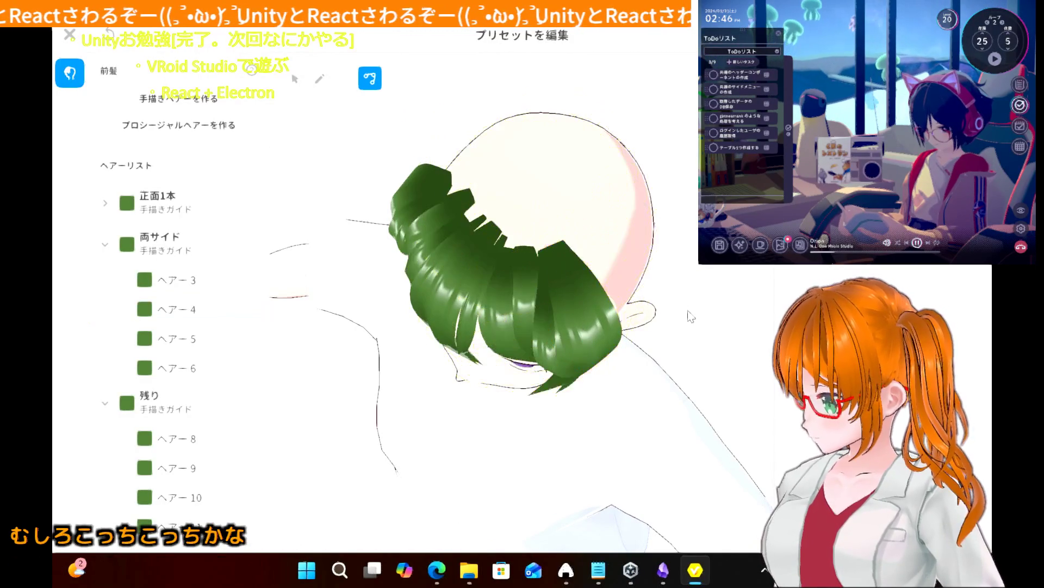
mouse_move(637, 291)
right_down()
mouse_move(662, 271)
mouse_move(652, 254)
right_up()
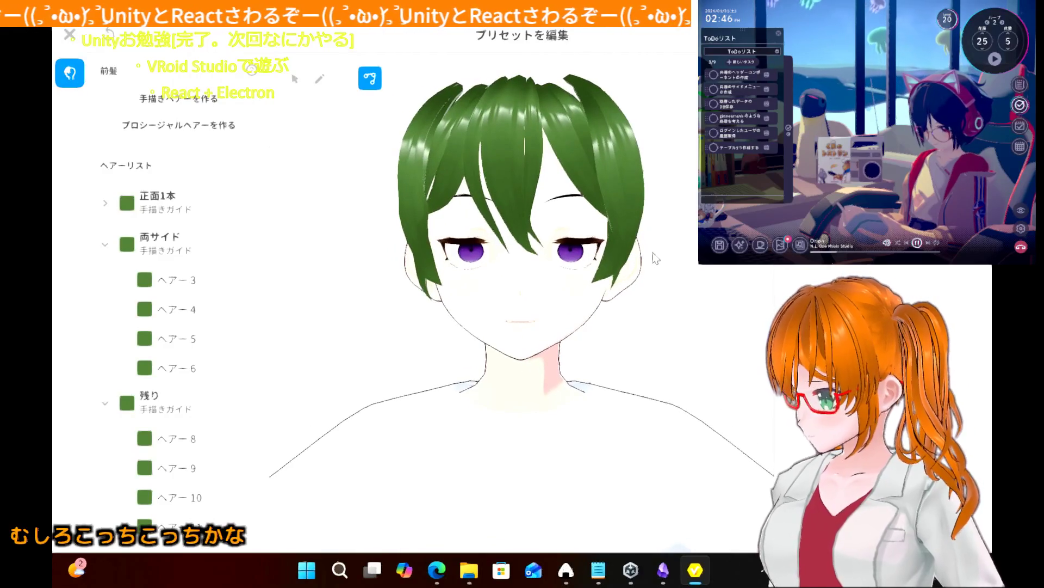